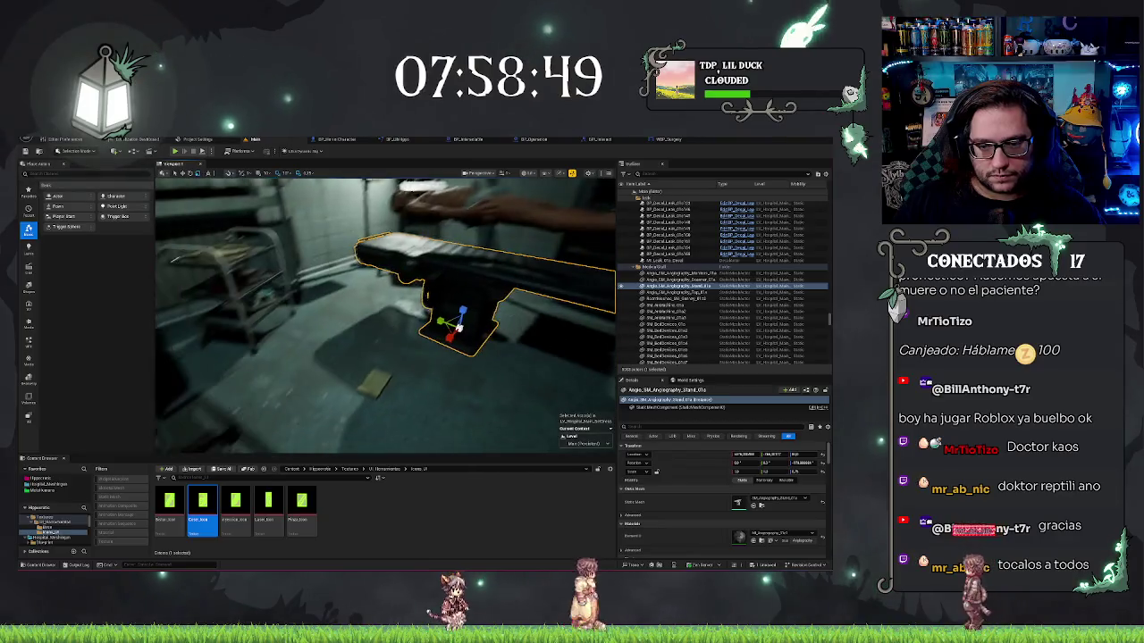
Undo the operating table's recent scaling, then run the level in Play In Editor with Alt+P.
{"action": "key", "text": "ctrl+z"}
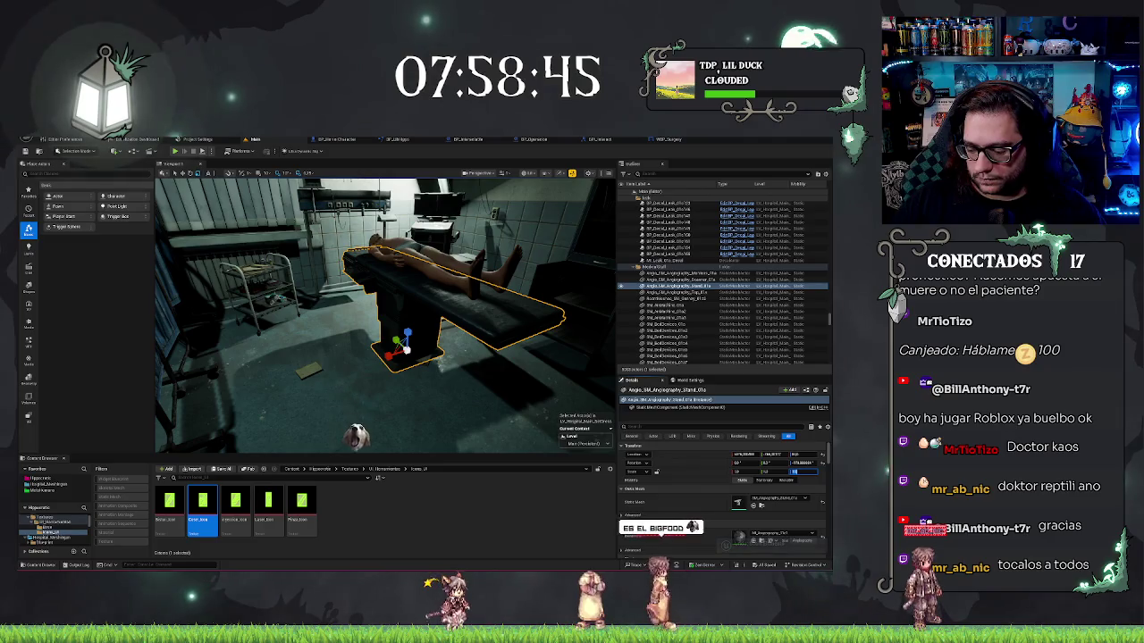
{"action": "key", "text": "ctrl+z"}
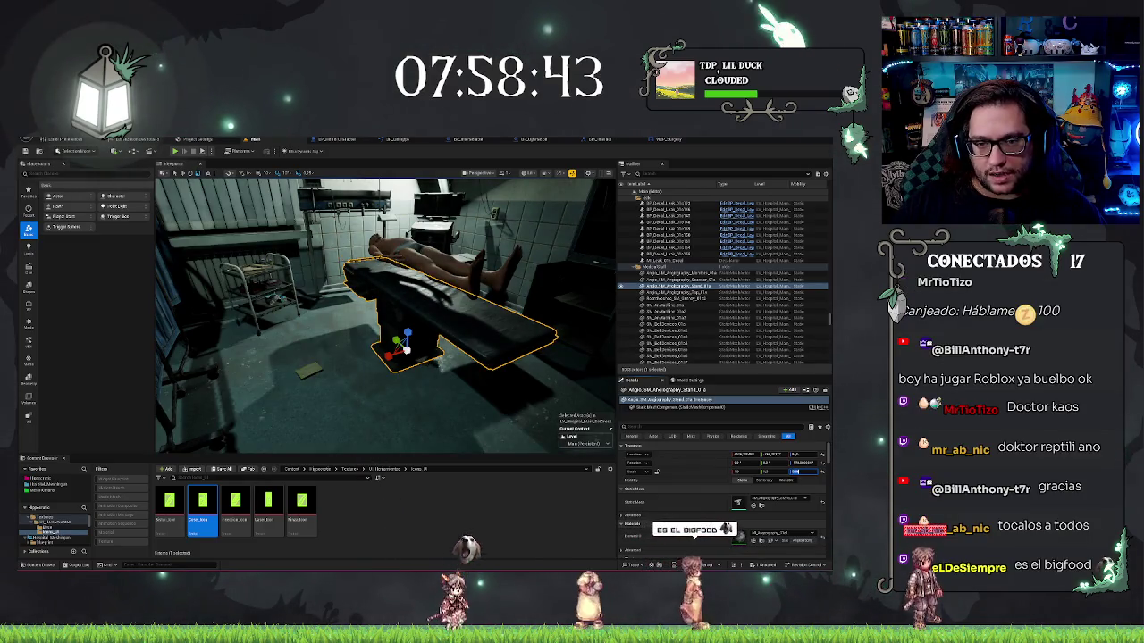
{"action": "key", "text": "ctrl+z"}
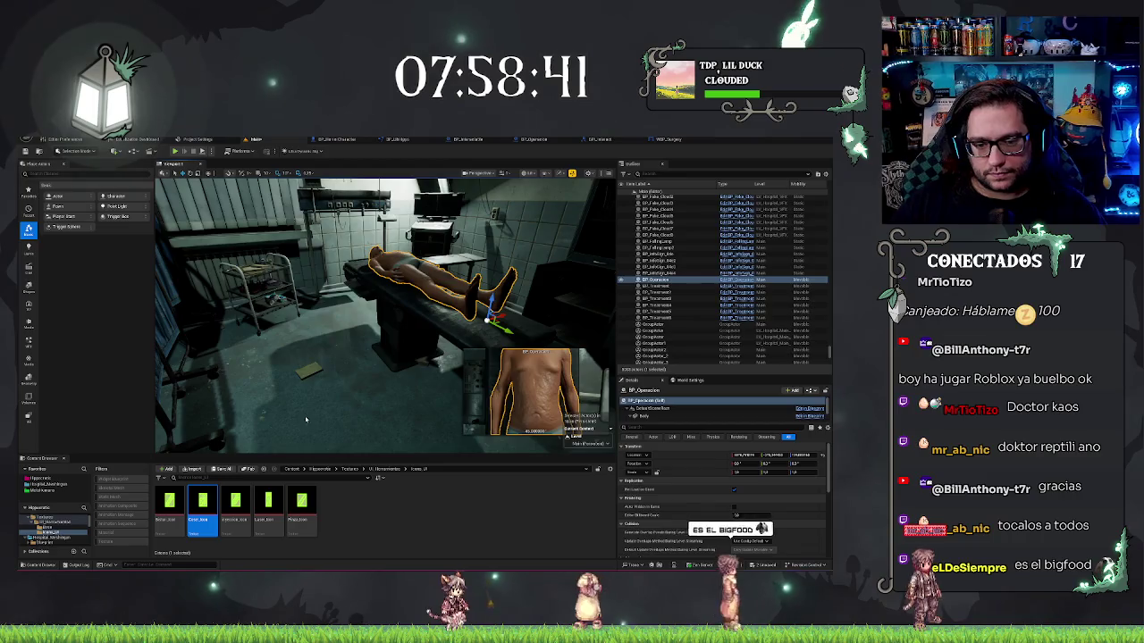
{"action": "right_click", "coordinate": [305, 419]}
{"action": "key", "text": "Escape"}
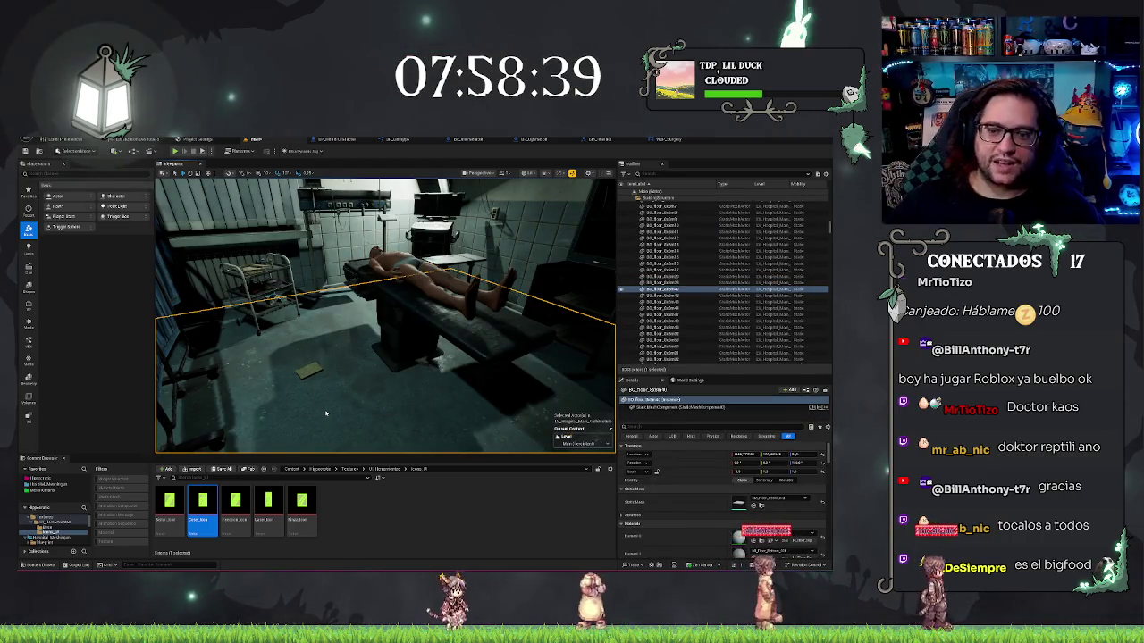
{"action": "key", "text": "alt+p"}
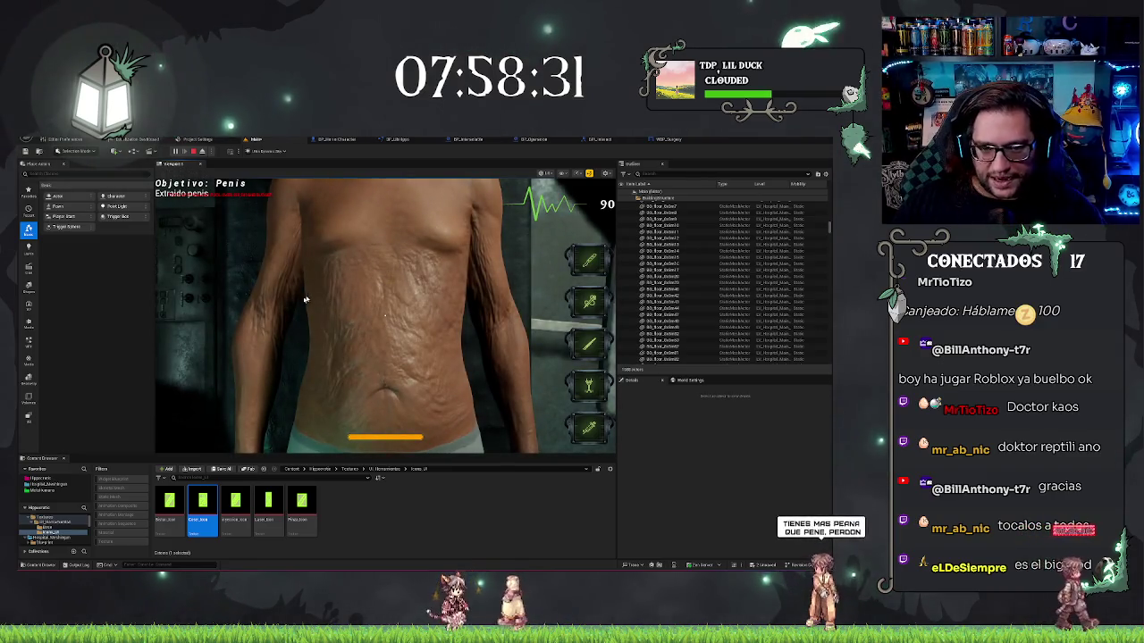
Capture the mouse in the game viewport, then stop the play session with Esc.
{"action": "left_click", "coordinate": [426, 252]}
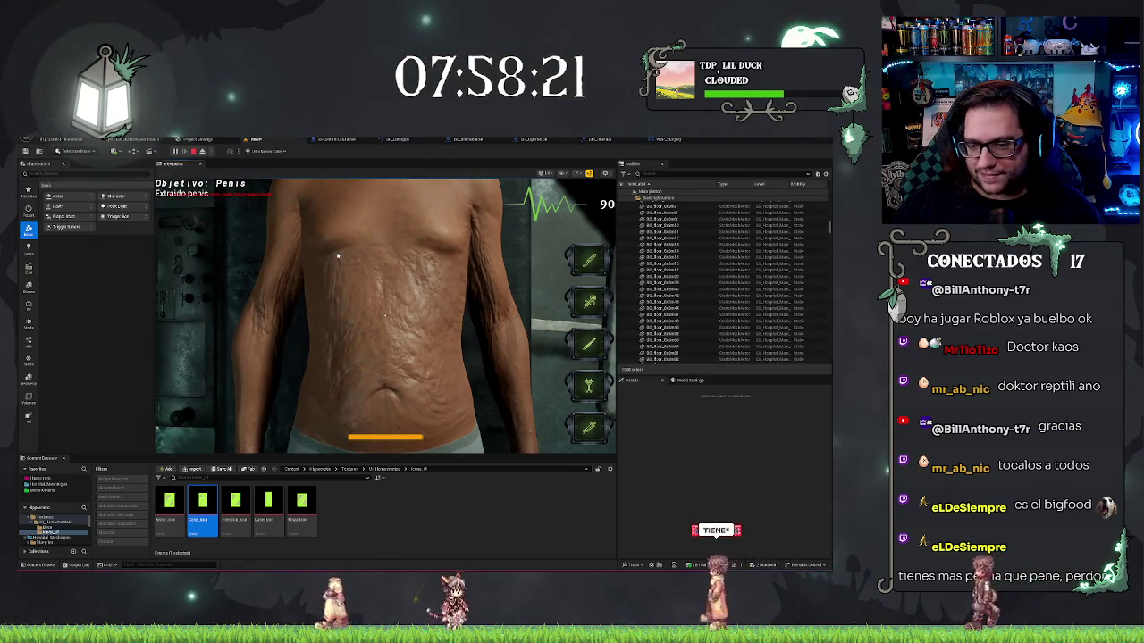
{"action": "key", "text": "Escape"}
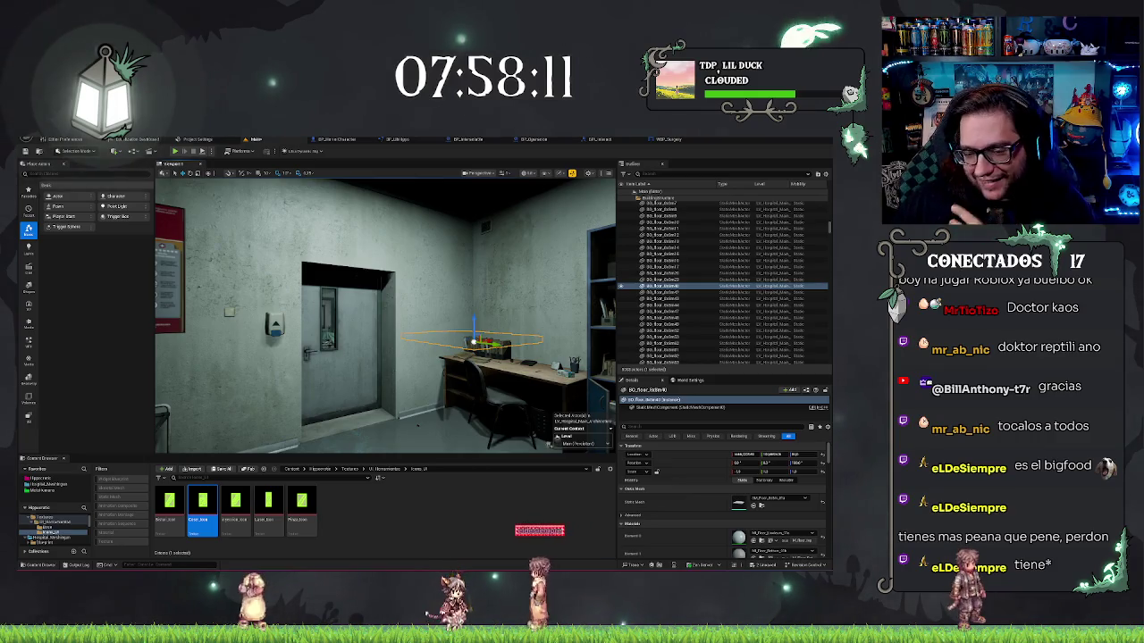
Fly the camera through the rooms to frame the patient on the table, then open BP_Operacion.
{"action": "left_click_drag", "start_coordinate": [384, 313], "coordinate": [563, 313]}
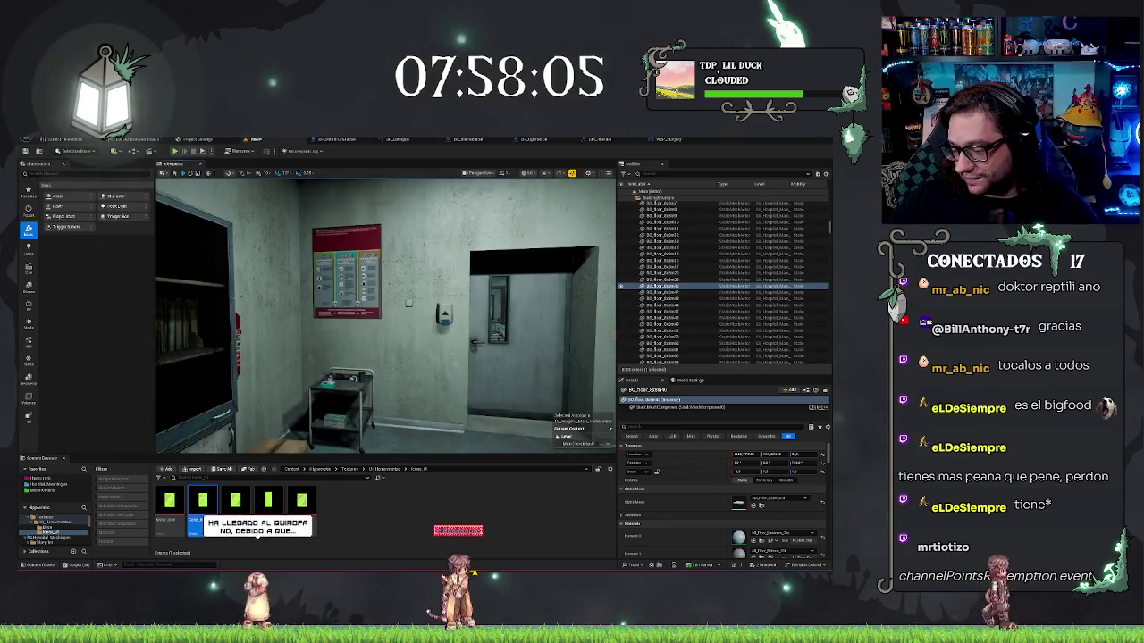
{"action": "mouse_move", "coordinate": [556, 385]}
{"action": "left_mouse_down"}
{"action": "mouse_move", "coordinate": [432, 385]}
{"action": "mouse_move", "coordinate": [463, 366]}
{"action": "left_mouse_up"}
{"action": "key", "text": "Escape"}
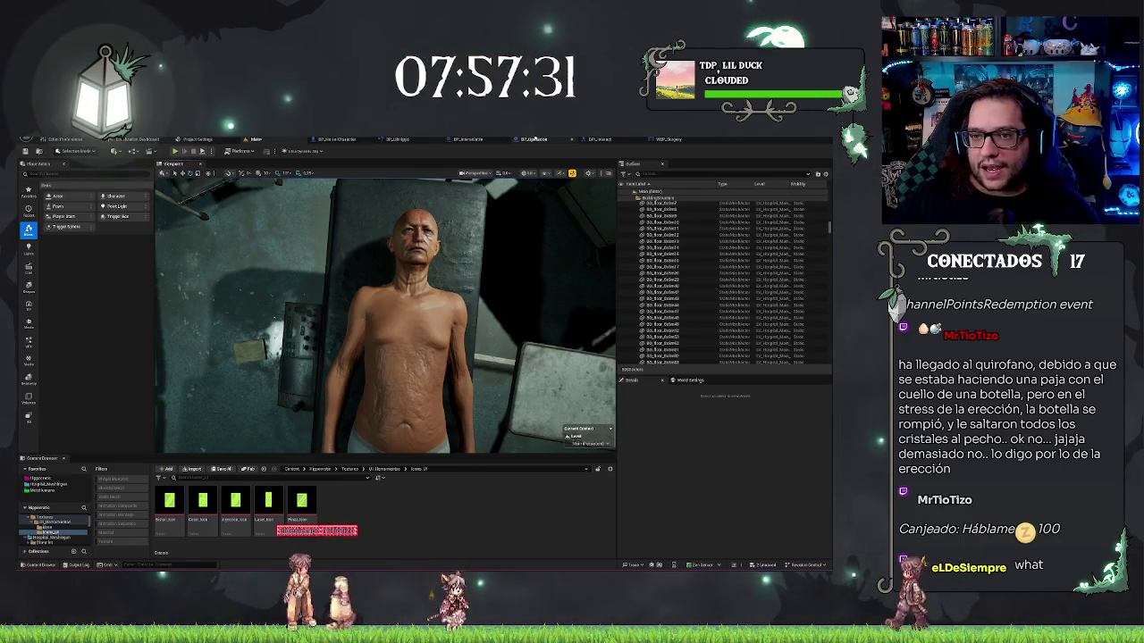
{"action": "left_click", "coordinate": [535, 140]}
Line up the Delay and Set nodes in one row after Event BeginPlay, then save.
{"action": "left_click", "coordinate": [266, 163]}
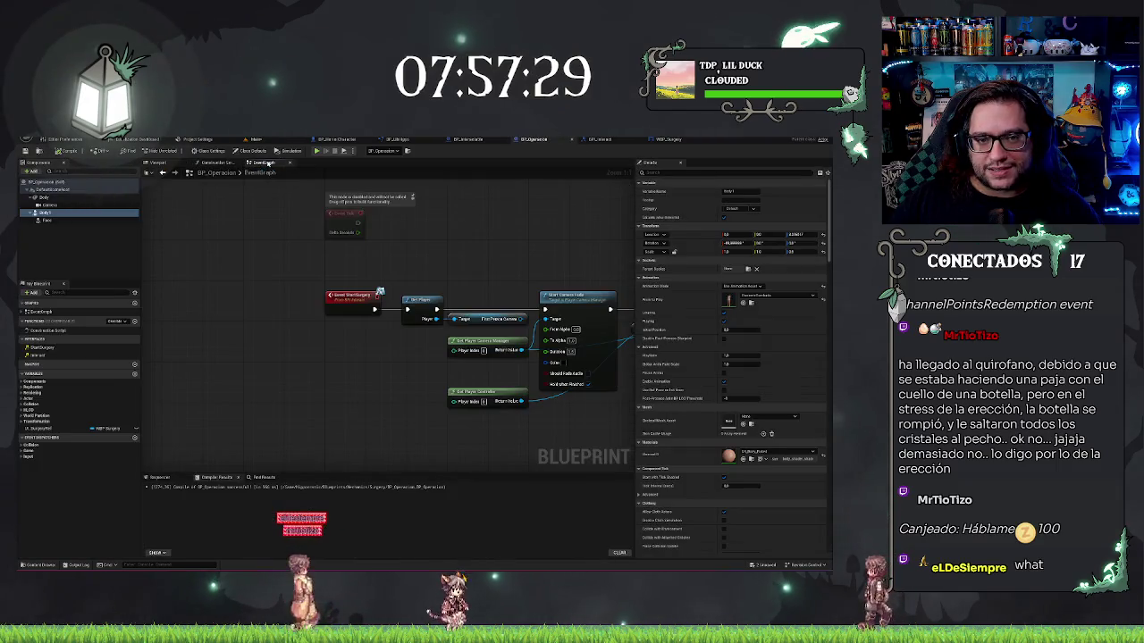
{"action": "scroll", "coordinate": [361, 331], "scroll_direction": "down", "scroll_amount": 3}
{"action": "scroll", "coordinate": [360, 331], "scroll_direction": "down", "scroll_amount": 2}
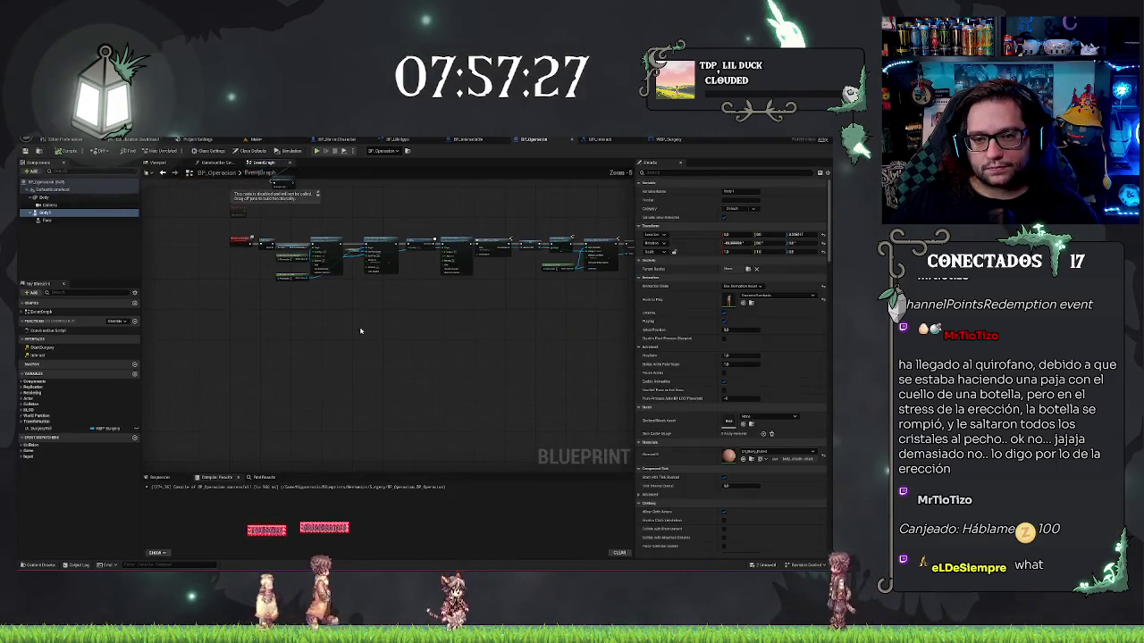
{"action": "scroll", "coordinate": [361, 331], "scroll_direction": "up", "scroll_amount": 3}
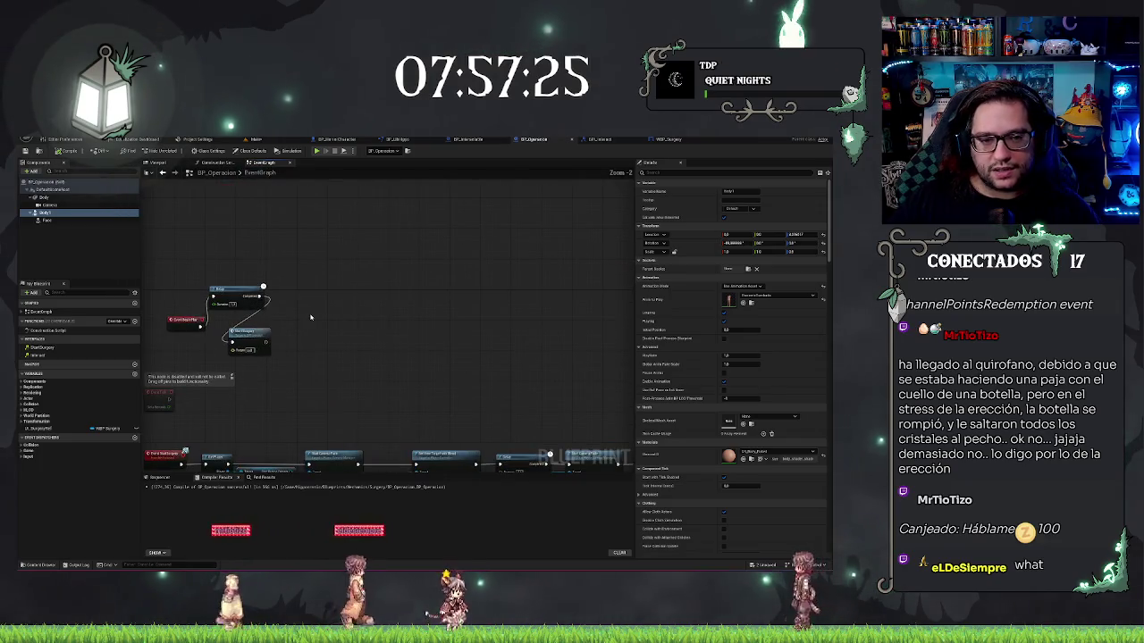
{"action": "left_click_drag", "start_coordinate": [253, 335], "coordinate": [333, 319]}
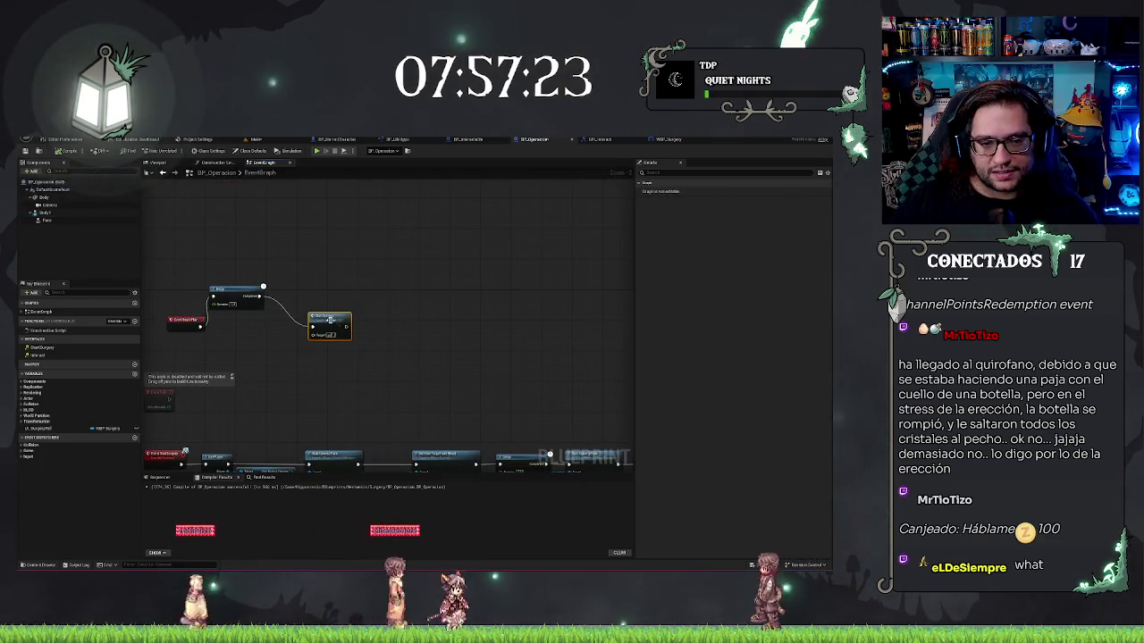
{"action": "left_click_drag", "start_coordinate": [232, 289], "coordinate": [240, 320]}
{"action": "left_click_drag", "start_coordinate": [331, 319], "coordinate": [308, 317]}
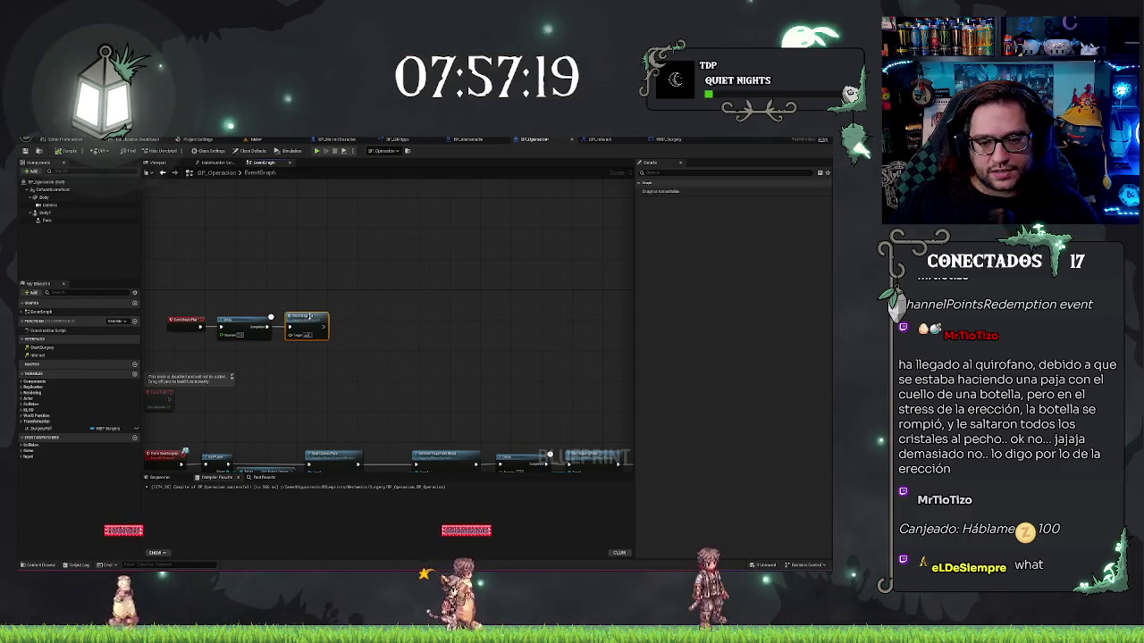
{"action": "left_click", "coordinate": [313, 312]}
{"action": "key", "text": "ctrl+shift+s"}
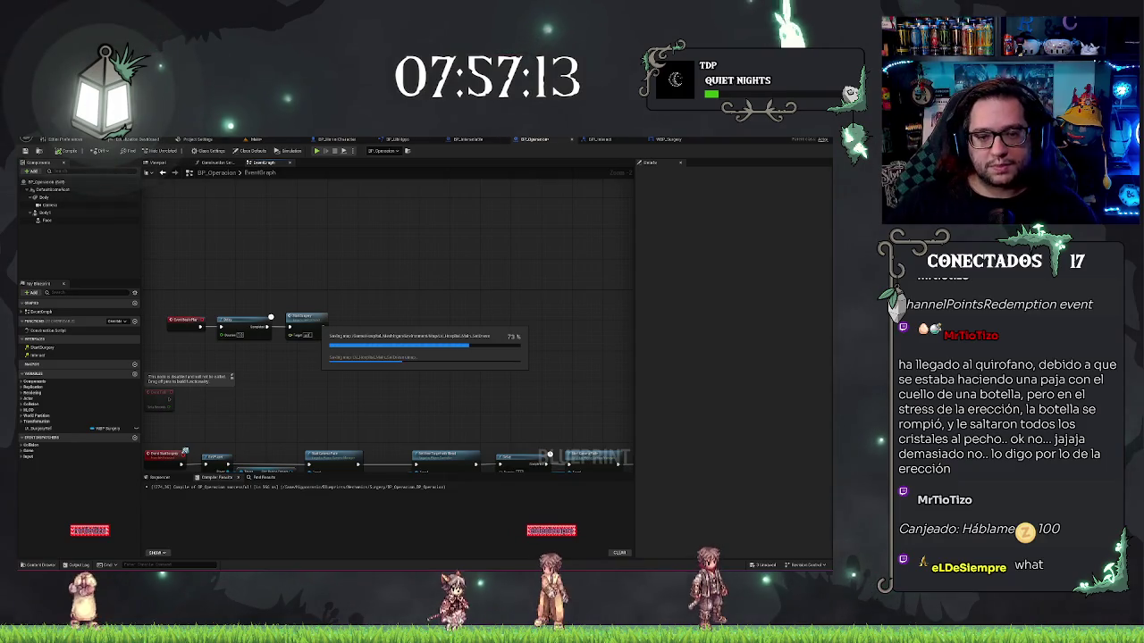
{"action": "left_click_drag", "start_coordinate": [273, 387], "coordinate": [397, 357]}
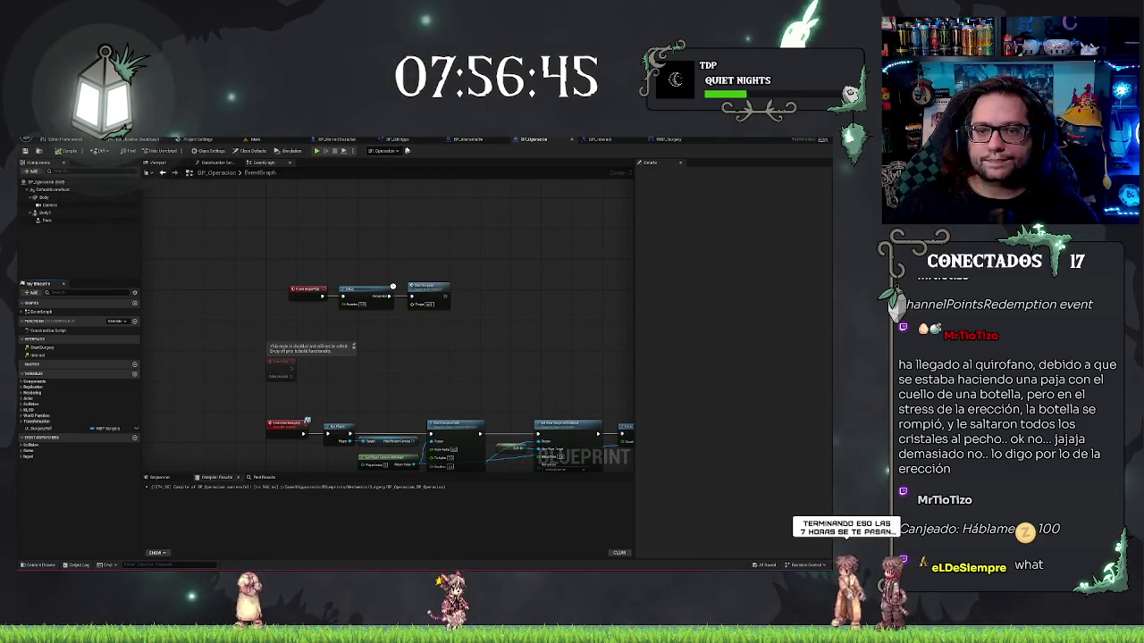
Open the LineDistancer function graph in the BP_LibHippo library.
{"action": "left_click", "coordinate": [409, 141]}
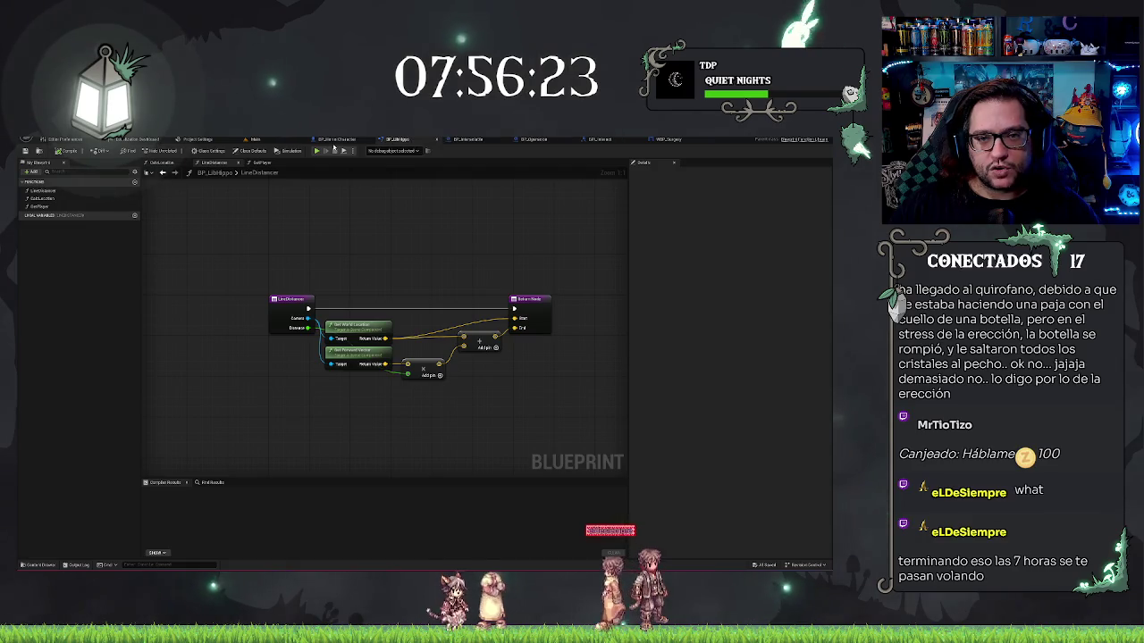
Return to BP_Operacion's EventGraph and zoom in on the BeginPlay and StartSurgery chains.
{"action": "left_click", "coordinate": [533, 139]}
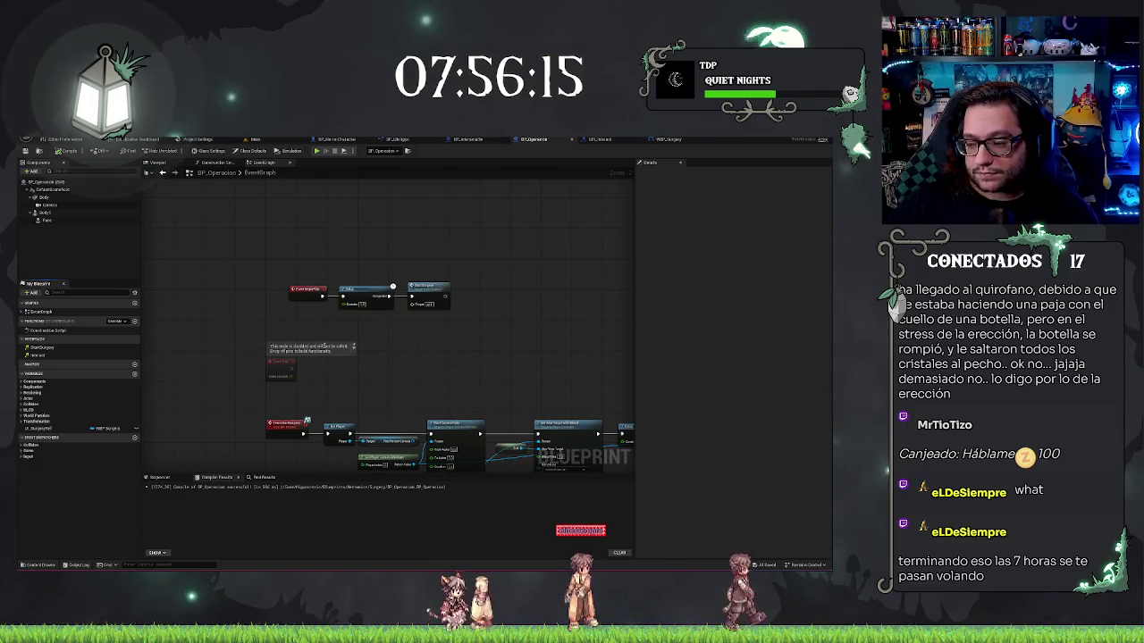
{"action": "scroll", "coordinate": [299, 340], "scroll_direction": "up", "scroll_amount": 2}
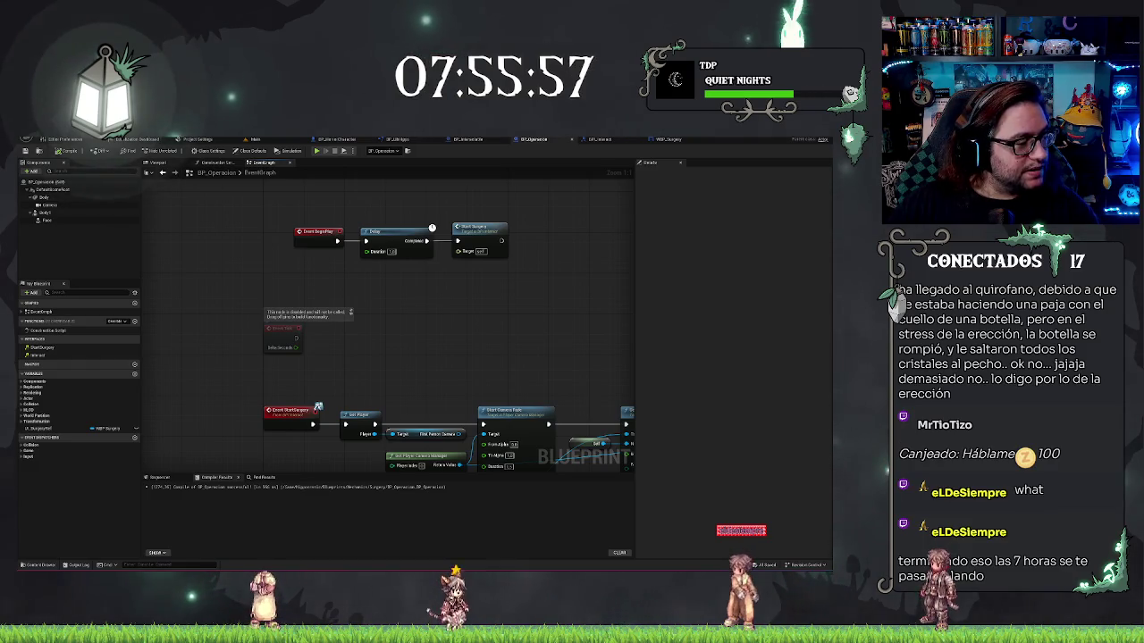
{"action": "left_click_drag", "start_coordinate": [216, 367], "coordinate": [228, 359]}
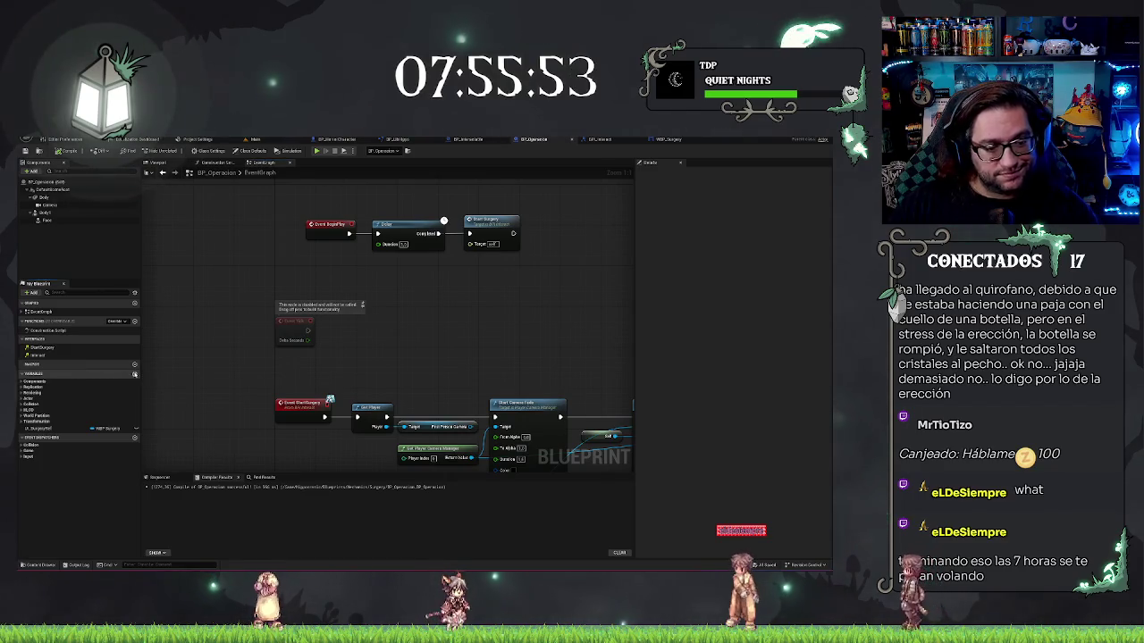
Add a Hit Result variable named Bisturi to BP_Operacion.
{"action": "left_click", "coordinate": [135, 374]}
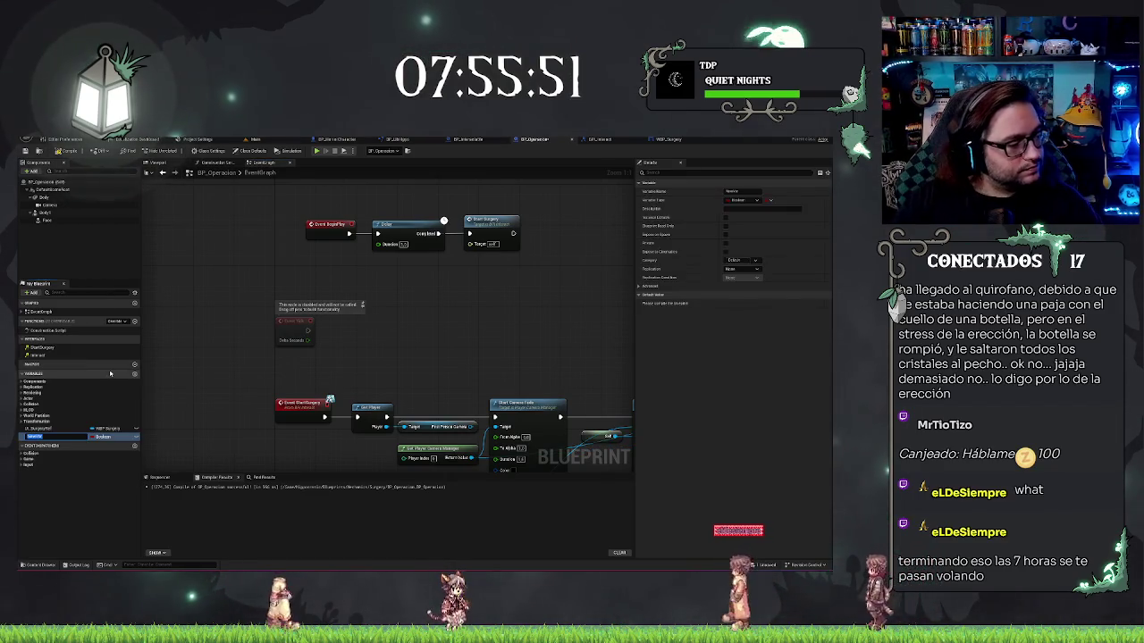
{"action": "type", "text": "bisturi"}
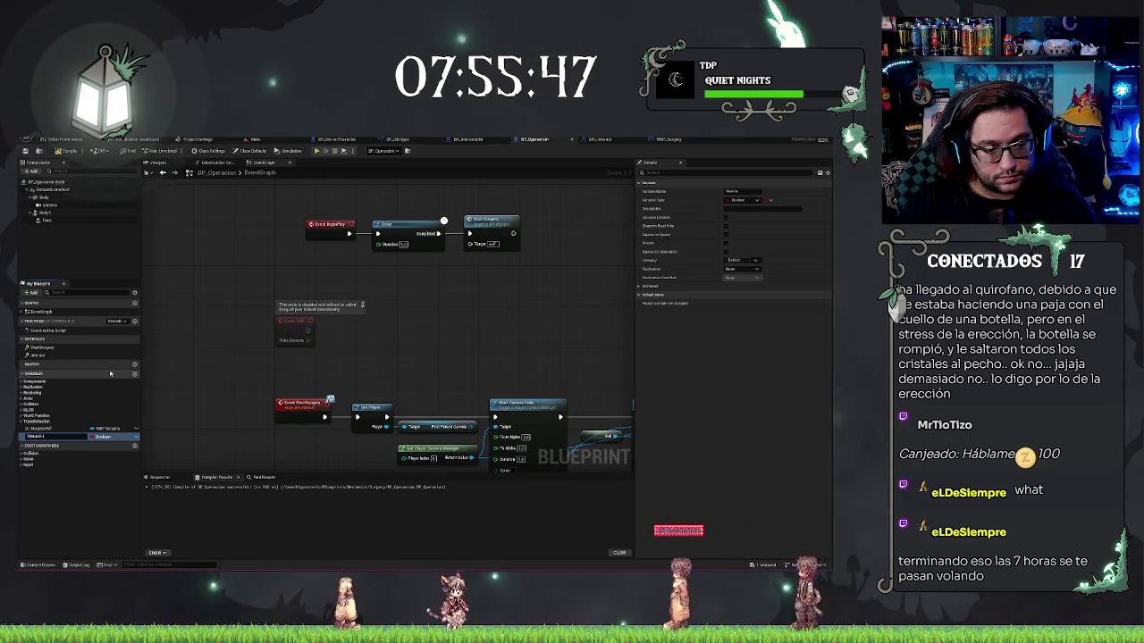
{"action": "key", "text": "Return"}
{"action": "left_click", "coordinate": [105, 436]}
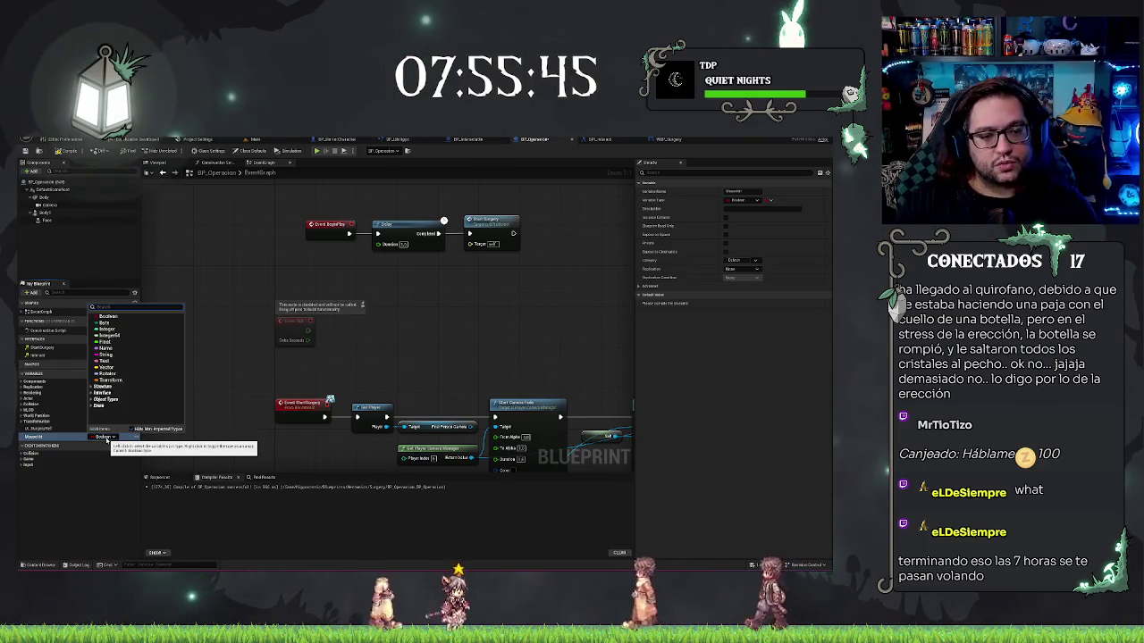
{"action": "type", "text": "bistu"}
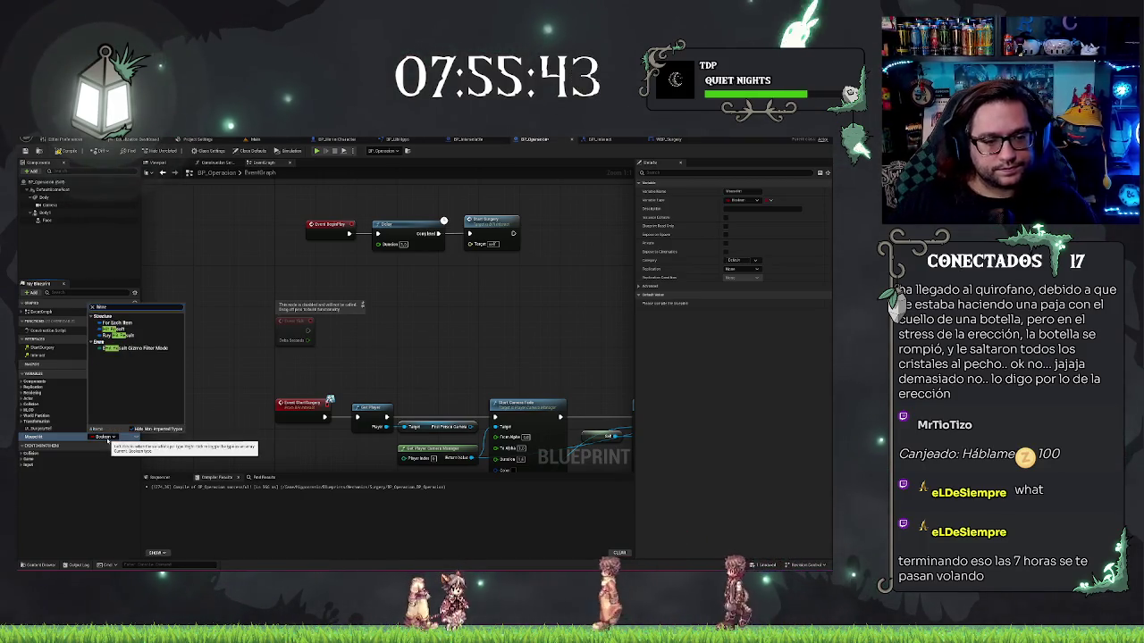
{"action": "left_click", "coordinate": [113, 329]}
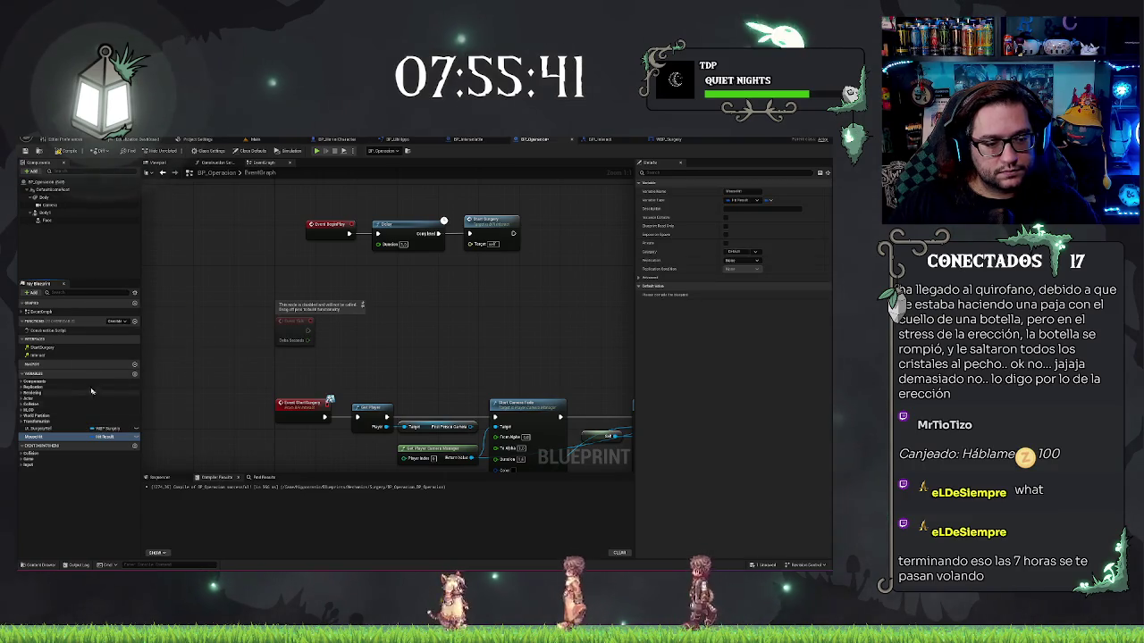
Create the MouseOriginalPosition Vector variable, then start another new variable.
{"action": "left_click", "coordinate": [135, 374]}
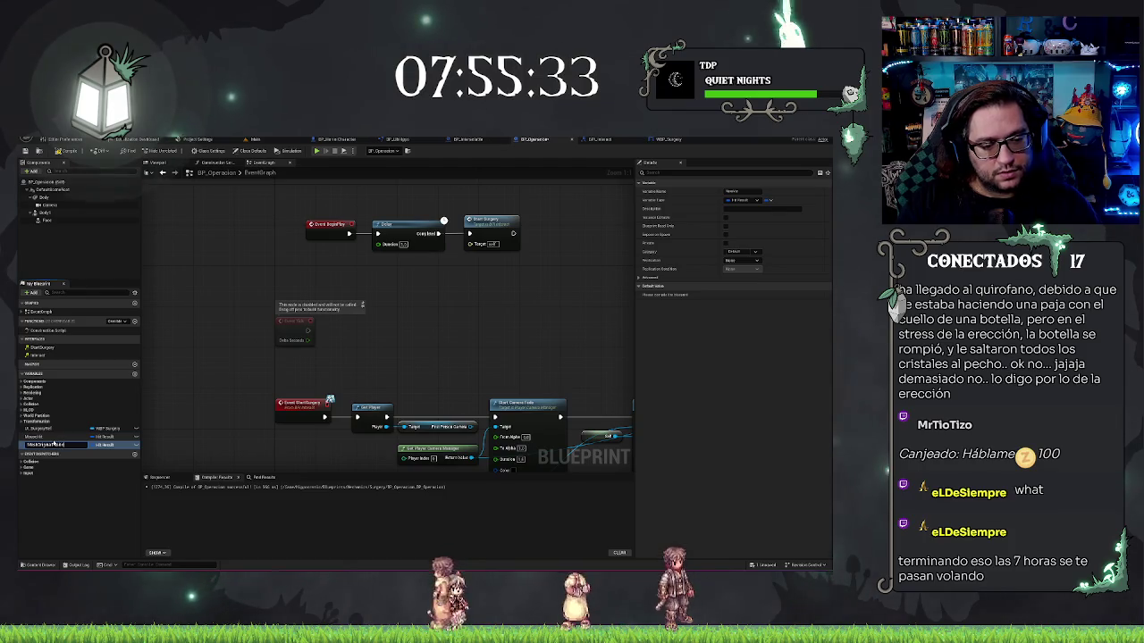
{"action": "left_click", "coordinate": [104, 445]}
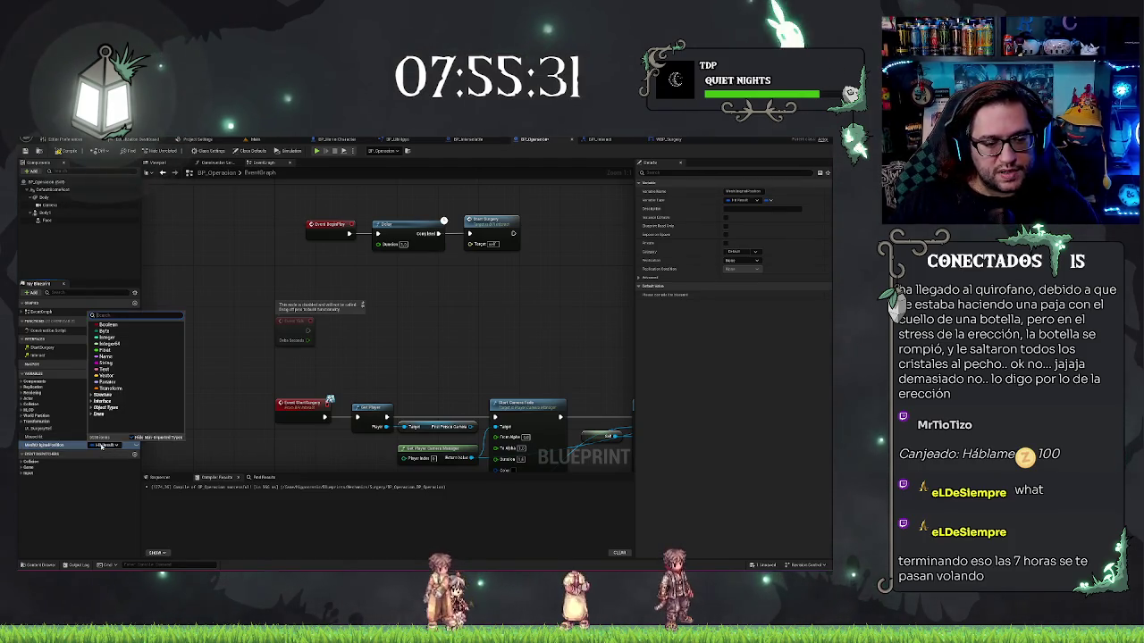
{"action": "key", "text": "Escape"}
{"action": "left_click", "coordinate": [40, 445]}
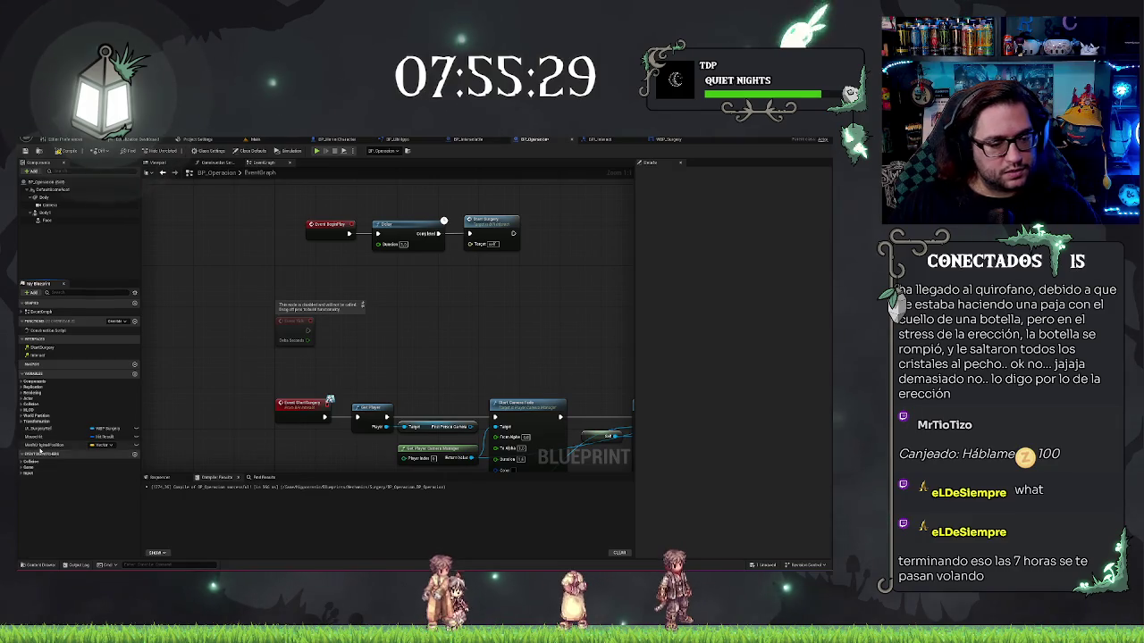
{"action": "key", "text": "ctrl+f"}
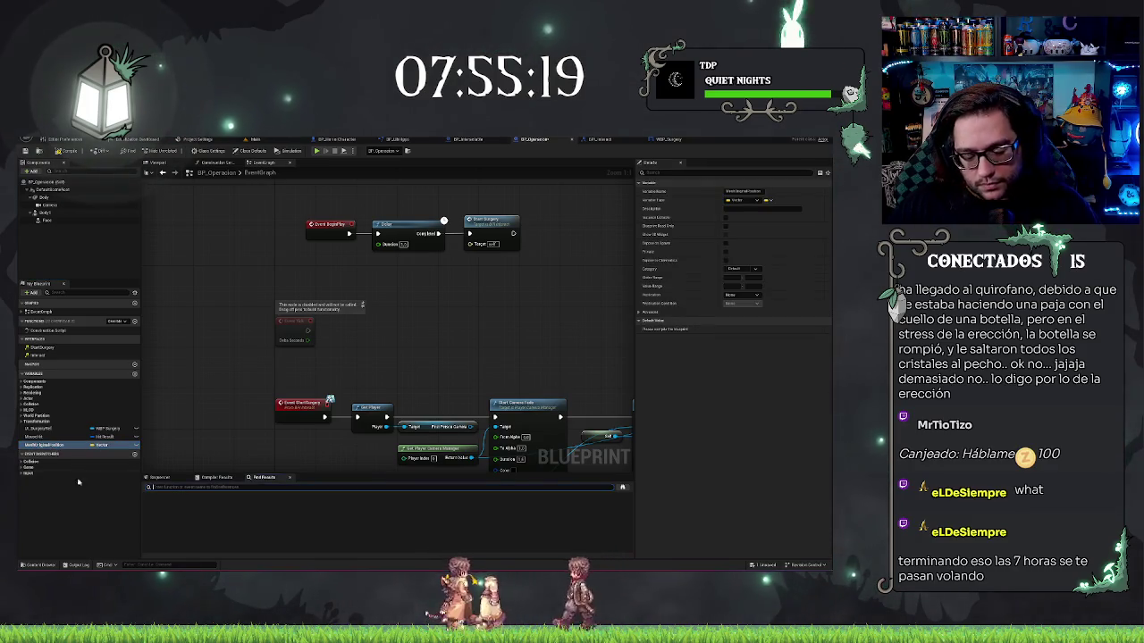
{"action": "key", "text": "ctrl+w"}
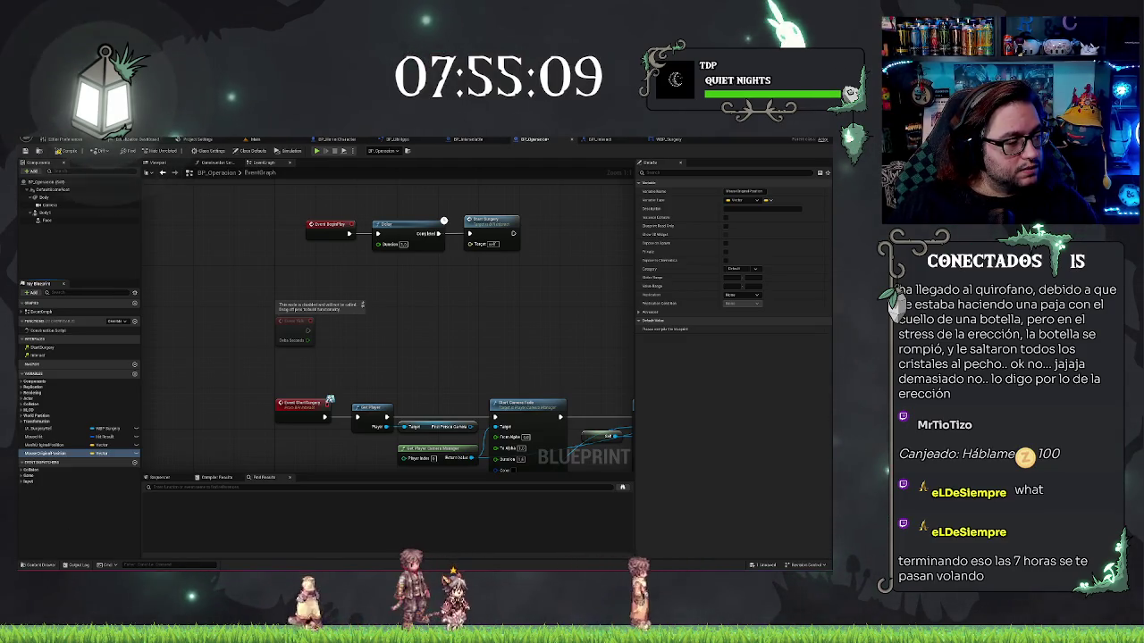
{"action": "left_click", "coordinate": [135, 374]}
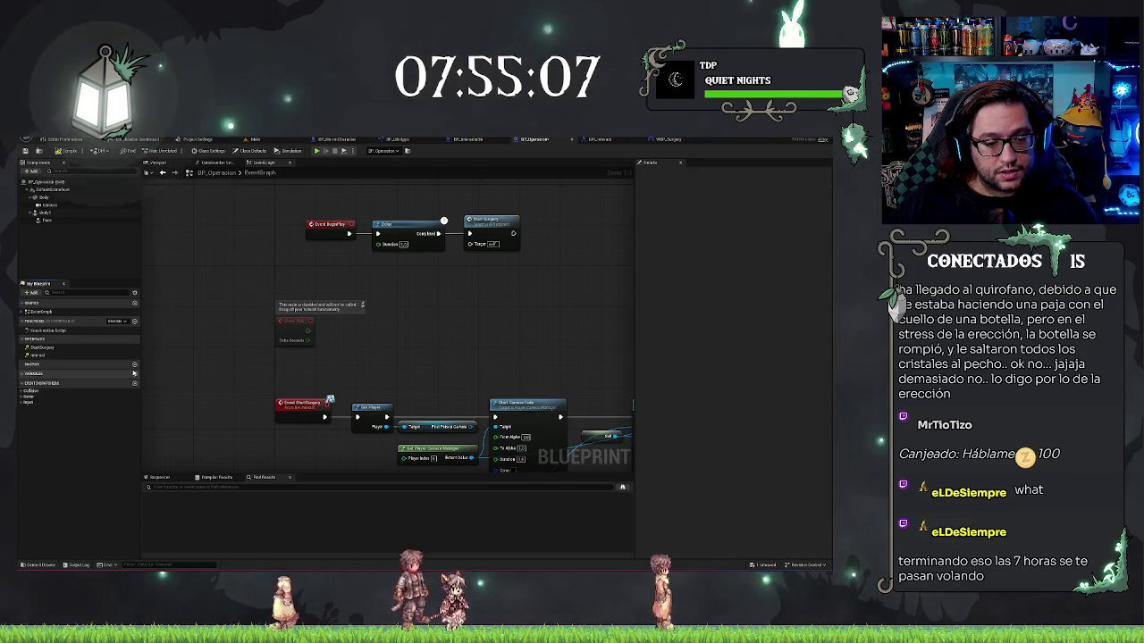
{"action": "left_click", "coordinate": [135, 373]}
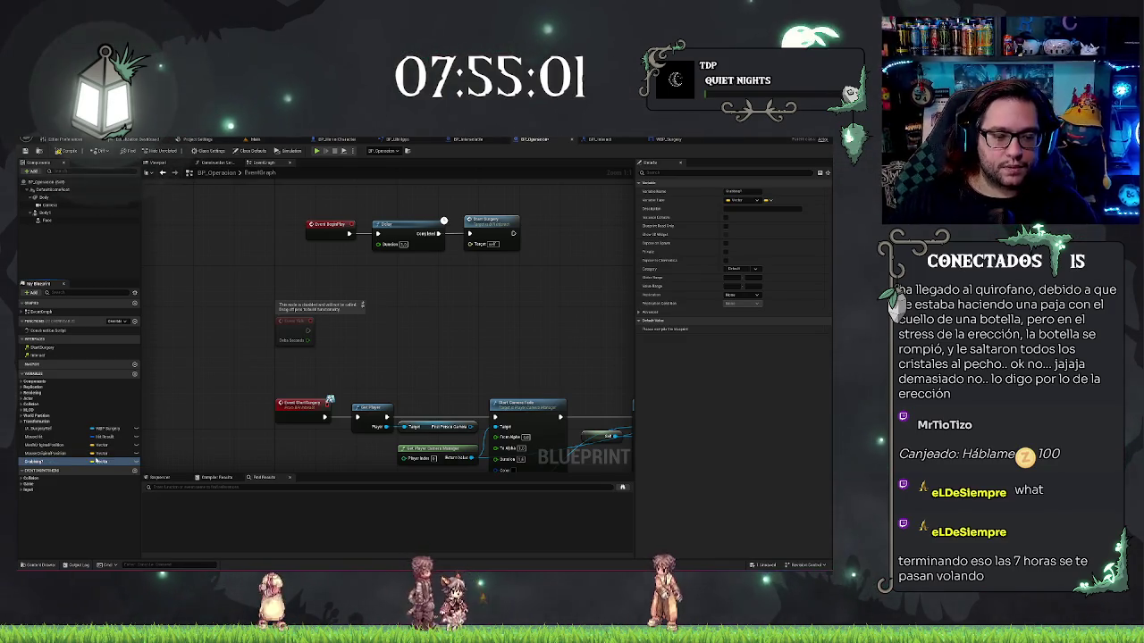
Make Enabling? a Boolean and add further flag variables such as LockedIn.
{"action": "left_click", "coordinate": [114, 462]}
{"action": "left_click", "coordinate": [108, 340]}
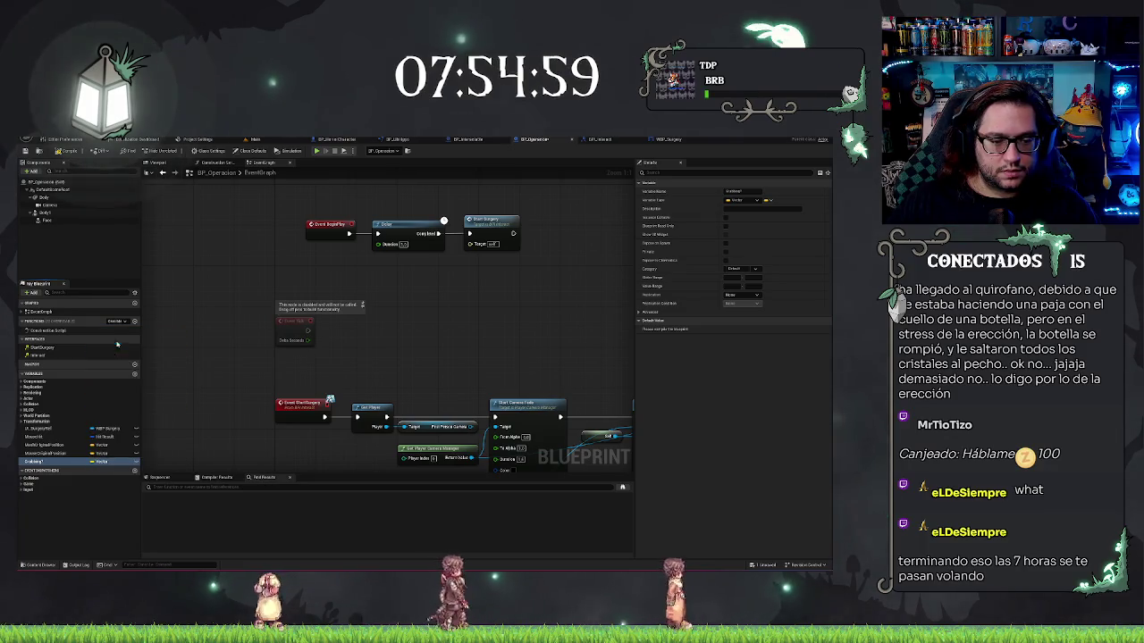
{"action": "left_click", "coordinate": [135, 374]}
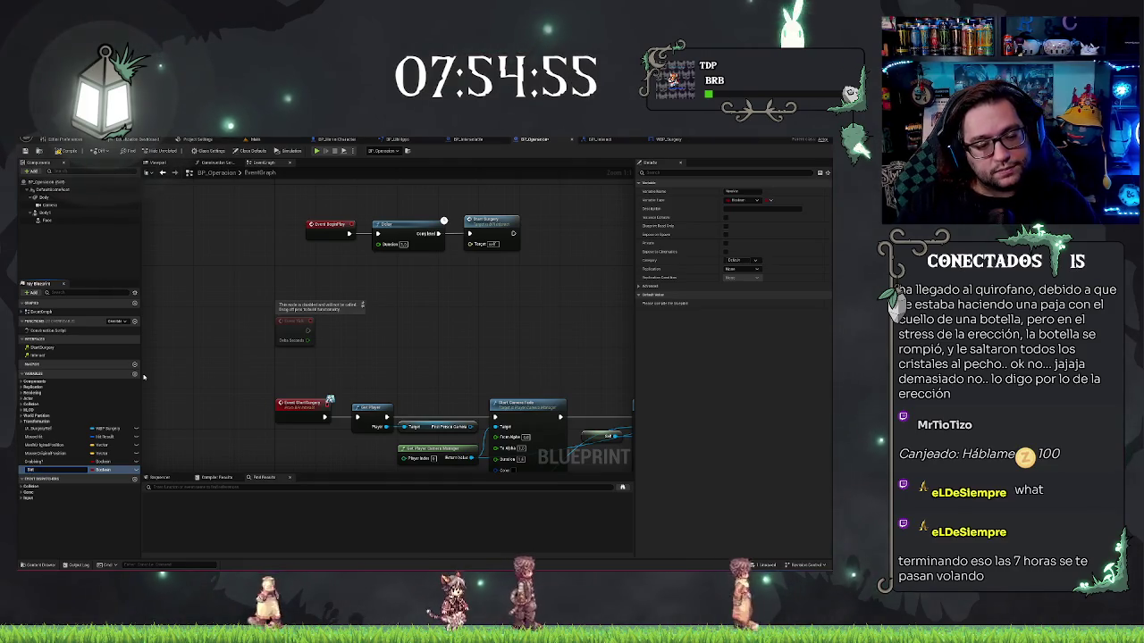
{"action": "key", "text": "Return"}
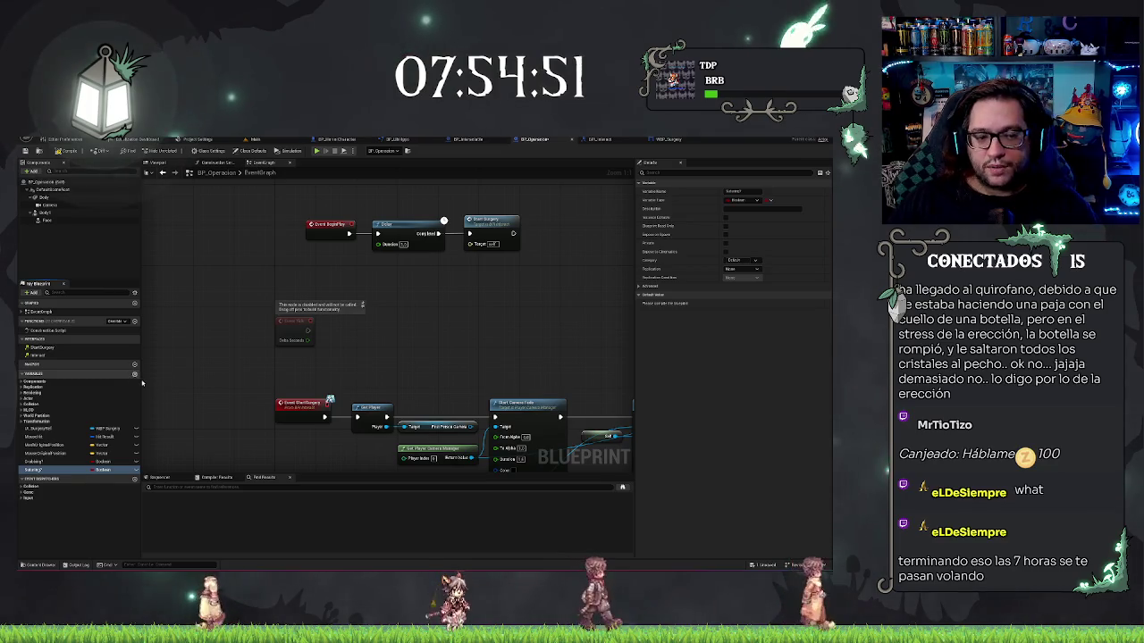
{"action": "left_click", "coordinate": [135, 374]}
{"action": "type", "text": "Locked"}
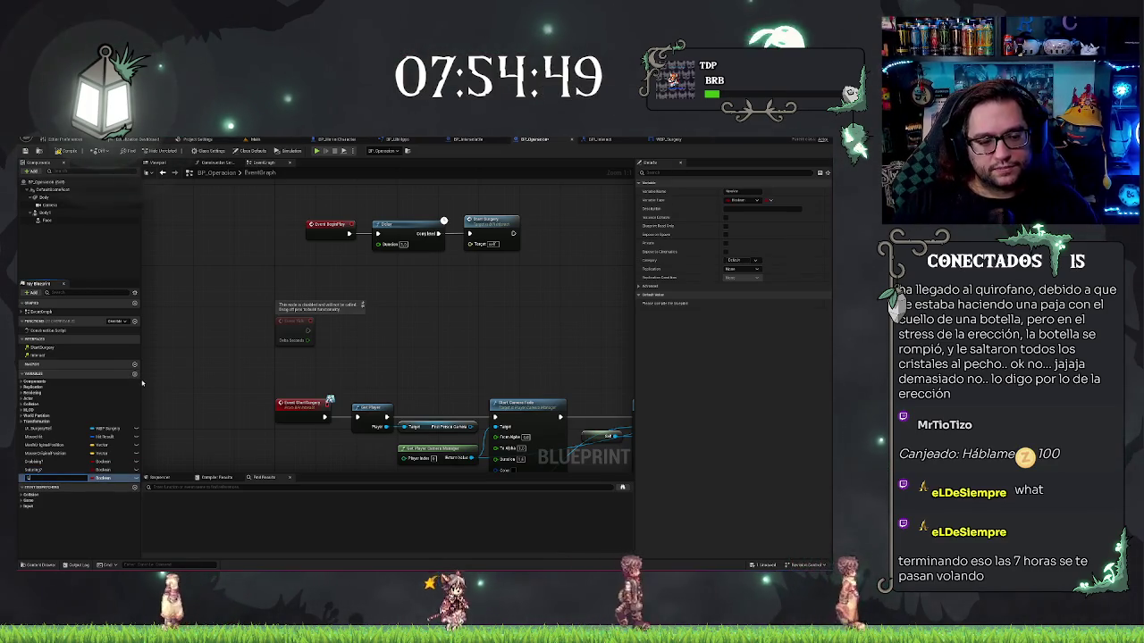
{"action": "type", "text": "In"}
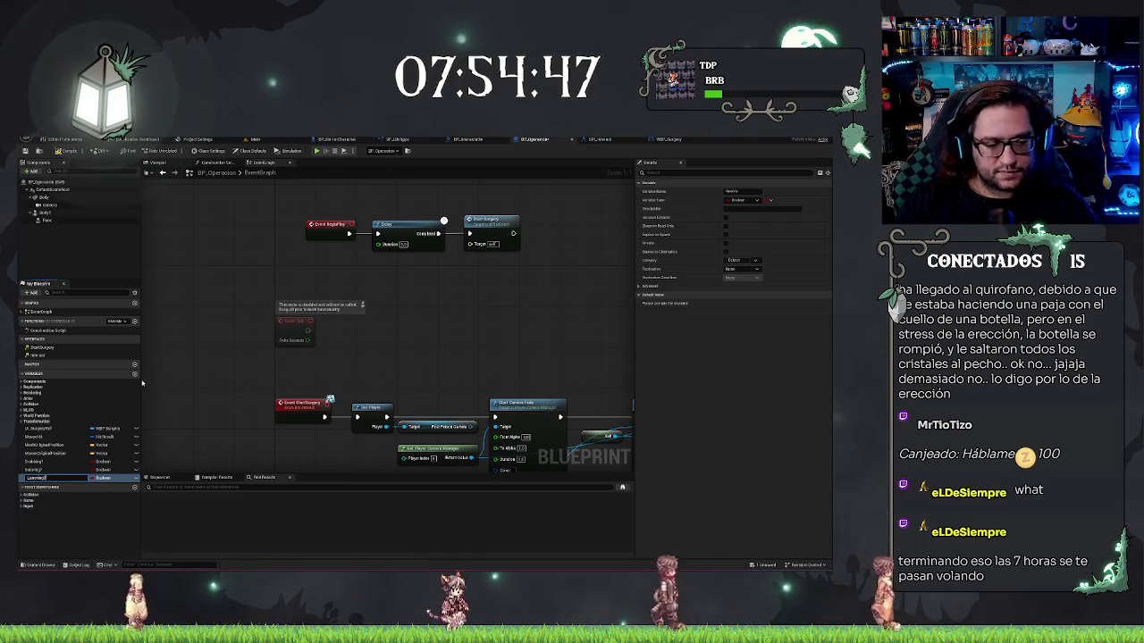
Add more variables and make SaturnCount an Integer.
{"action": "left_click", "coordinate": [135, 374]}
{"action": "type", "text": "Healing"}
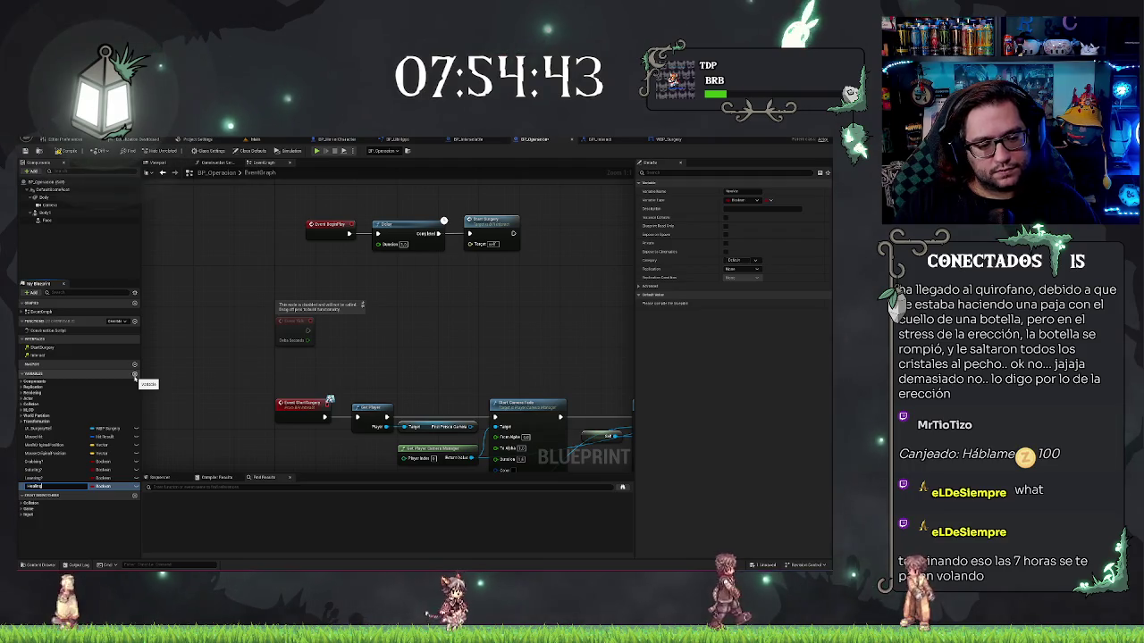
{"action": "left_click", "coordinate": [135, 375]}
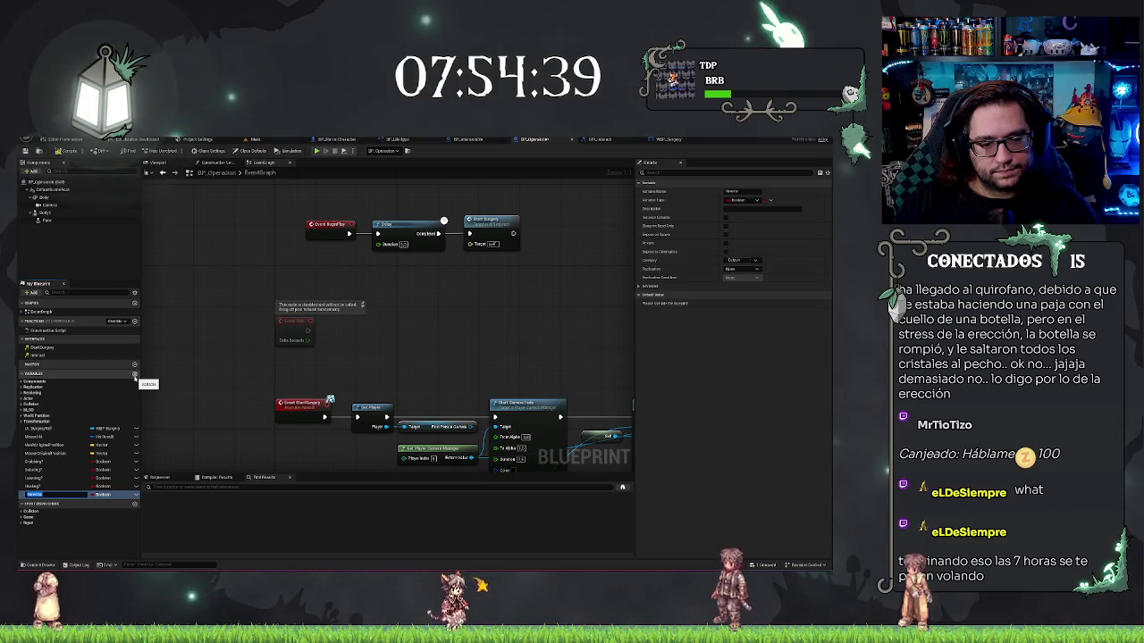
{"action": "type", "text": "ame"}
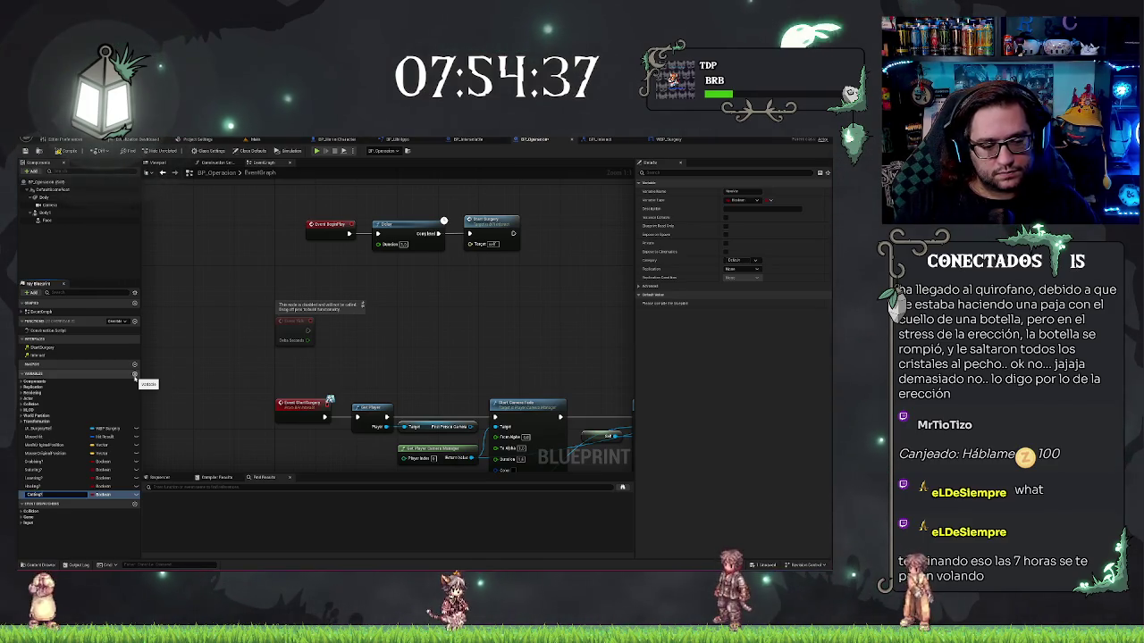
{"action": "key", "text": "Return"}
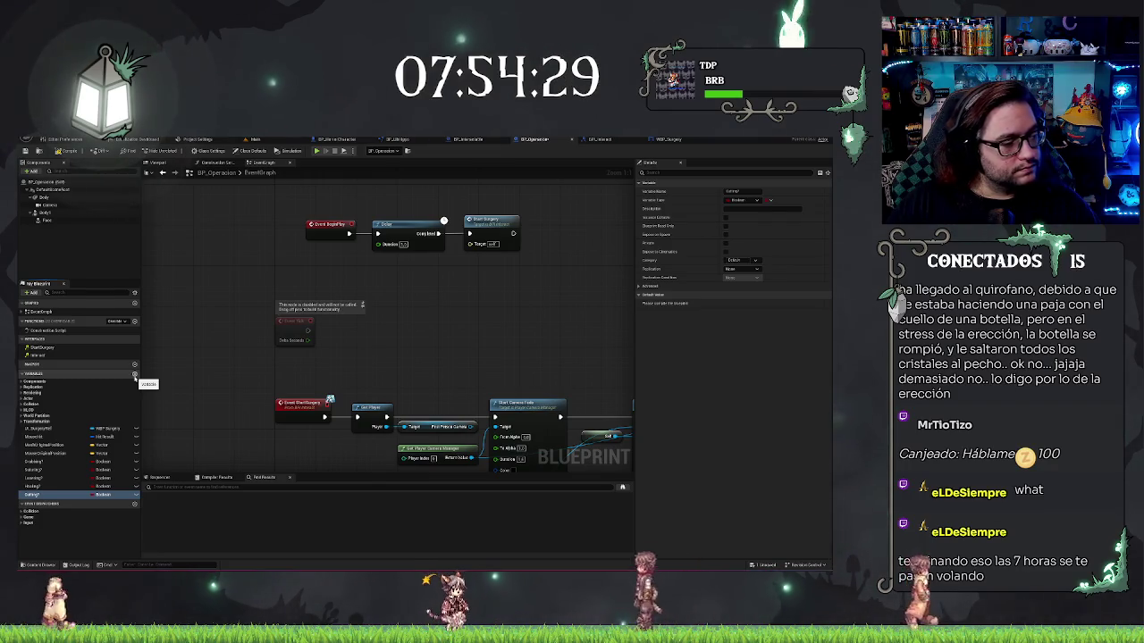
{"action": "left_click", "coordinate": [135, 376]}
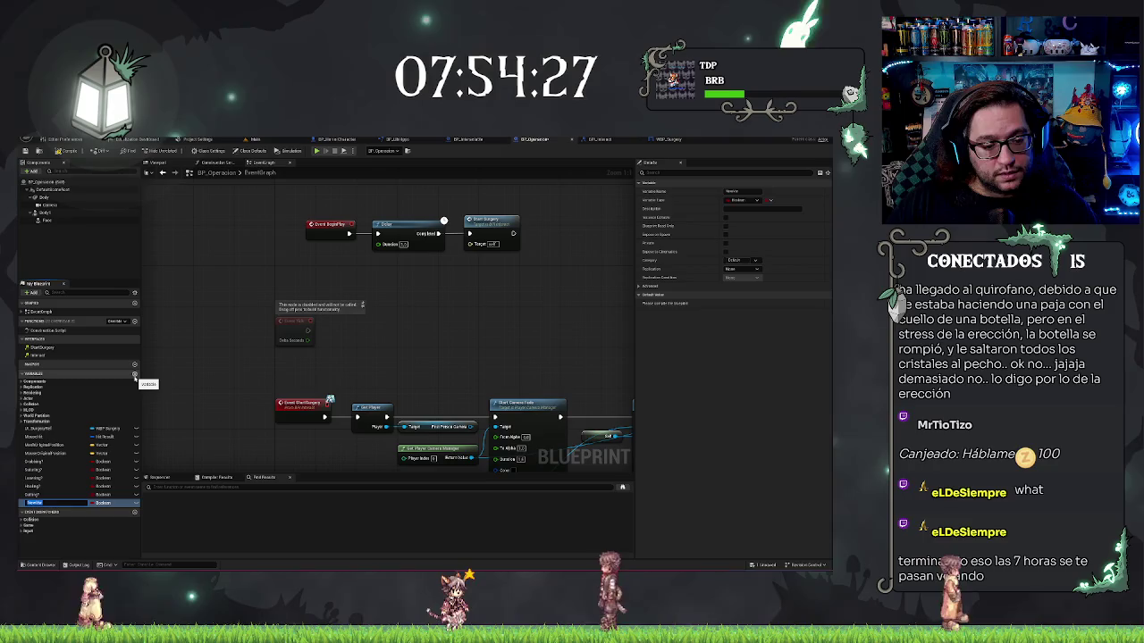
{"action": "type", "text": "Ca"}
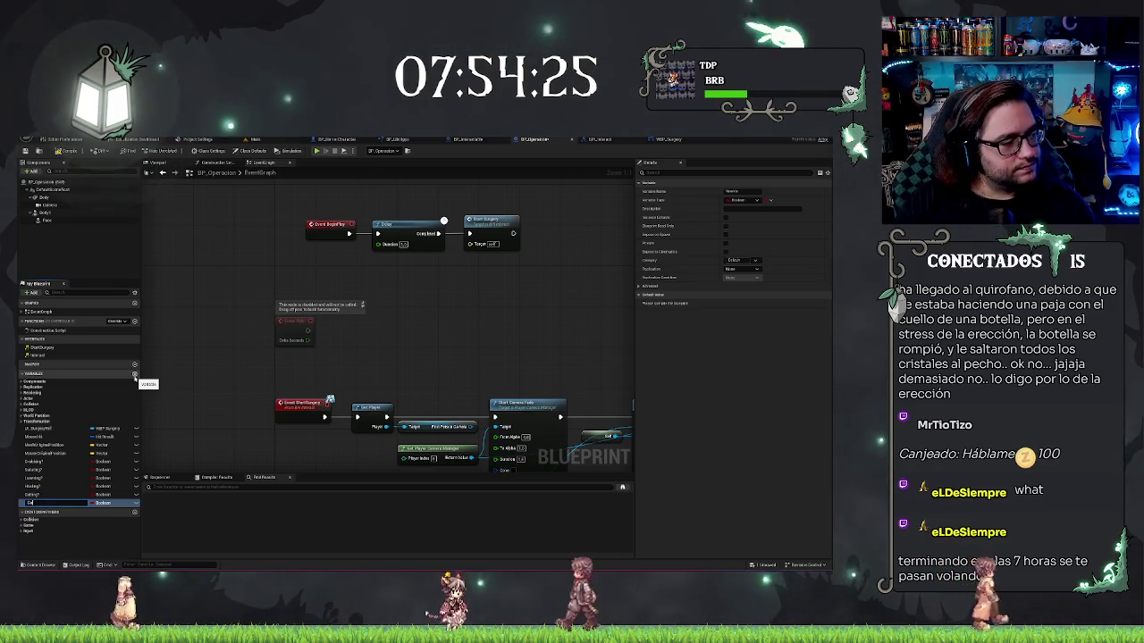
{"action": "type", "text": "meraFa"}
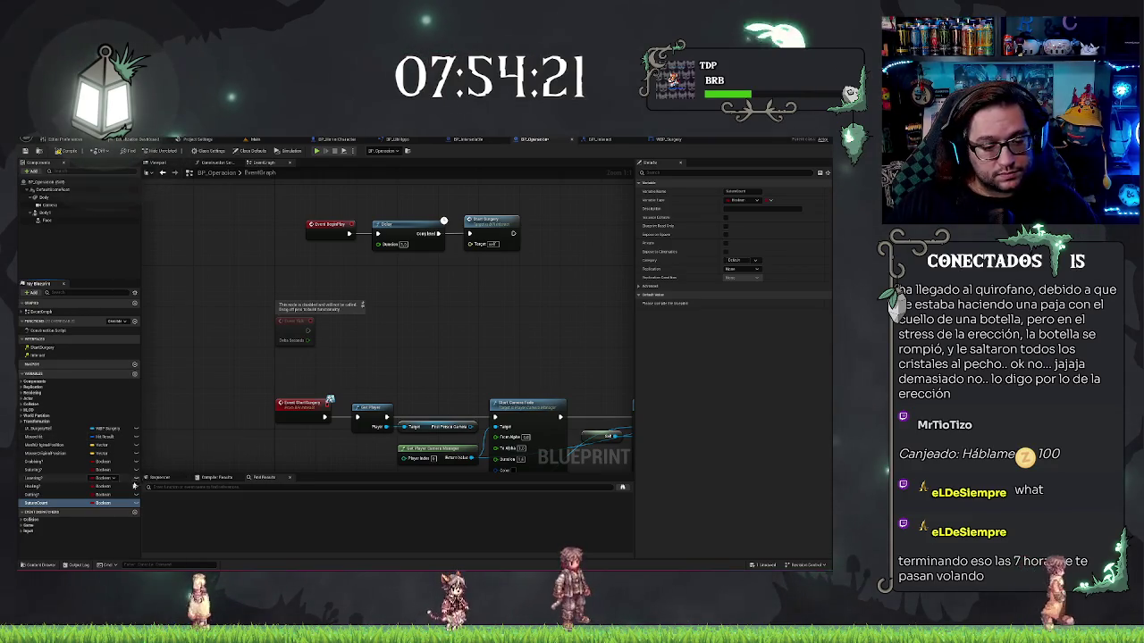
{"action": "left_click", "coordinate": [103, 504]}
{"action": "left_click", "coordinate": [120, 401]}
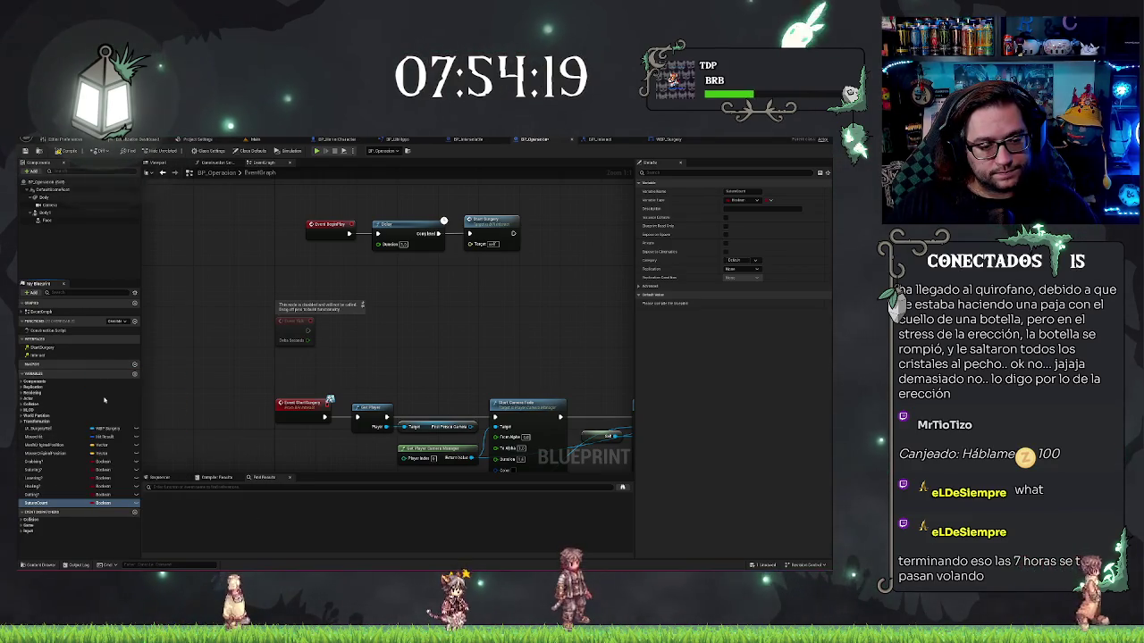
Add a new Saturn variable and set its type to Float.
{"action": "left_click", "coordinate": [134, 374]}
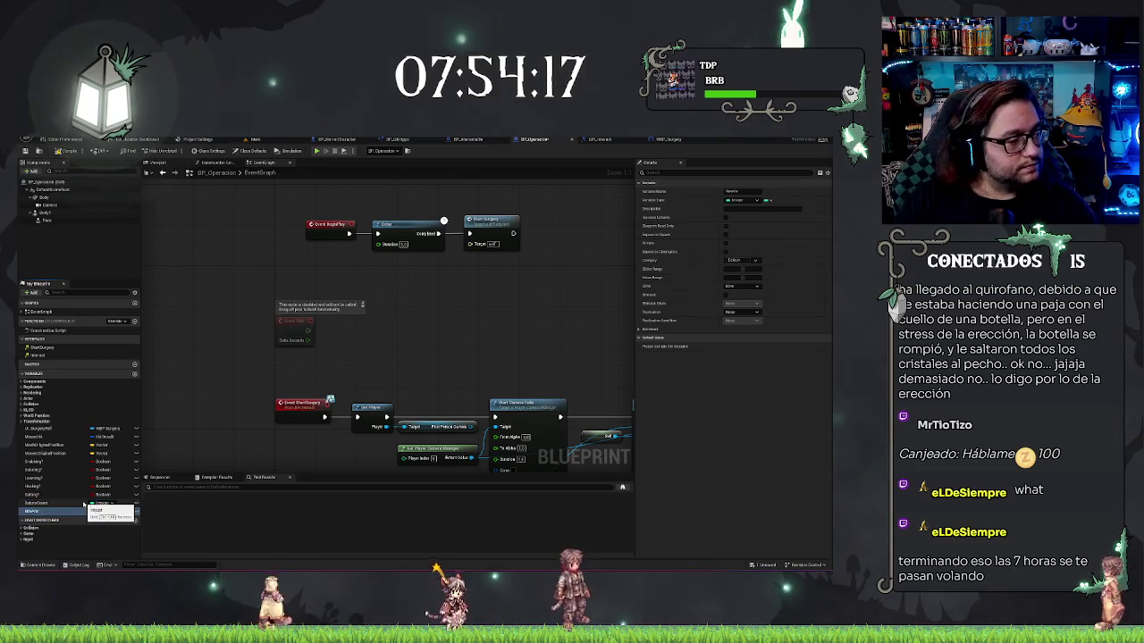
{"action": "type", "text": "Sa"}
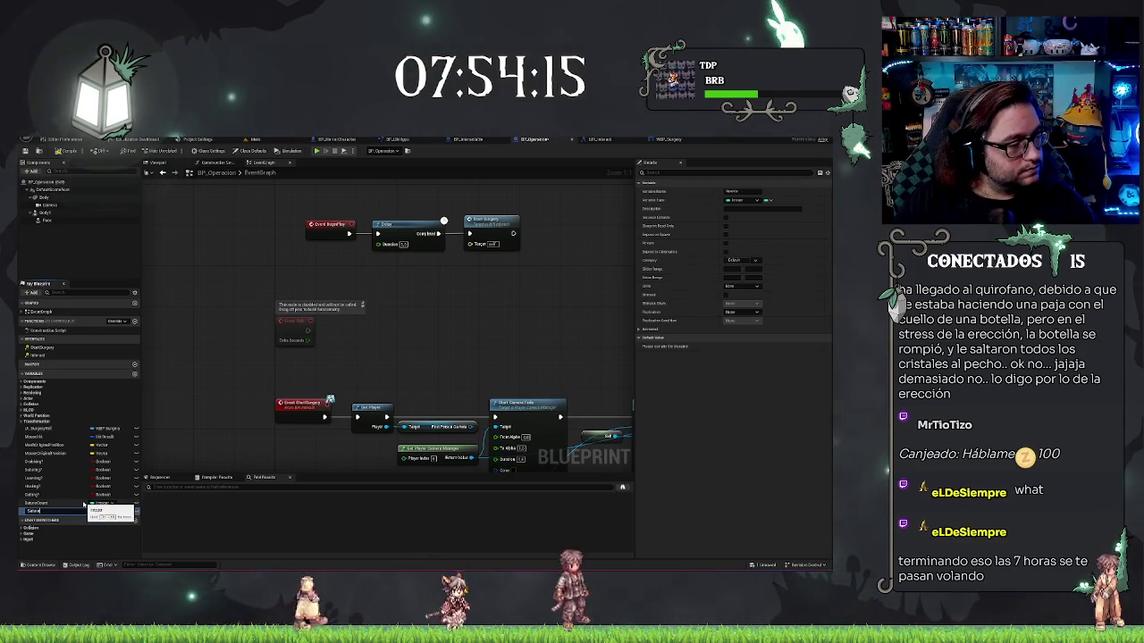
{"action": "key", "text": "Return"}
{"action": "left_click", "coordinate": [101, 511]}
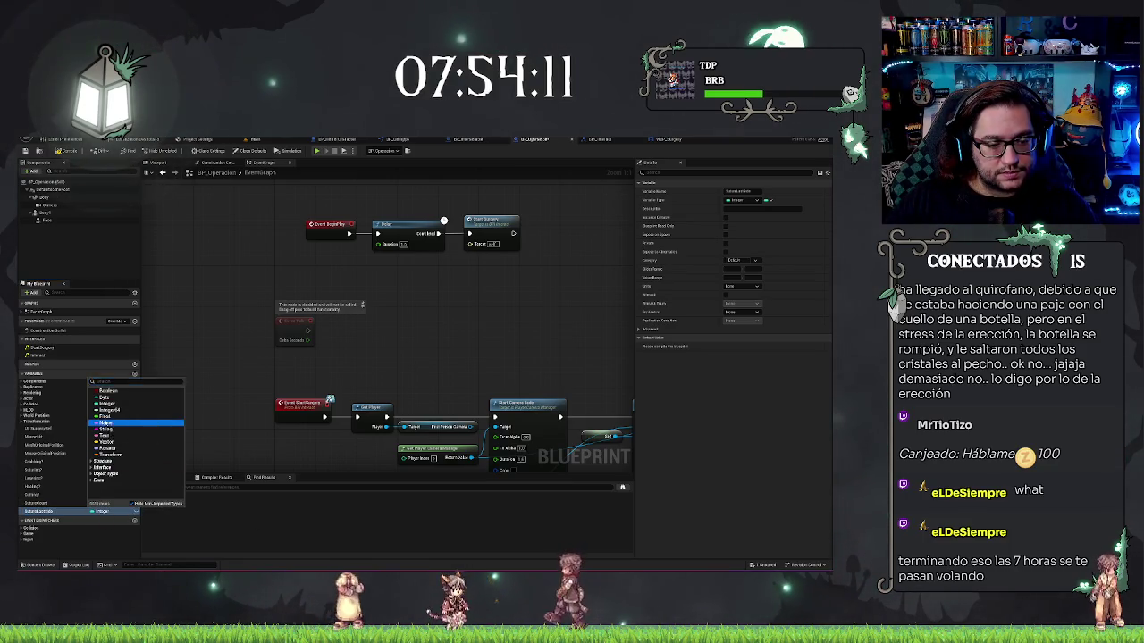
{"action": "left_click", "coordinate": [105, 423]}
{"action": "left_click", "coordinate": [101, 512]}
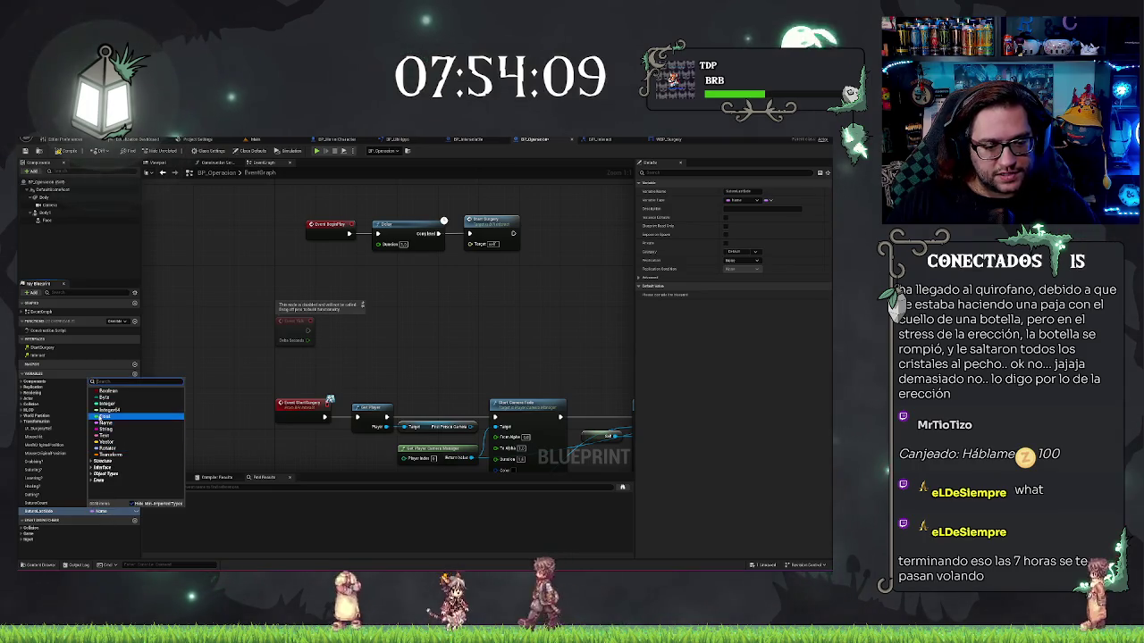
{"action": "left_click", "coordinate": [101, 415]}
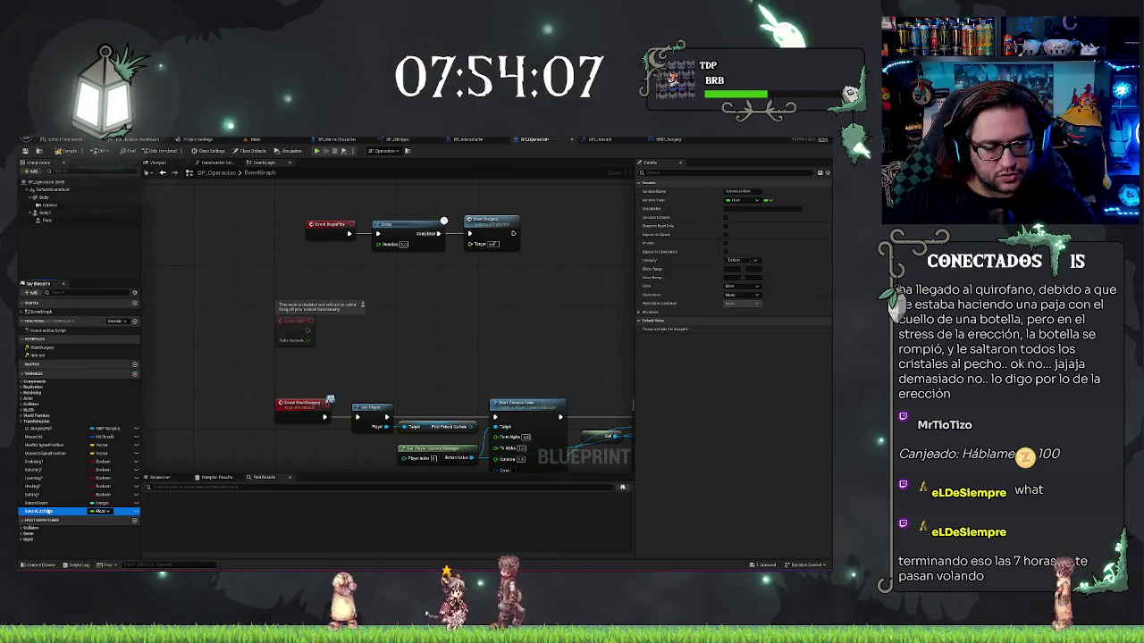
{"action": "left_click", "coordinate": [41, 512]}
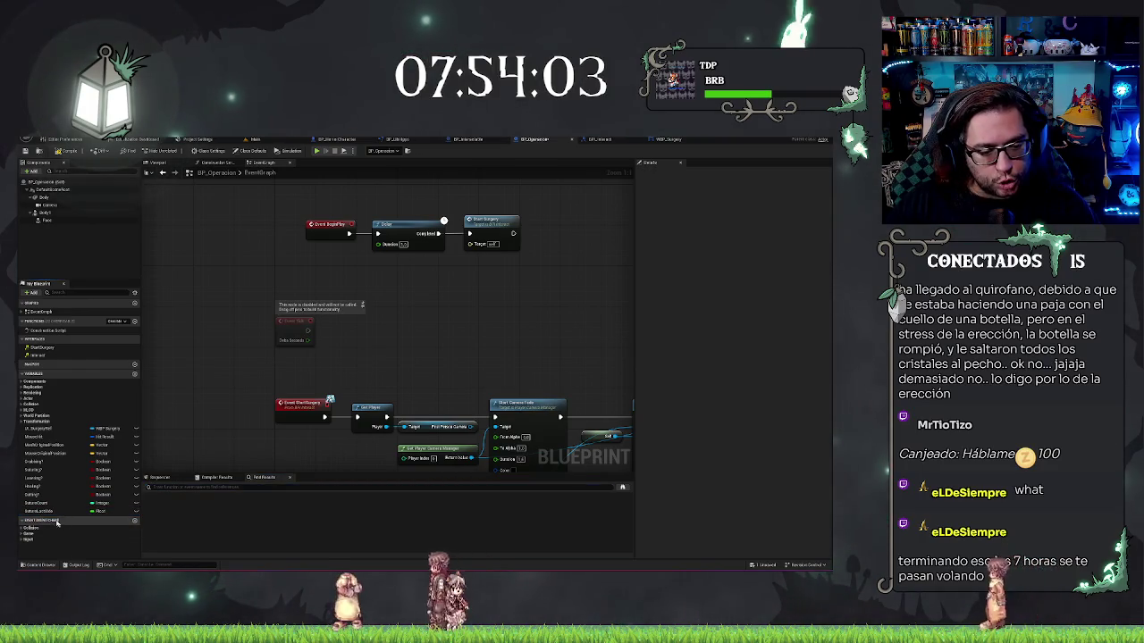
Duplicate the Float variable into further Saturn variables such as SaturnCandidate.
{"action": "right_click", "coordinate": [54, 511]}
{"action": "left_click", "coordinate": [56, 519]}
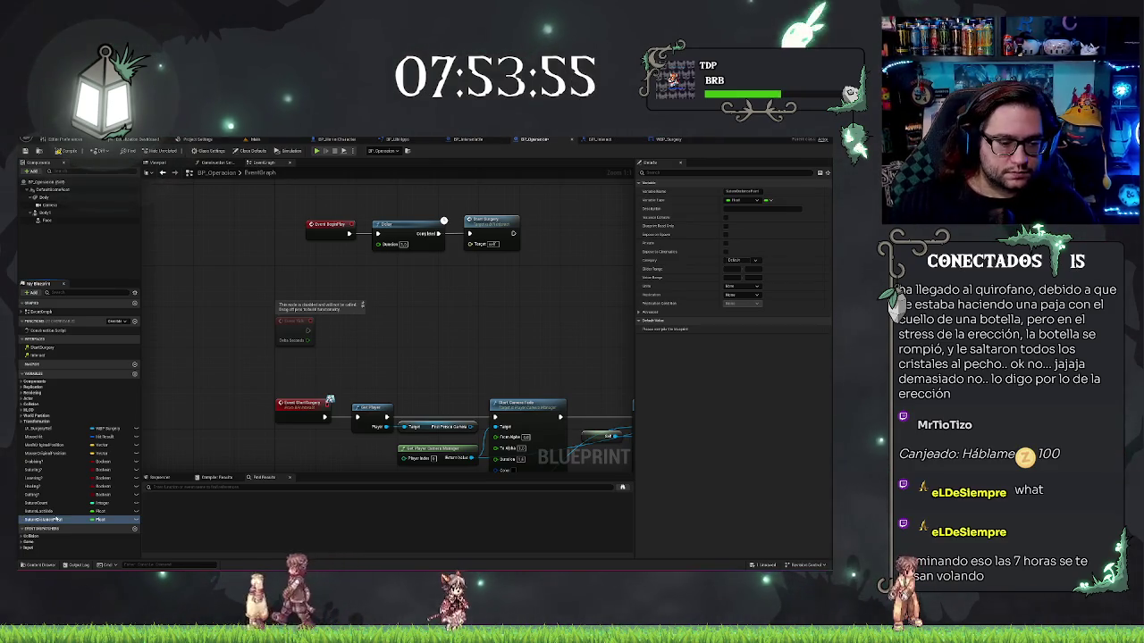
{"action": "key", "text": "ctrl+w"}
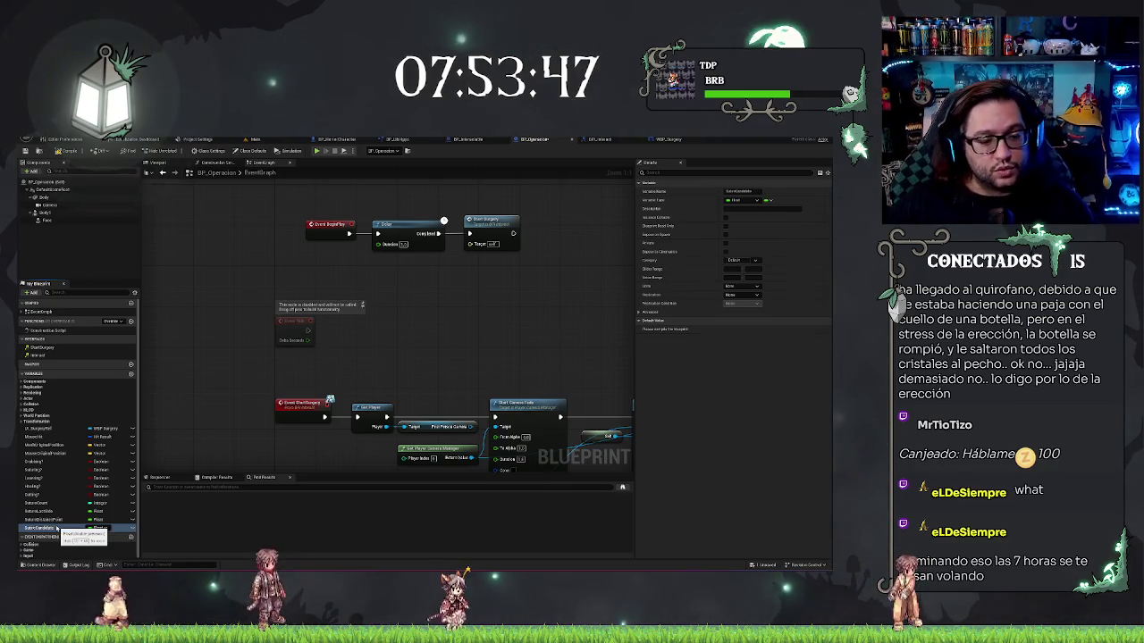
{"action": "key", "text": "ctrl+w"}
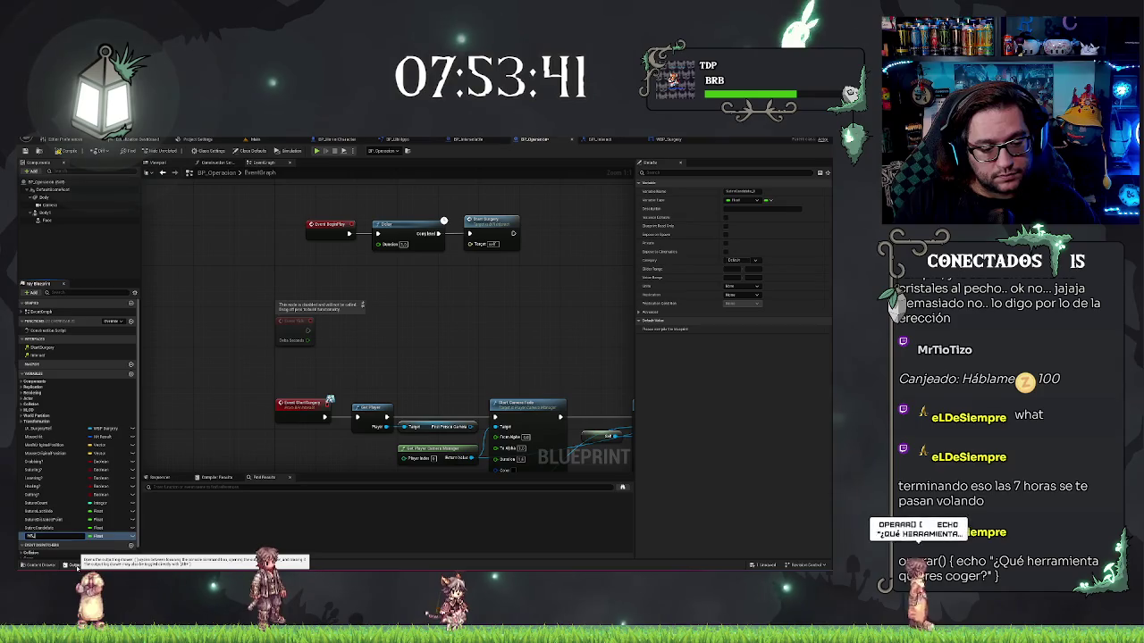
{"action": "key", "text": "Return"}
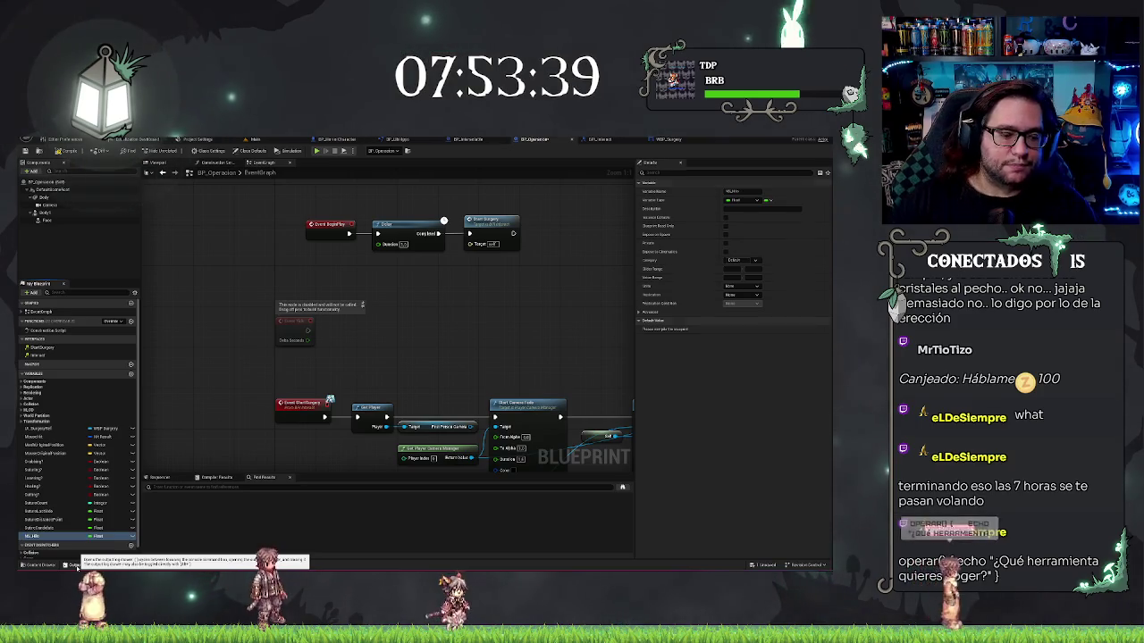
{"action": "left_click", "coordinate": [85, 470]}
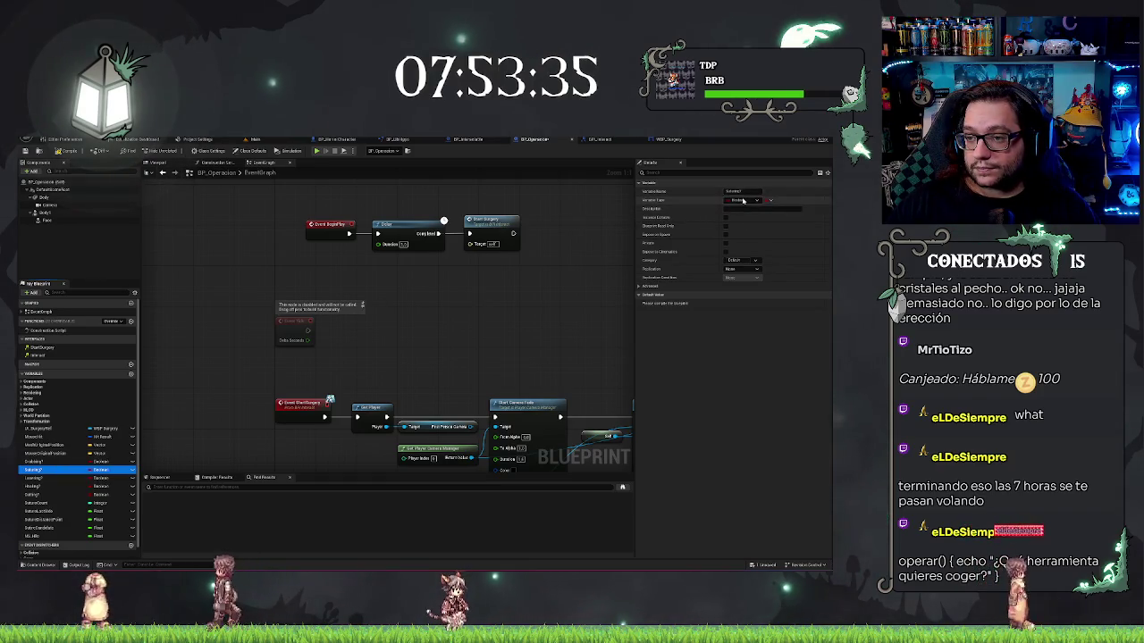
{"action": "left_click", "coordinate": [733, 260]}
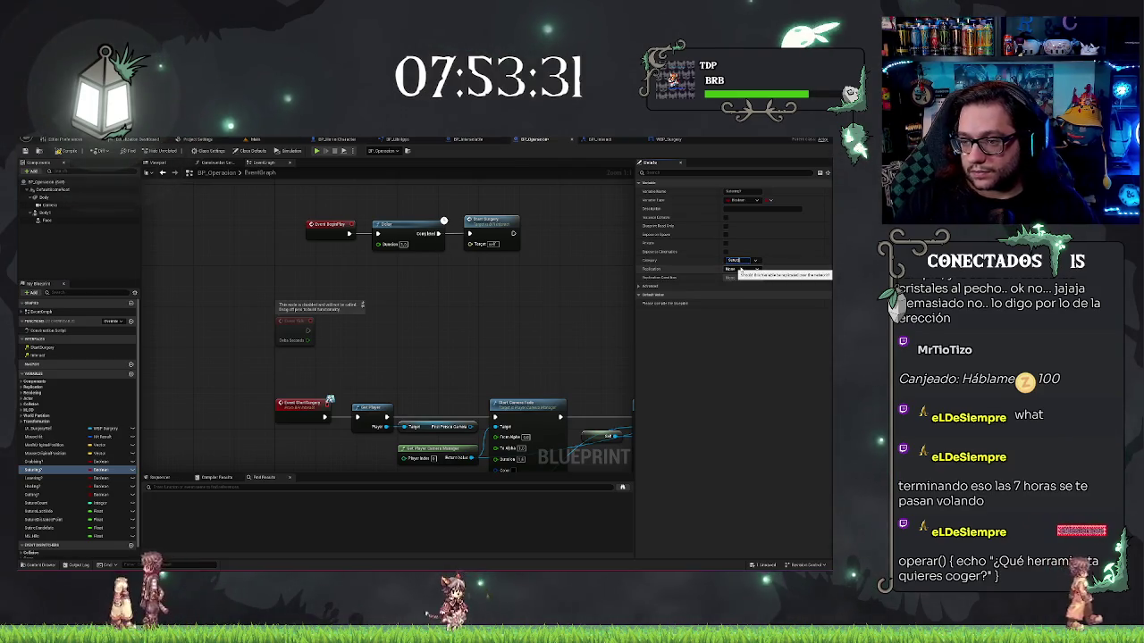
{"action": "key", "text": "Return"}
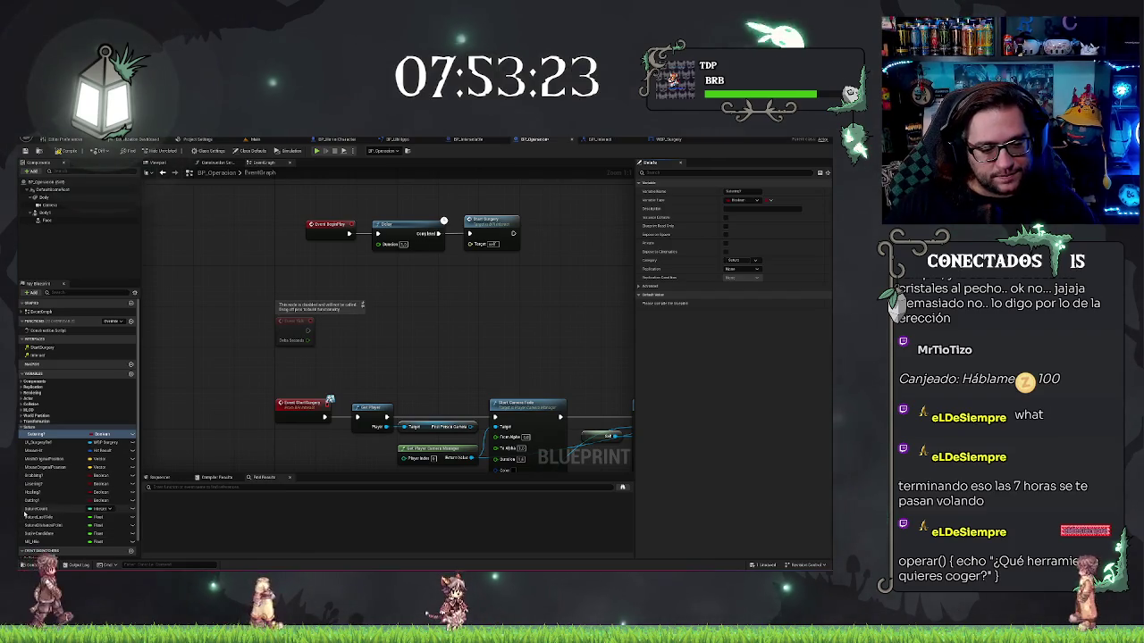
{"action": "left_click", "coordinate": [40, 517]}
{"action": "mouse_move", "coordinate": [34, 517]}
{"action": "left_mouse_down"}
{"action": "mouse_move", "coordinate": [47, 435]}
{"action": "mouse_move", "coordinate": [33, 430]}
{"action": "left_mouse_up"}
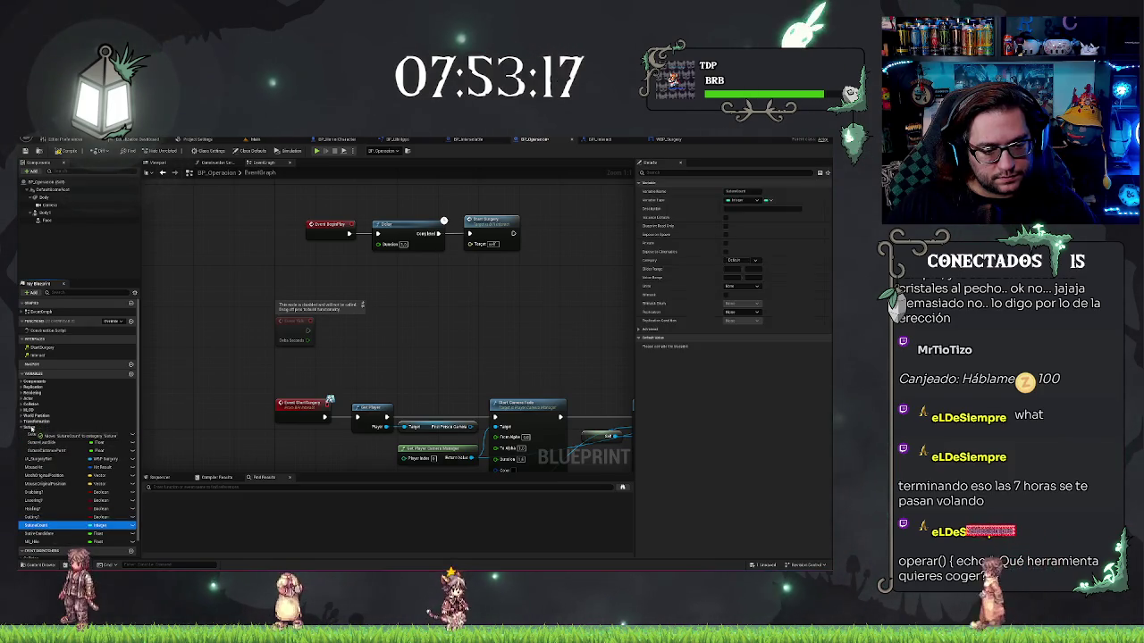
{"action": "mouse_move", "coordinate": [45, 533]}
{"action": "left_mouse_down"}
{"action": "mouse_move", "coordinate": [33, 430]}
{"action": "mouse_move", "coordinate": [45, 504]}
{"action": "mouse_move", "coordinate": [50, 477]}
{"action": "left_mouse_up"}
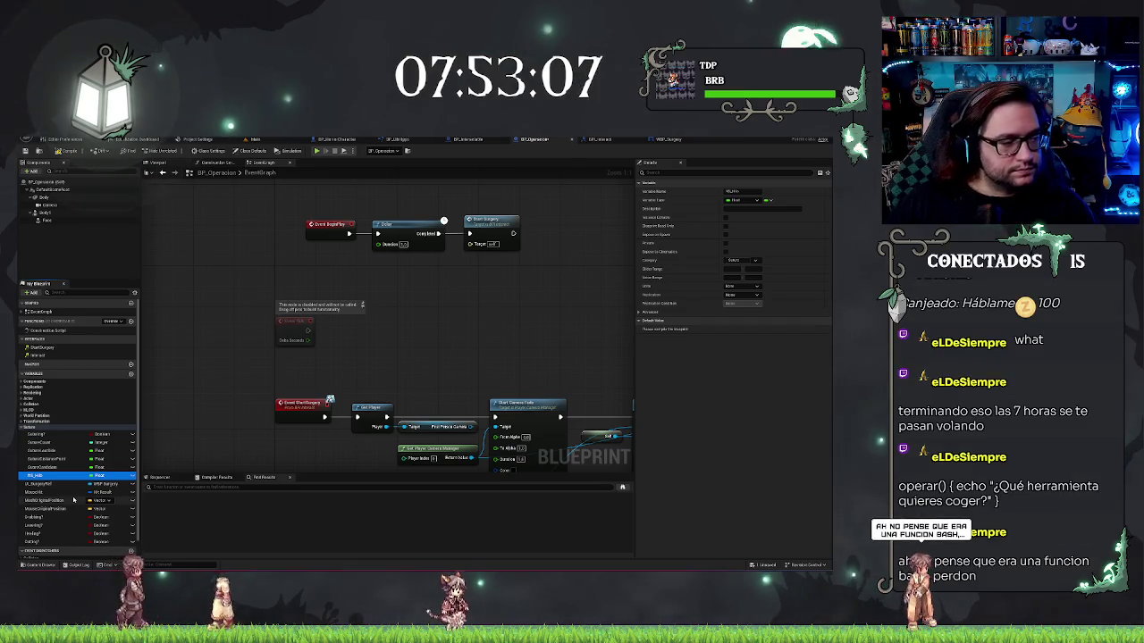
{"action": "left_click", "coordinate": [31, 517]}
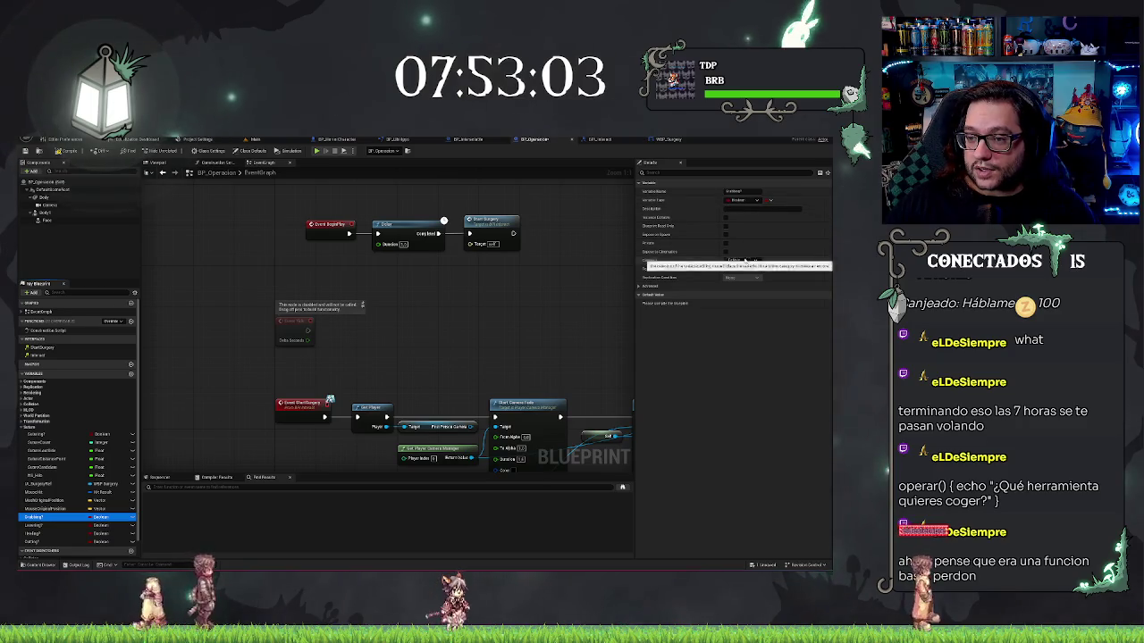
{"action": "left_click", "coordinate": [755, 260]}
{"action": "left_click", "coordinate": [665, 252]}
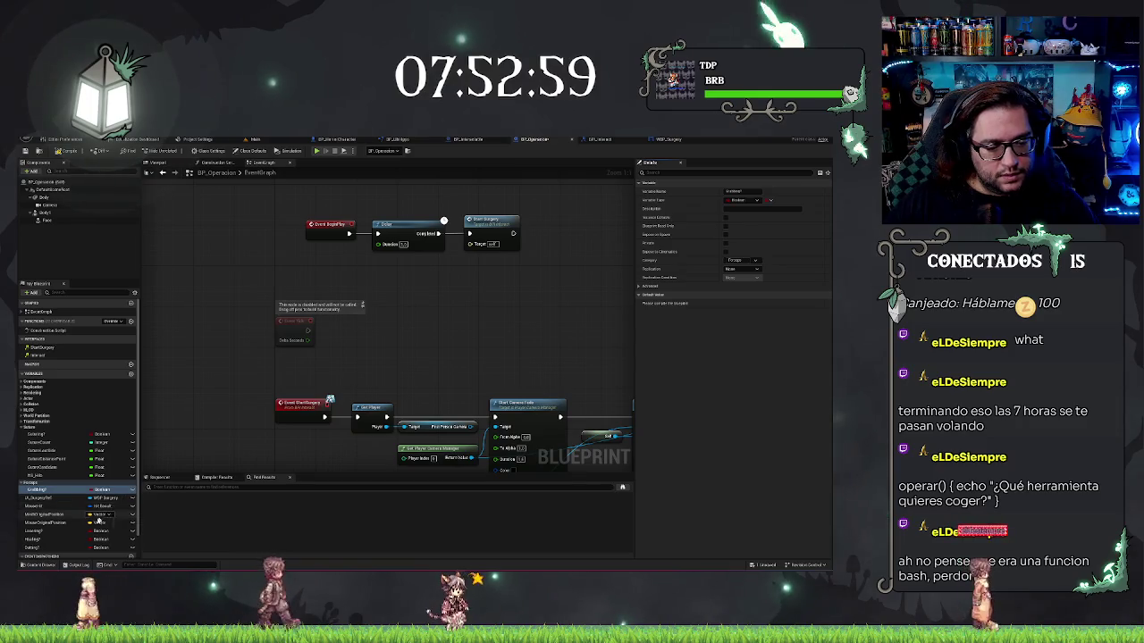
{"action": "left_click_drag", "start_coordinate": [43, 517], "coordinate": [36, 490]}
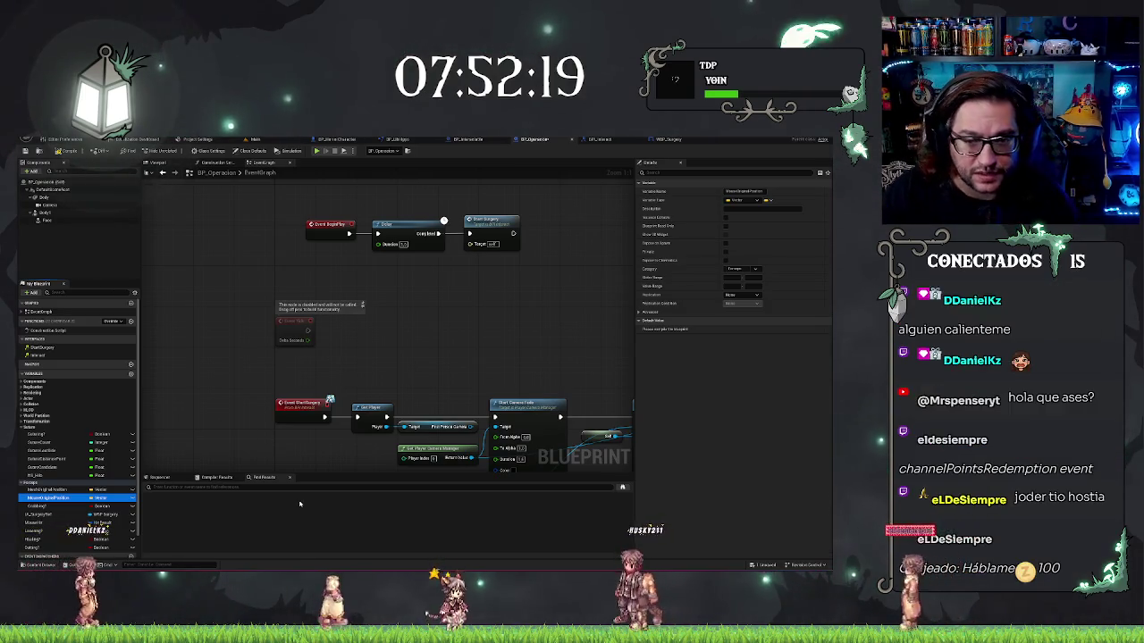
Switch back to the Main level editor showing the patient on the operating table.
{"action": "left_click", "coordinate": [254, 141]}
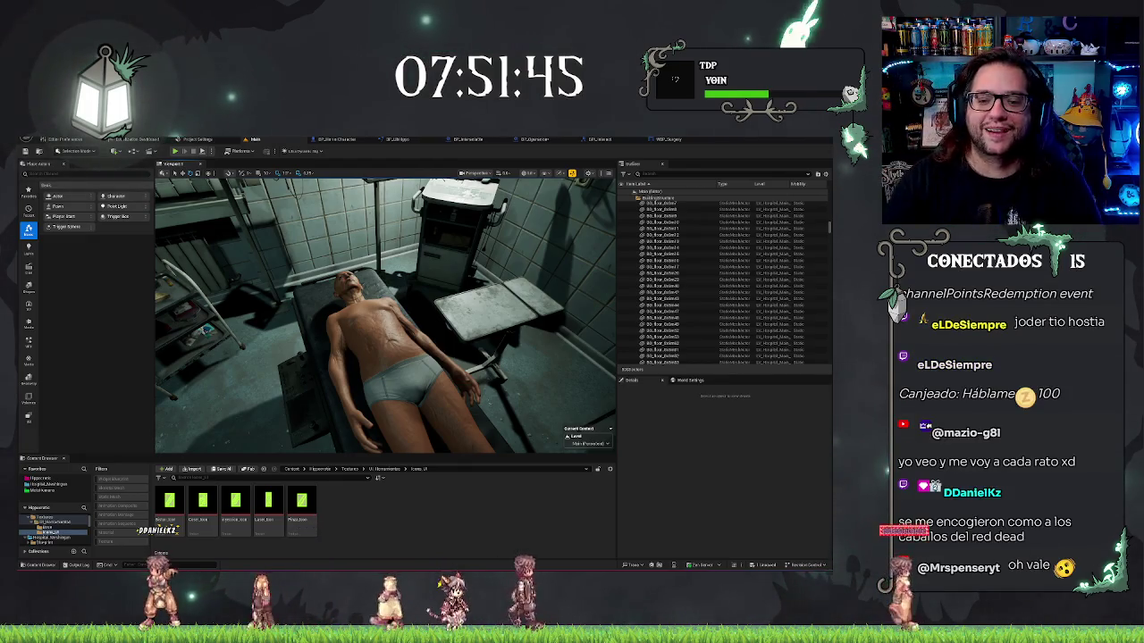
Jump through camera bookmarks 1 and 2 to the body, select the floor, and run the level.
{"action": "key", "text": "1"}
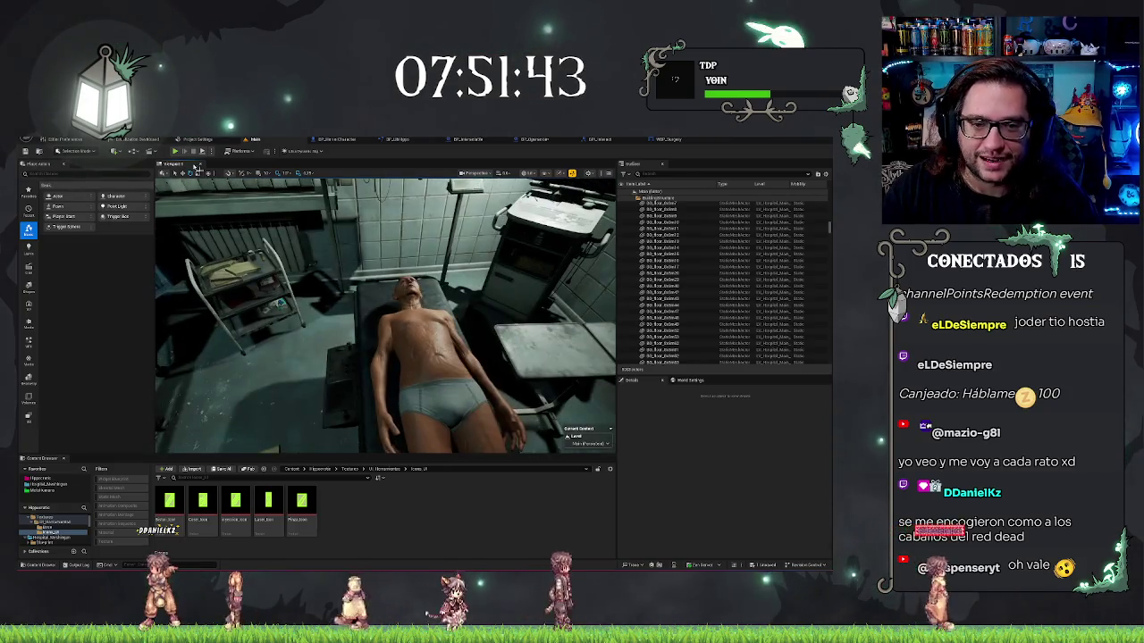
{"action": "key", "text": "2"}
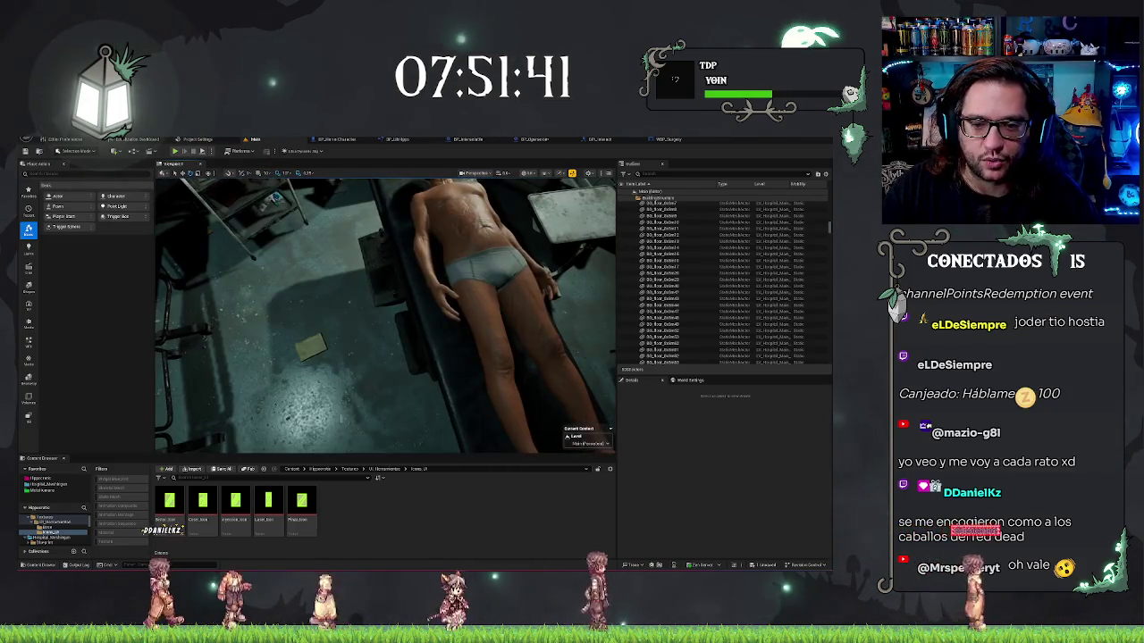
{"action": "right_click", "coordinate": [348, 416]}
{"action": "left_click", "coordinate": [374, 408]}
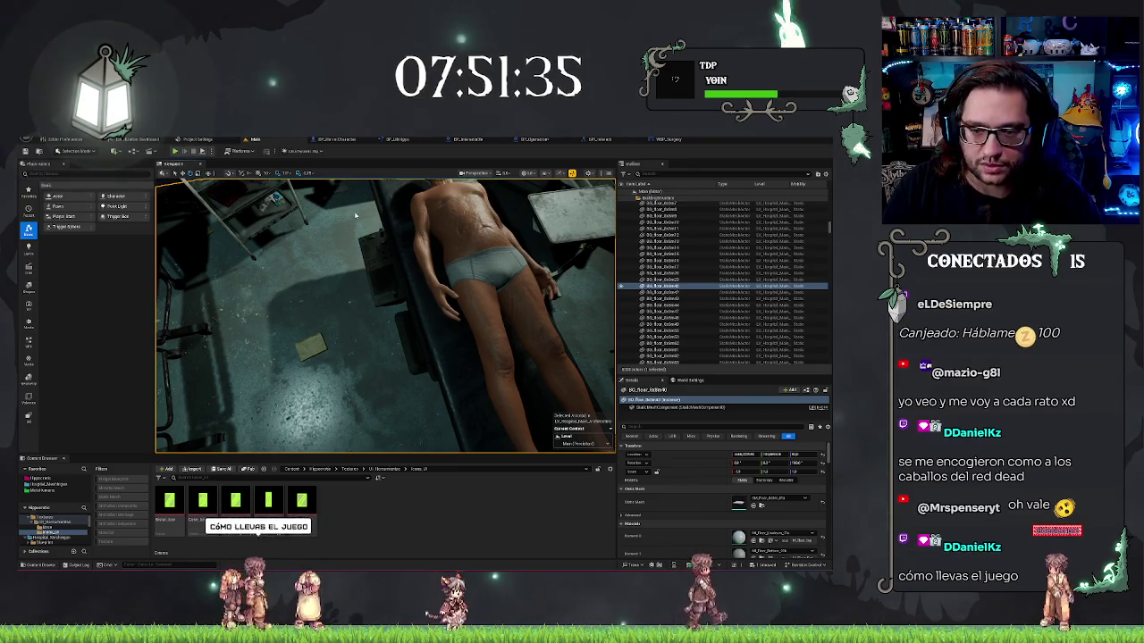
{"action": "key", "text": "alt+p"}
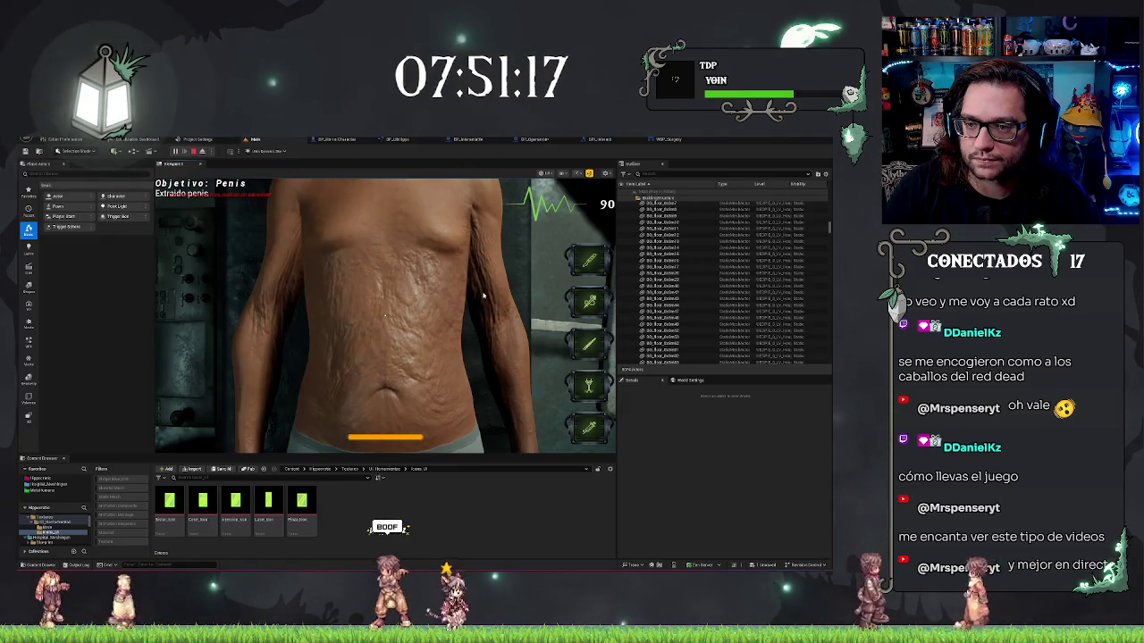
Stop the play session and select the patient actor in the level.
{"action": "key", "text": "Escape"}
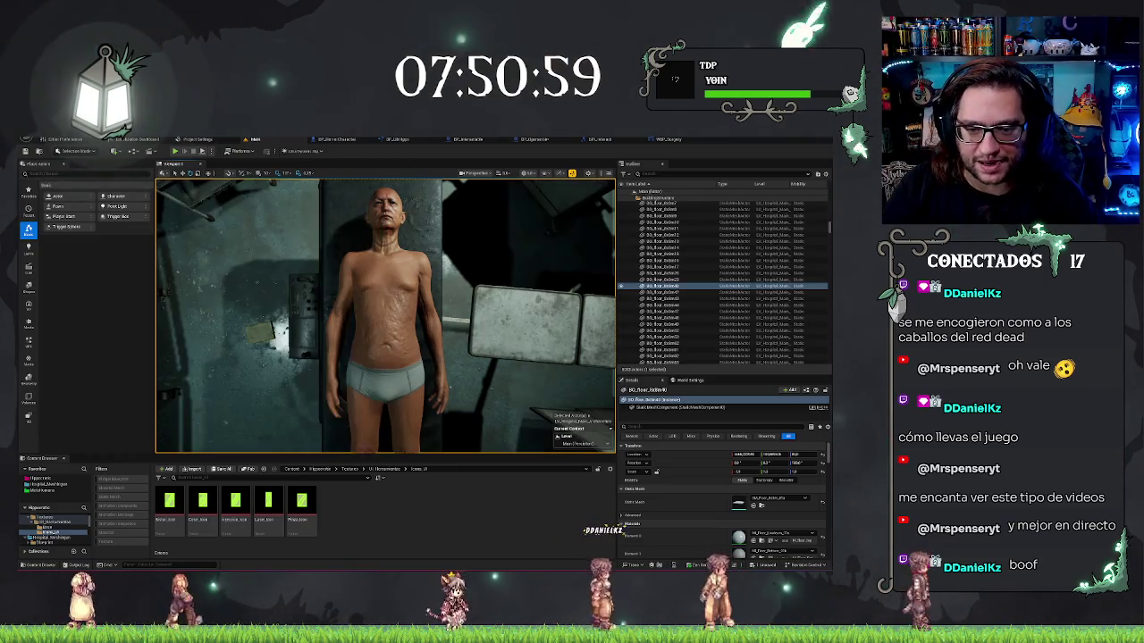
{"action": "left_click", "coordinate": [389, 304]}
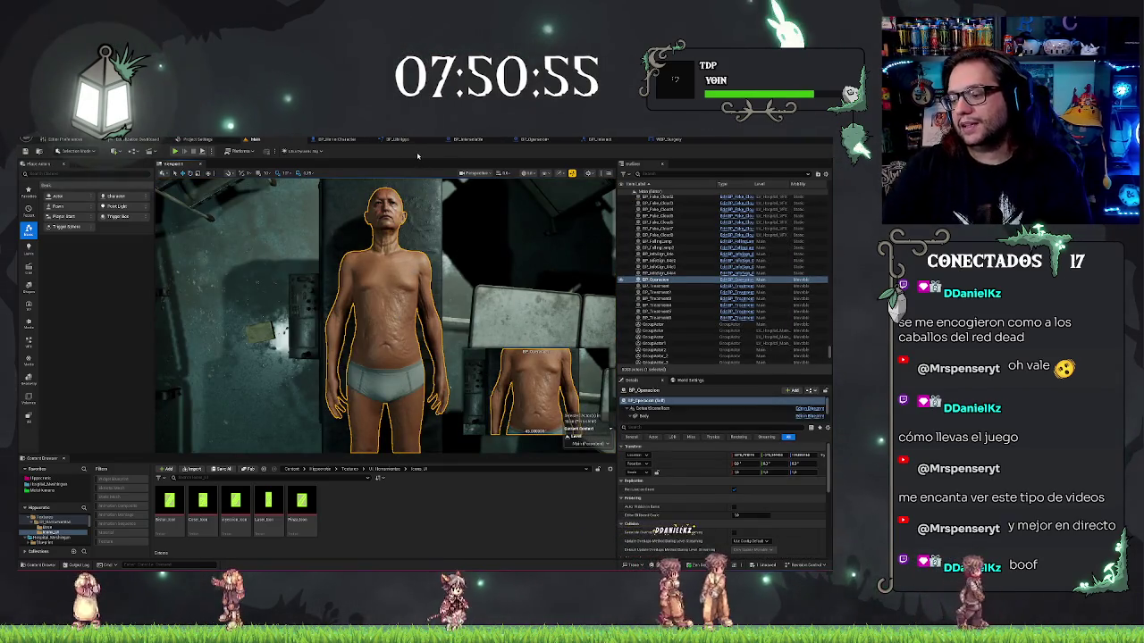
Orbit around the patient toward the bed rail, then return to the BP_Operacion event graph.
{"action": "mouse_move", "coordinate": [385, 312]}
{"action": "left_mouse_down"}
{"action": "mouse_move", "coordinate": [465, 313]}
{"action": "mouse_move", "coordinate": [312, 312]}
{"action": "mouse_move", "coordinate": [326, 313]}
{"action": "left_mouse_up"}
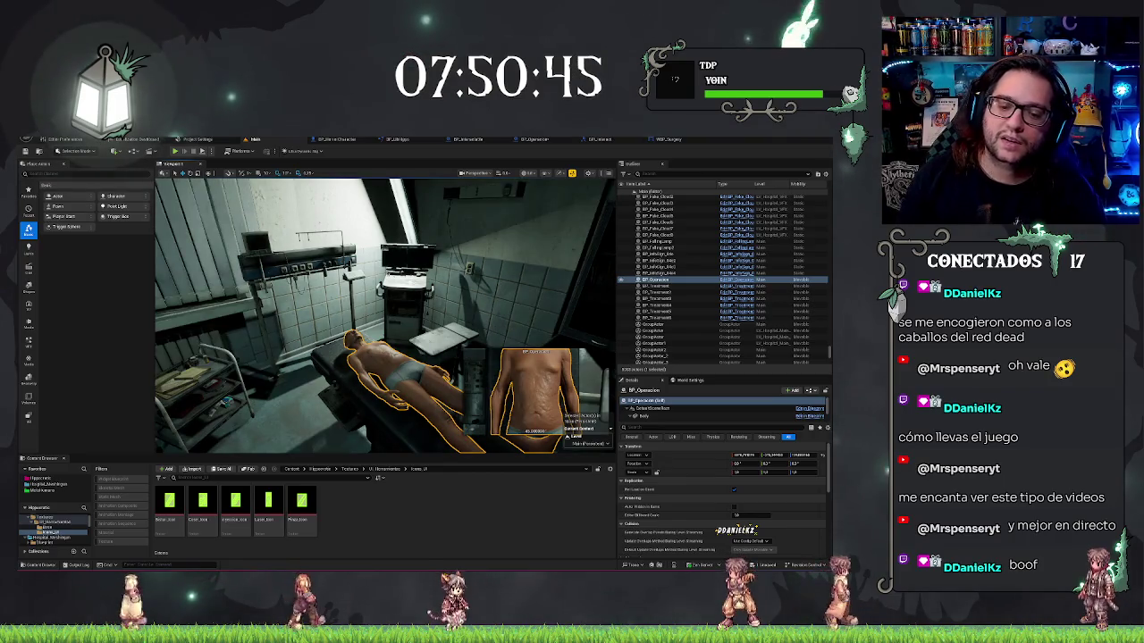
{"action": "mouse_move", "coordinate": [326, 313]}
{"action": "left_mouse_down"}
{"action": "mouse_move", "coordinate": [277, 331]}
{"action": "mouse_move", "coordinate": [304, 318]}
{"action": "left_mouse_up"}
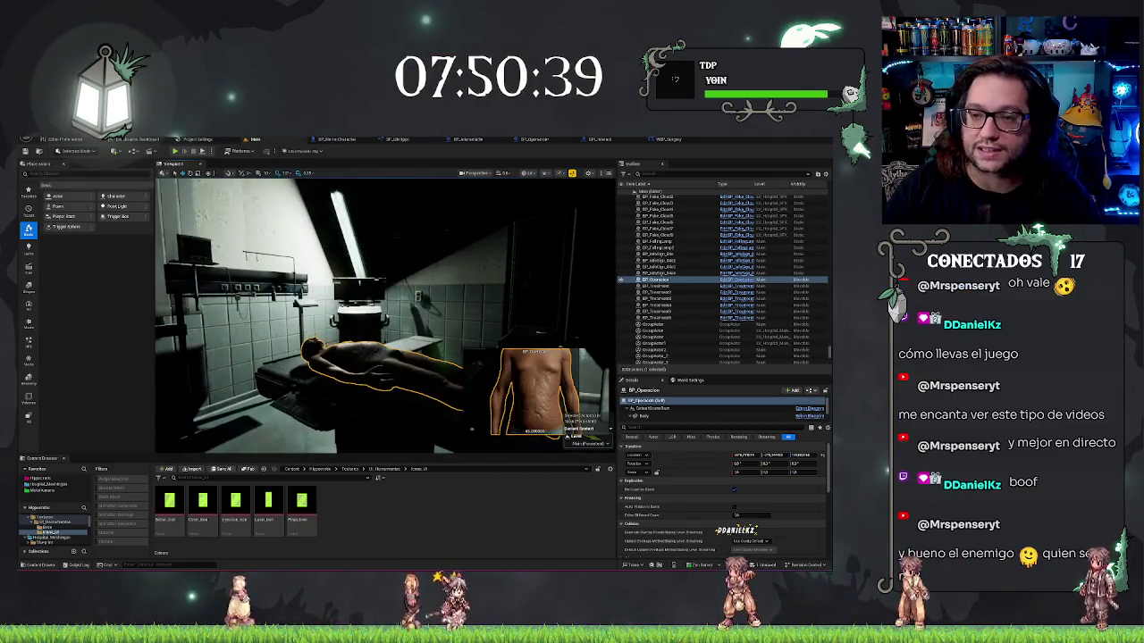
{"action": "left_click", "coordinate": [538, 141]}
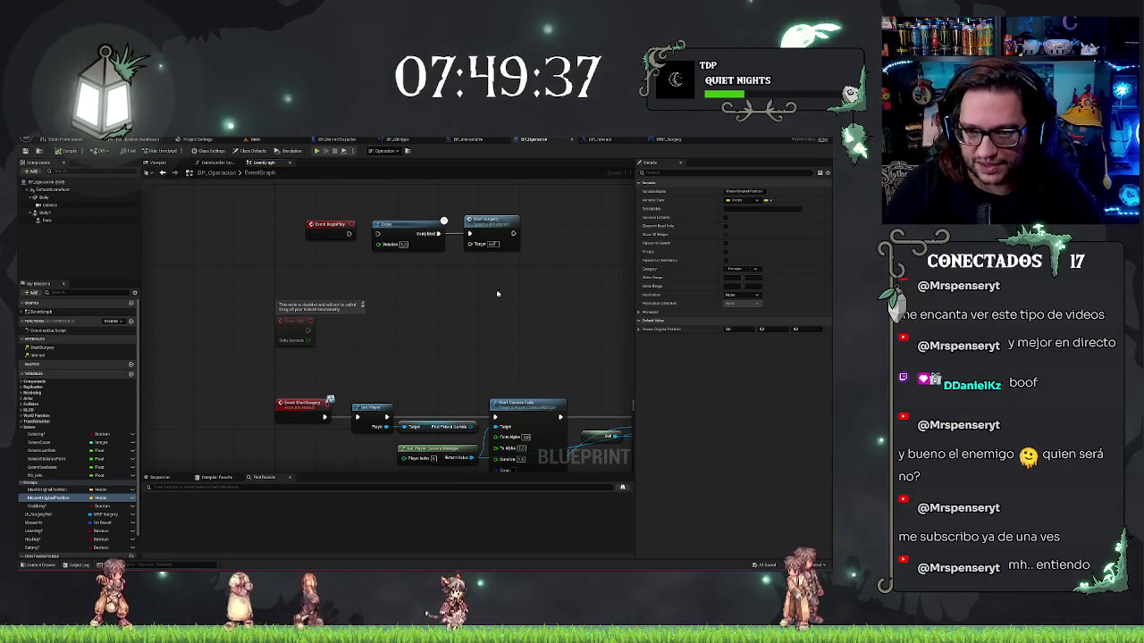
Shift the event graph slightly, then go back to the Main level and pull the view back over the room.
{"action": "mouse_move", "coordinate": [496, 324]}
{"action": "left_mouse_down"}
{"action": "mouse_move", "coordinate": [485, 416]}
{"action": "mouse_move", "coordinate": [498, 422]}
{"action": "mouse_move", "coordinate": [506, 365]}
{"action": "mouse_move", "coordinate": [456, 350]}
{"action": "left_mouse_up"}
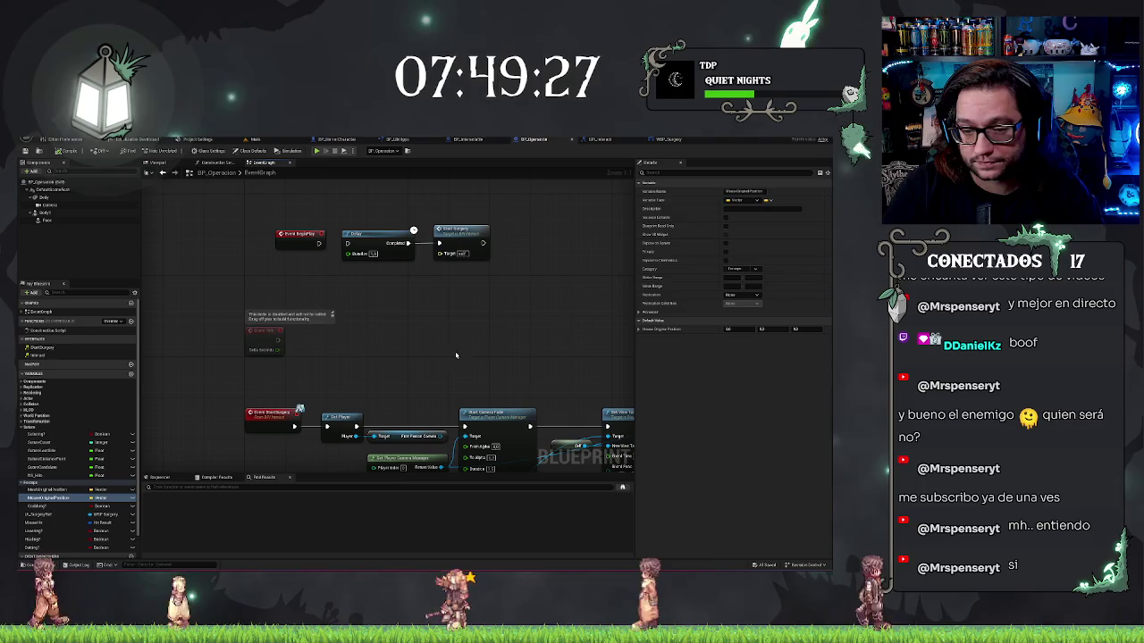
{"action": "mouse_move", "coordinate": [452, 359]}
{"action": "left_mouse_down"}
{"action": "mouse_move", "coordinate": [467, 372]}
{"action": "mouse_move", "coordinate": [384, 308]}
{"action": "mouse_move", "coordinate": [374, 255]}
{"action": "left_mouse_up"}
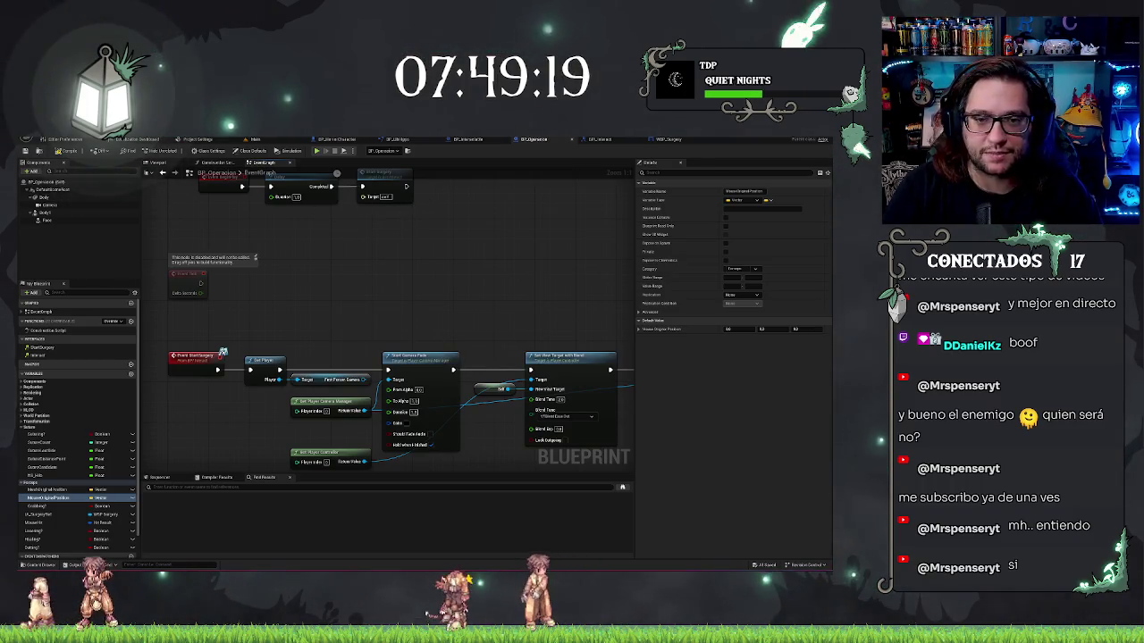
{"action": "left_click", "coordinate": [272, 139]}
{"action": "mouse_move", "coordinate": [385, 313]}
{"action": "left_mouse_down"}
{"action": "mouse_move", "coordinate": [358, 345]}
{"action": "mouse_move", "coordinate": [452, 346]}
{"action": "left_mouse_up"}
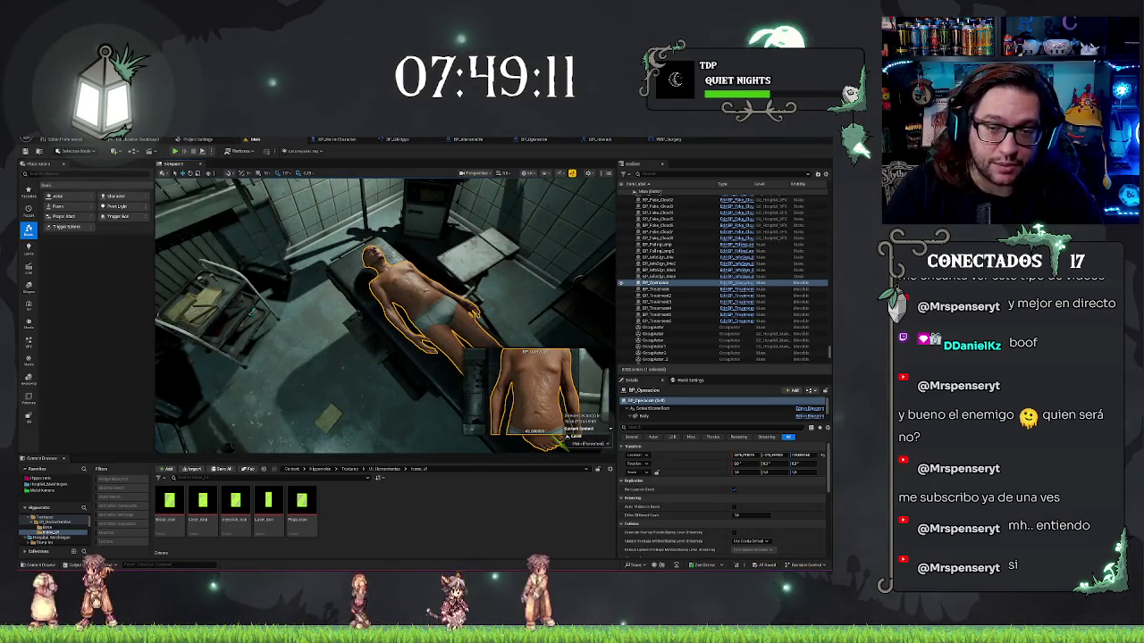
{"action": "left_click_drag", "start_coordinate": [451, 345], "coordinate": [451, 313]}
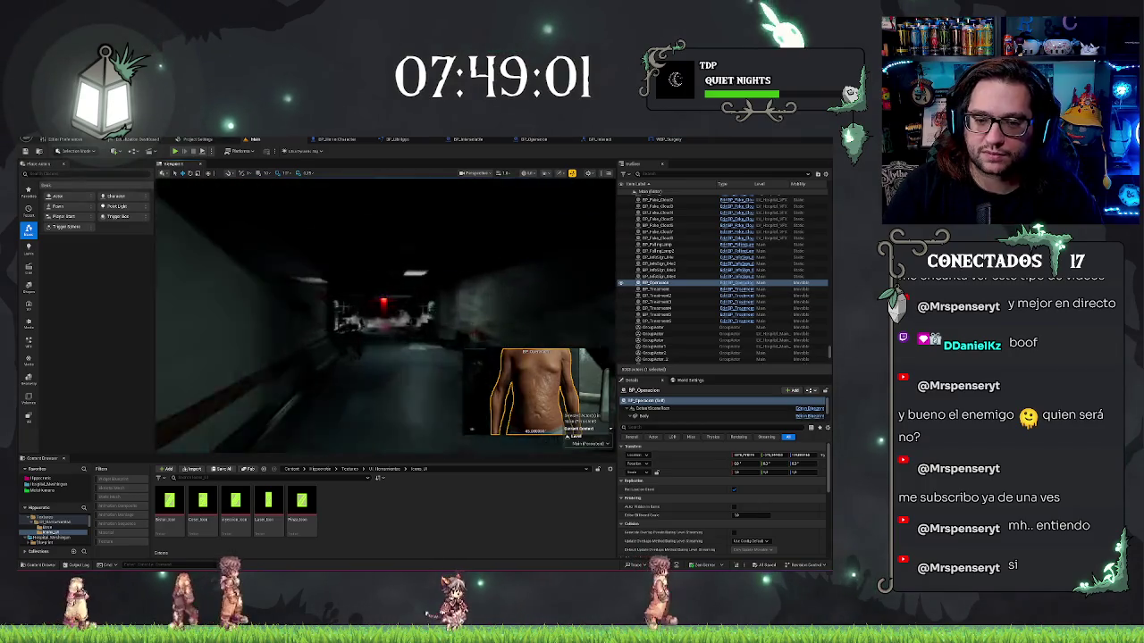
{"action": "key", "text": "f"}
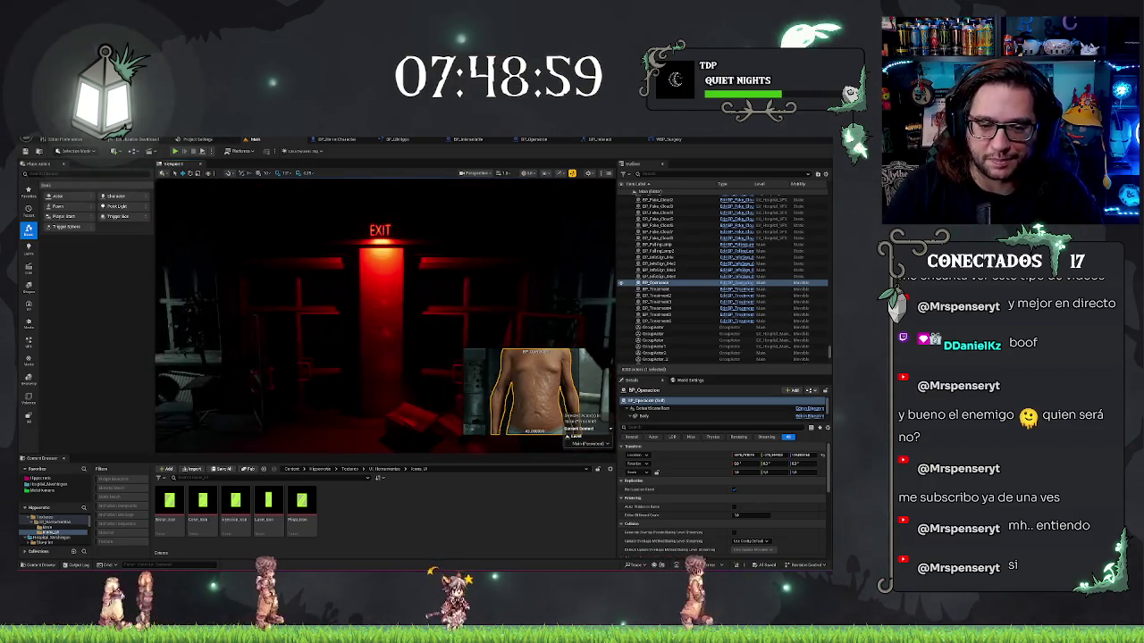
{"action": "key", "text": "f"}
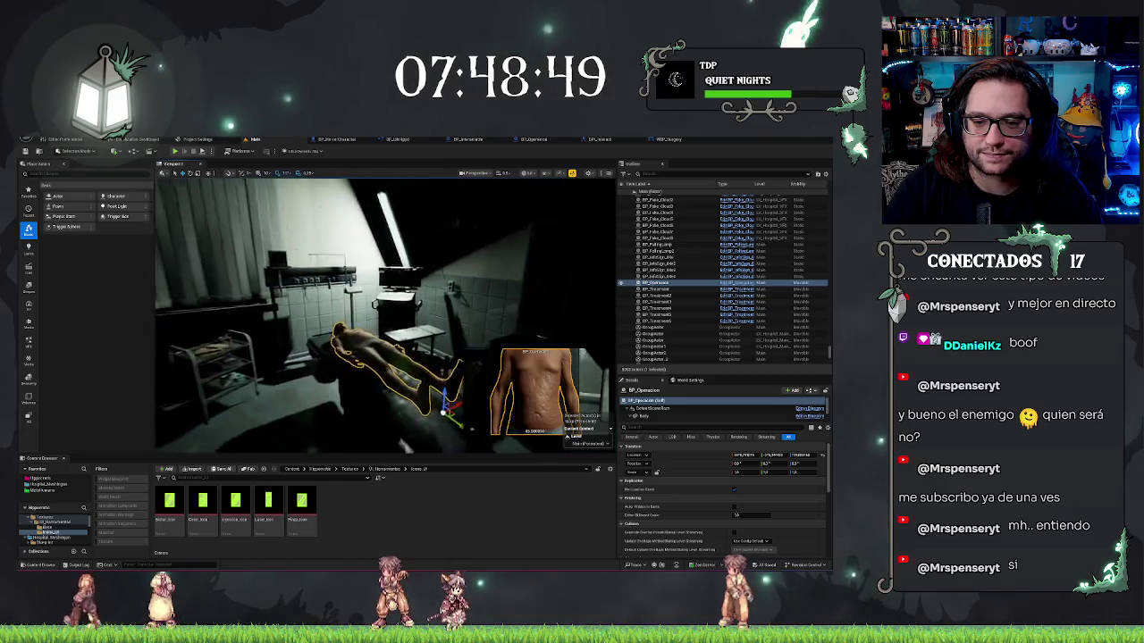
{"action": "key", "text": "Escape"}
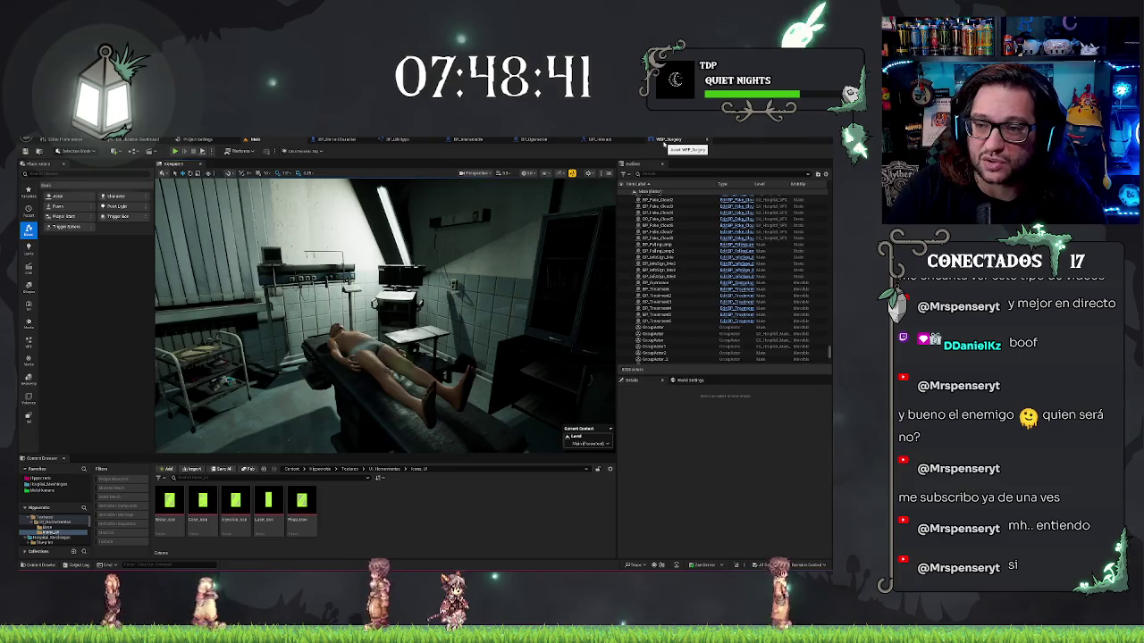
Glance at the WBP_Surgery and BPI_Interact graphs, then bring BP_Operacion's BeginPlay nodes into view.
{"action": "left_click", "coordinate": [665, 141]}
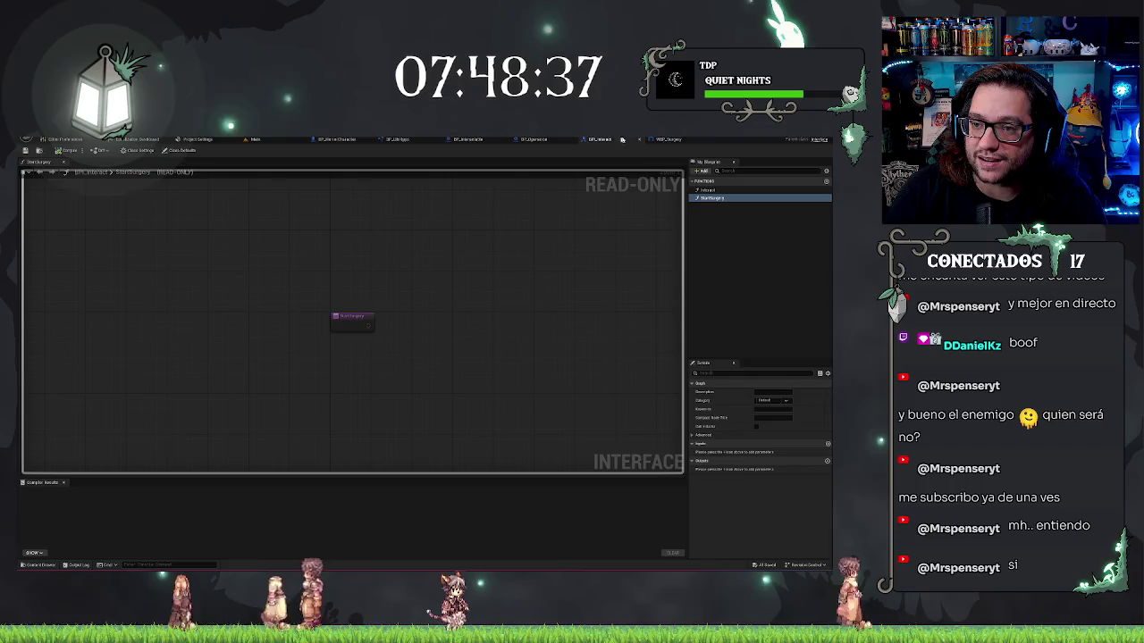
{"action": "left_click", "coordinate": [618, 140]}
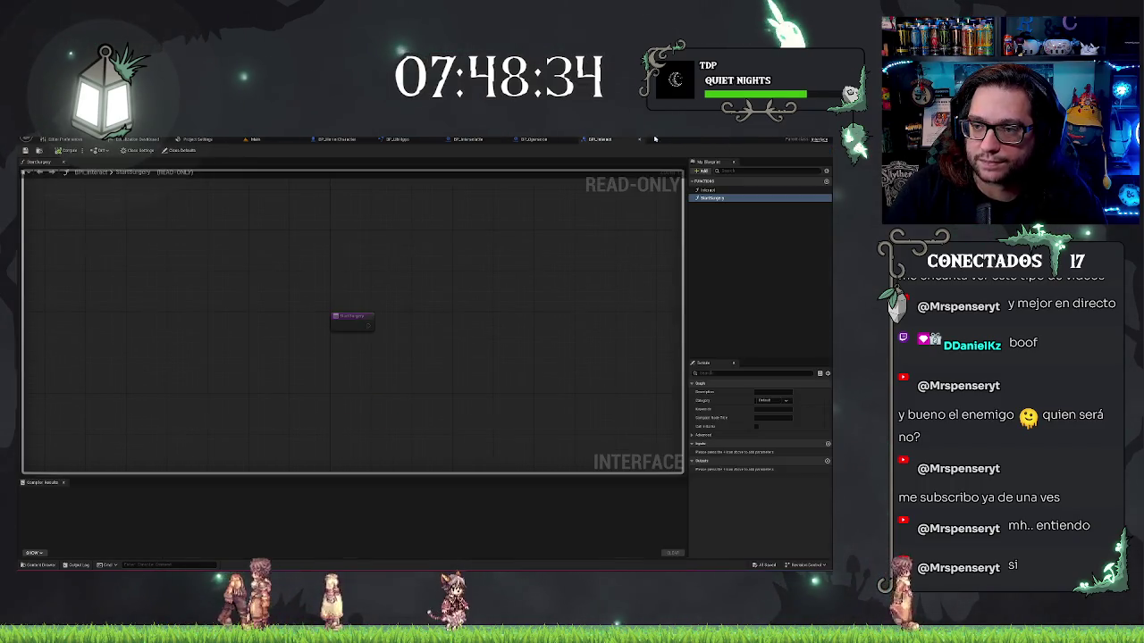
{"action": "left_click", "coordinate": [543, 141]}
{"action": "left_click_drag", "start_coordinate": [506, 268], "coordinate": [448, 188]}
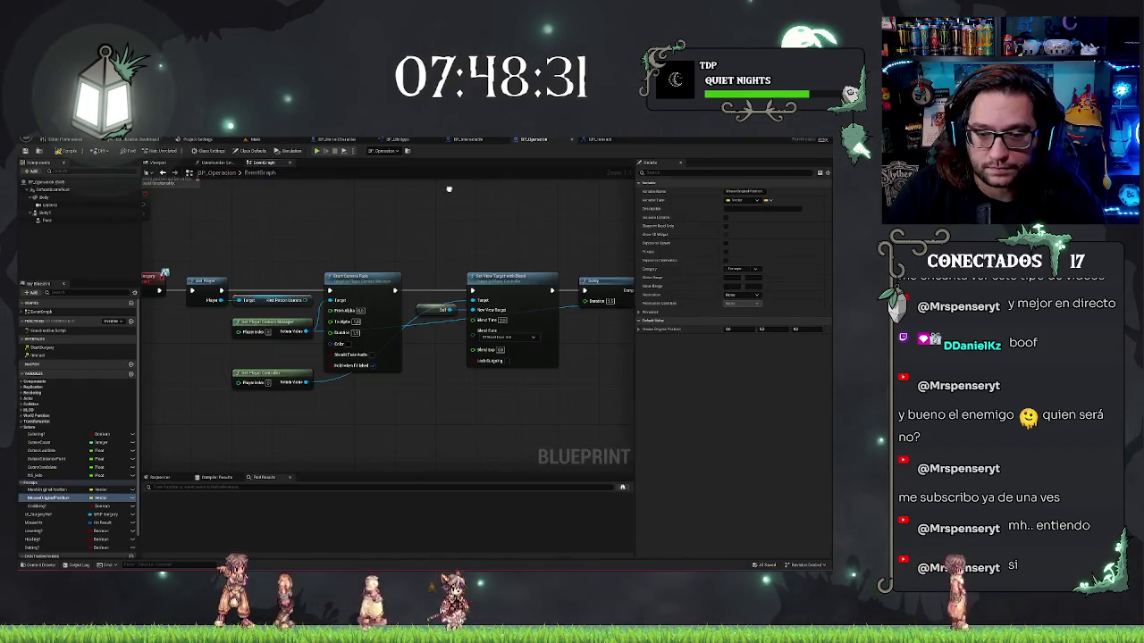
{"action": "scroll", "coordinate": [484, 234], "scroll_direction": "up", "scroll_amount": 2}
{"action": "scroll", "coordinate": [484, 234], "scroll_direction": "down", "scroll_amount": 2}
{"action": "mouse_move", "coordinate": [382, 250]}
{"action": "left_mouse_down"}
{"action": "mouse_move", "coordinate": [451, 247]}
{"action": "mouse_move", "coordinate": [493, 276]}
{"action": "left_mouse_up"}
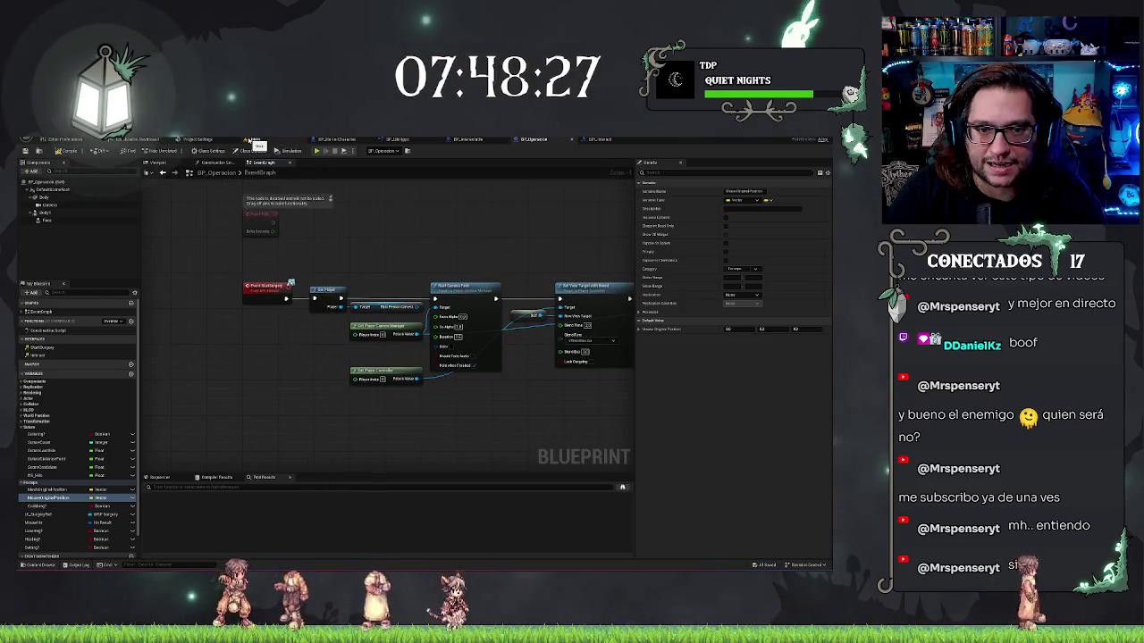
{"action": "mouse_move", "coordinate": [432, 224]}
{"action": "left_mouse_down"}
{"action": "mouse_move", "coordinate": [476, 286]}
{"action": "mouse_move", "coordinate": [495, 293]}
{"action": "mouse_move", "coordinate": [482, 306]}
{"action": "mouse_move", "coordinate": [408, 258]}
{"action": "mouse_move", "coordinate": [474, 318]}
{"action": "mouse_move", "coordinate": [382, 288]}
{"action": "mouse_move", "coordinate": [385, 270]}
{"action": "mouse_move", "coordinate": [453, 241]}
{"action": "left_mouse_up"}
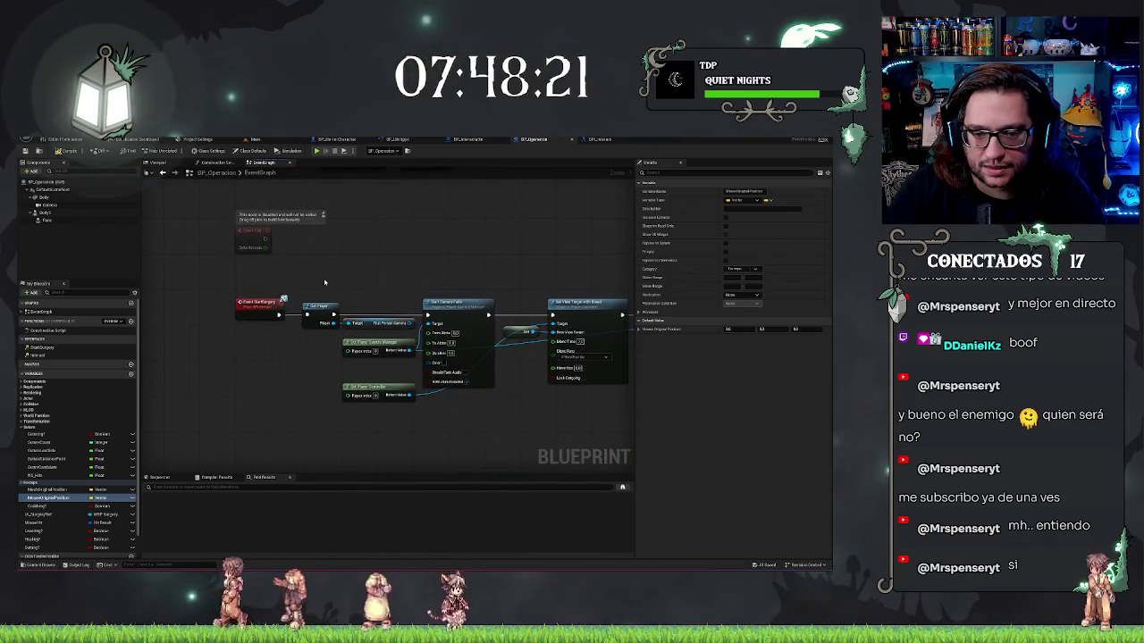
Delete the Get Player and First Person Camera nodes, straighten the camera-fade chain, and save.
{"action": "left_click_drag", "start_coordinate": [376, 320], "coordinate": [386, 323]}
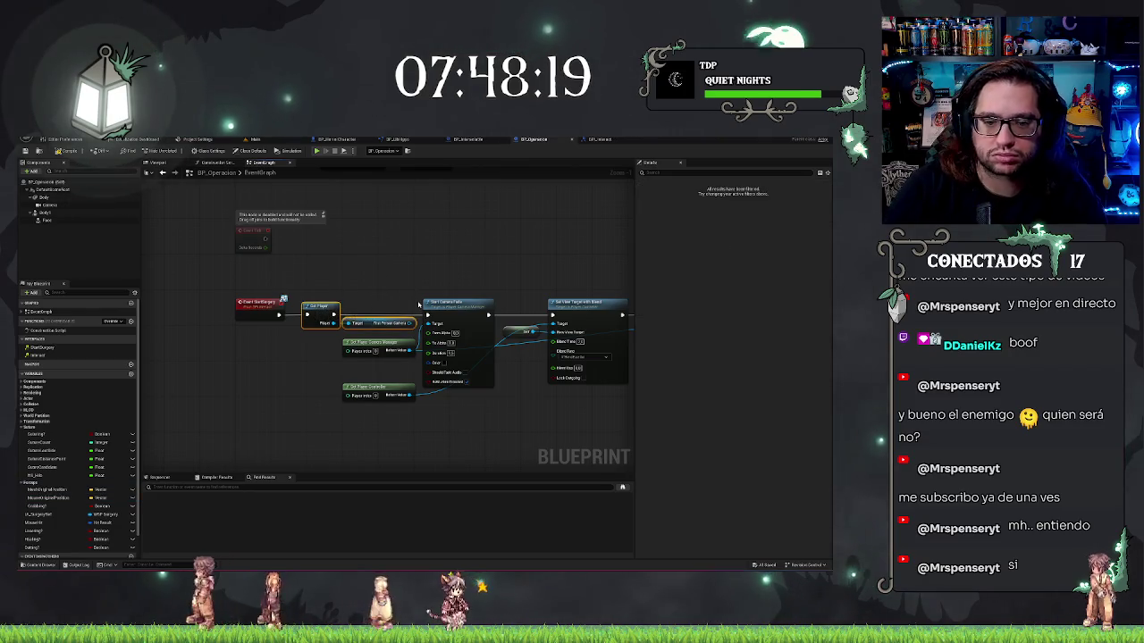
{"action": "key", "text": "Delete"}
{"action": "mouse_move", "coordinate": [351, 239]}
{"action": "left_mouse_down"}
{"action": "mouse_move", "coordinate": [600, 383]}
{"action": "mouse_move", "coordinate": [622, 411]}
{"action": "mouse_move", "coordinate": [623, 447]}
{"action": "mouse_move", "coordinate": [312, 446]}
{"action": "mouse_move", "coordinate": [312, 391]}
{"action": "left_mouse_up"}
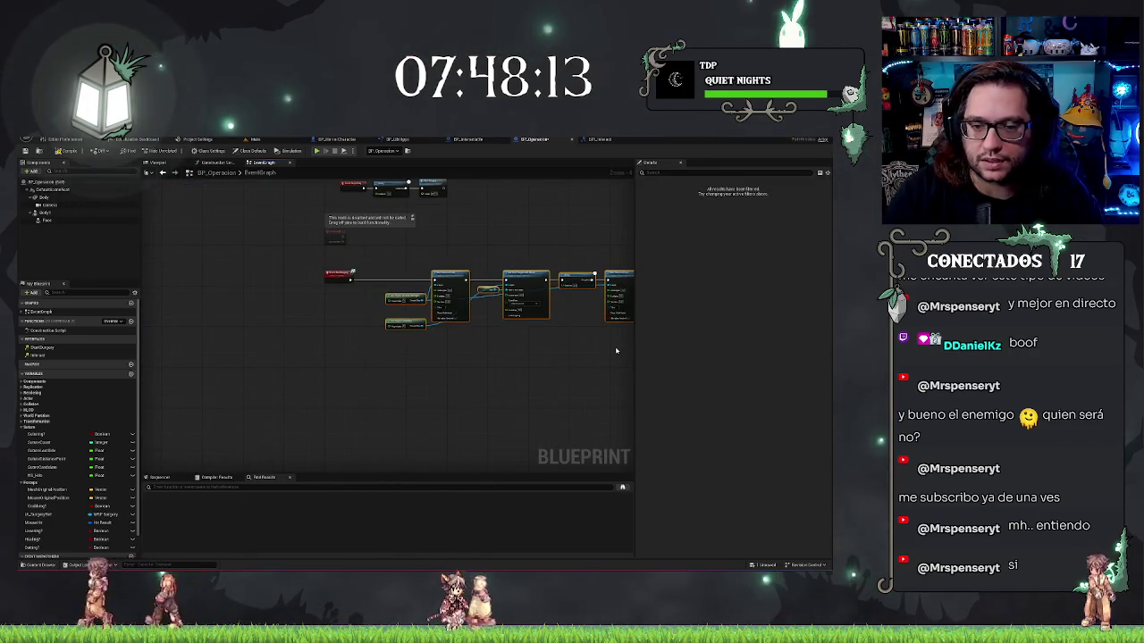
{"action": "key", "text": "f"}
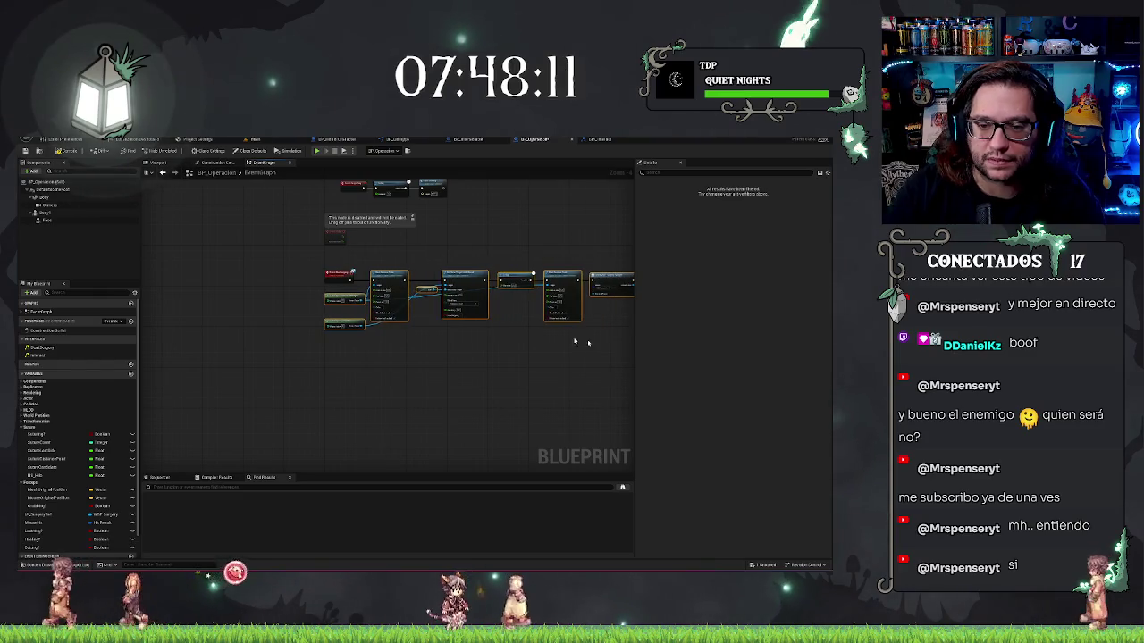
{"action": "scroll", "coordinate": [536, 313], "scroll_direction": "up", "scroll_amount": 2}
{"action": "key", "text": "ctrl+s"}
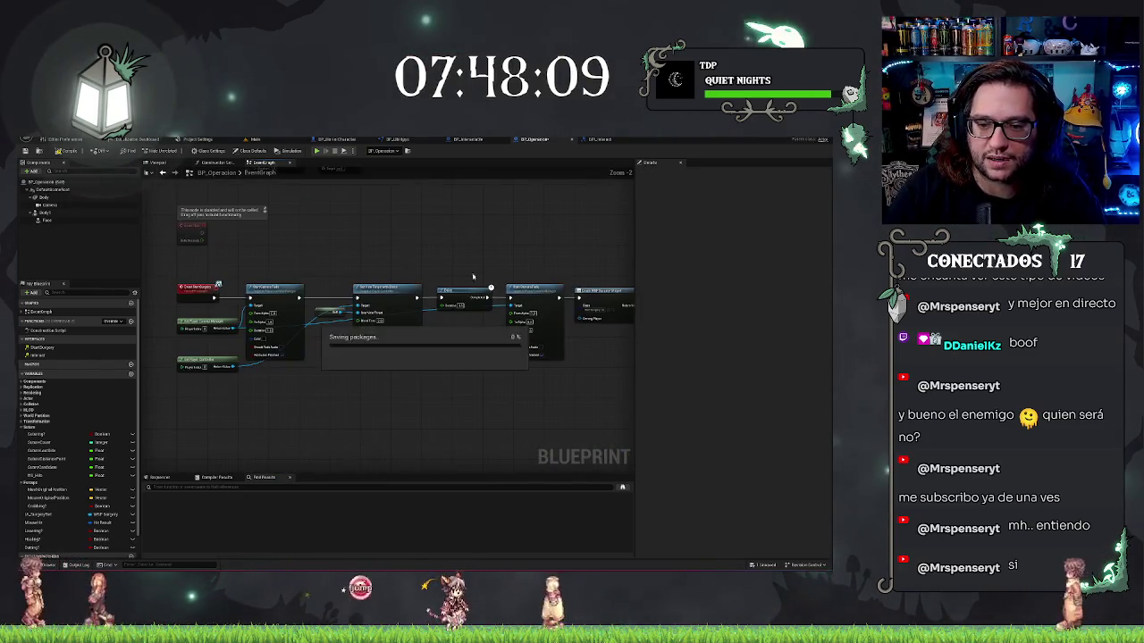
Open the StartSurgery function in the BPI_Interact interface.
{"action": "left_click_drag", "start_coordinate": [200, 310], "coordinate": [275, 333]}
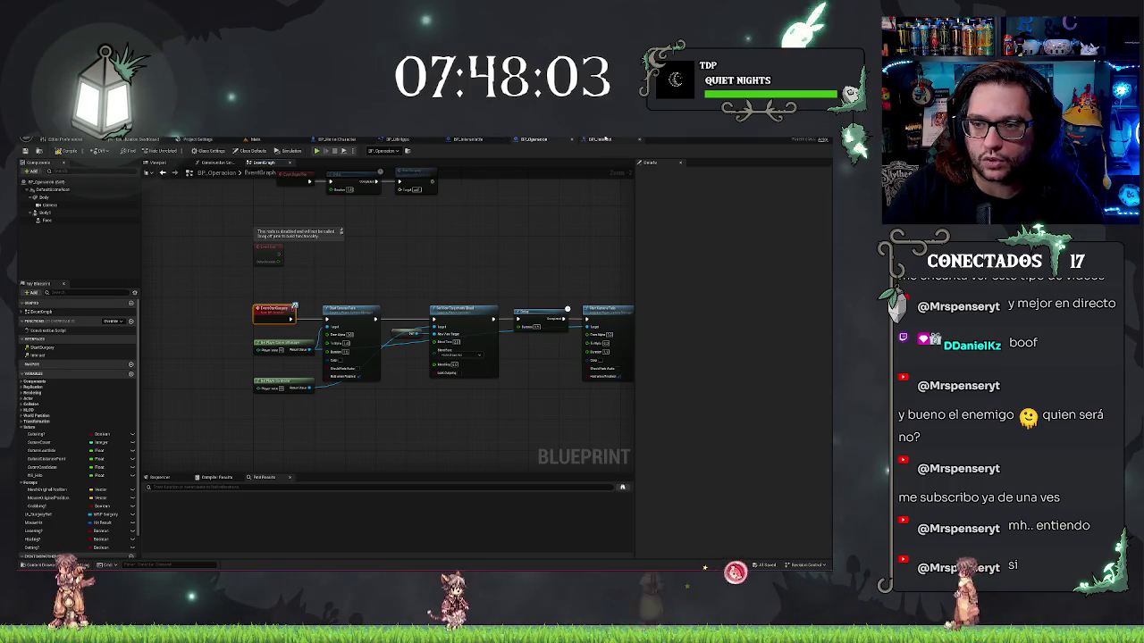
{"action": "double_click", "coordinate": [293, 308]}
{"action": "left_click", "coordinate": [719, 197]}
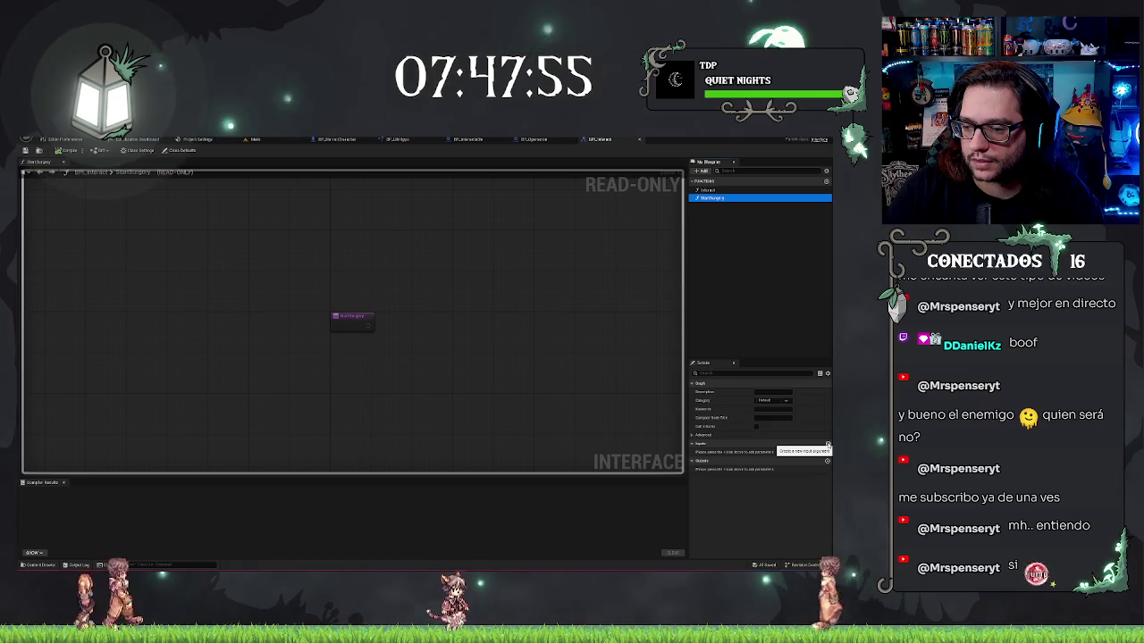
Give StartSurgery an Integer input named ID plus a second Boolean input, then return to the Main level.
{"action": "left_click", "coordinate": [829, 445]}
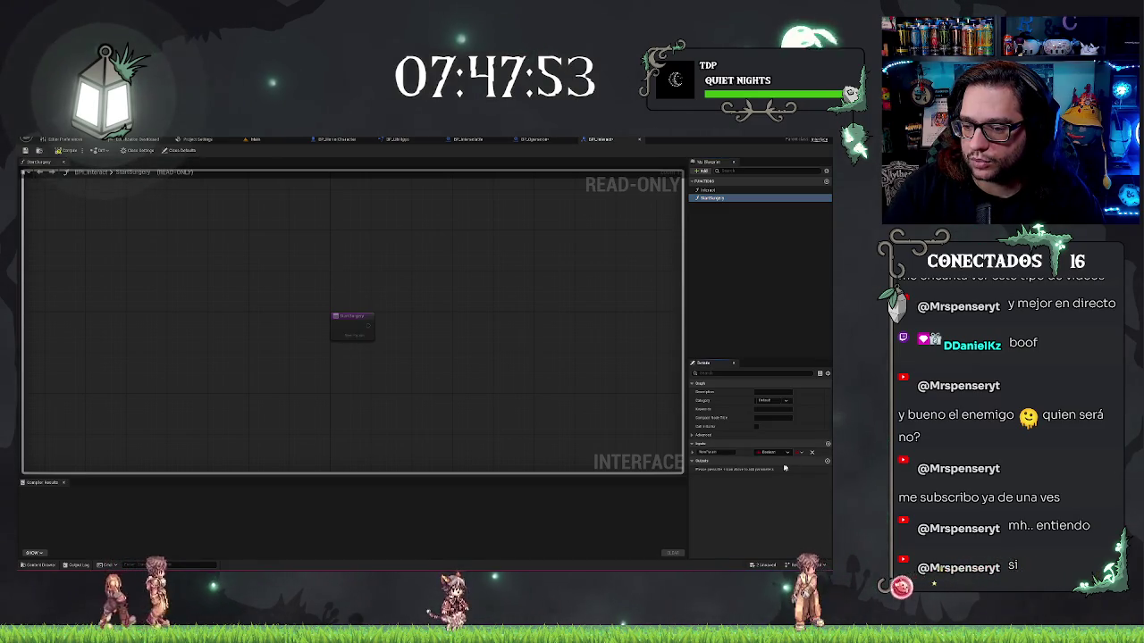
{"action": "left_click", "coordinate": [769, 452]}
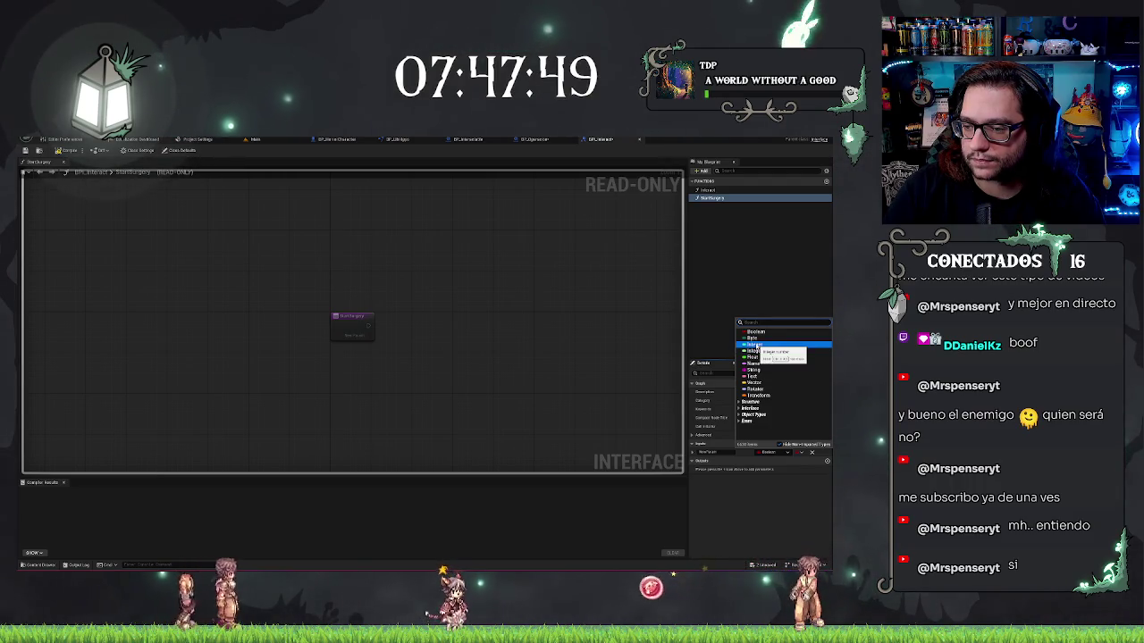
{"action": "key", "text": "Escape"}
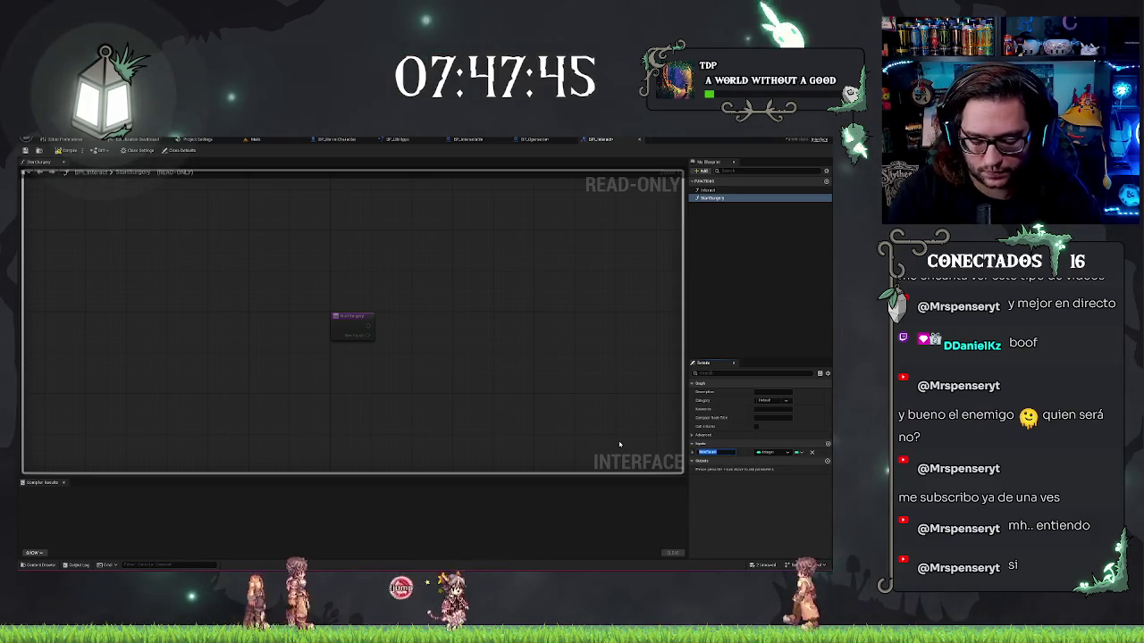
{"action": "type", "text": "ID"}
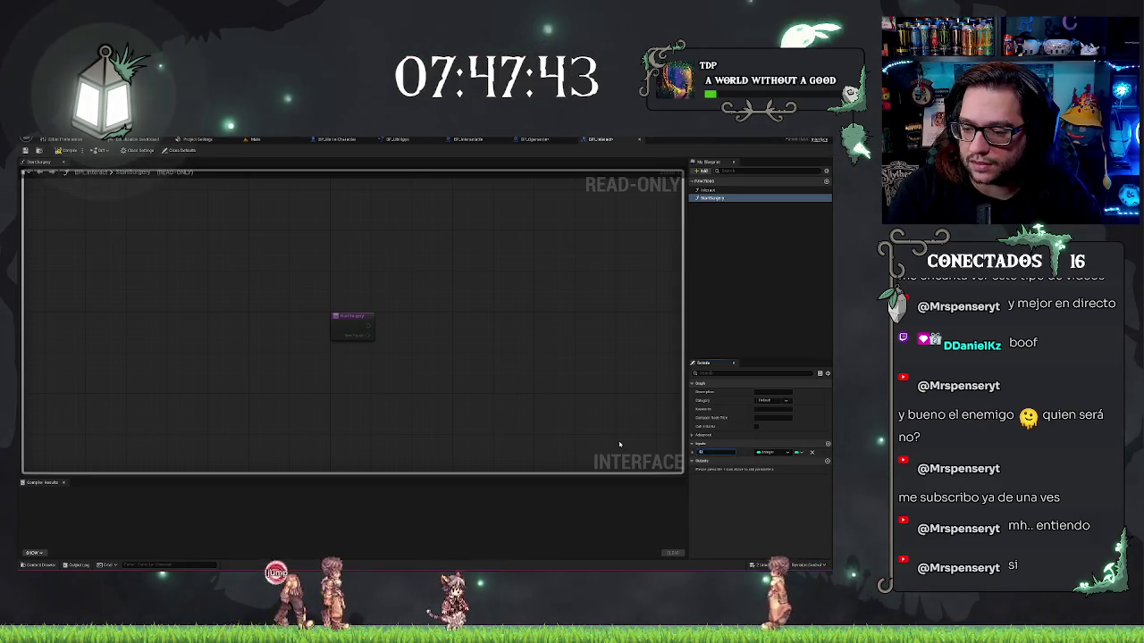
{"action": "left_click", "coordinate": [826, 444]}
{"action": "left_click", "coordinate": [766, 460]}
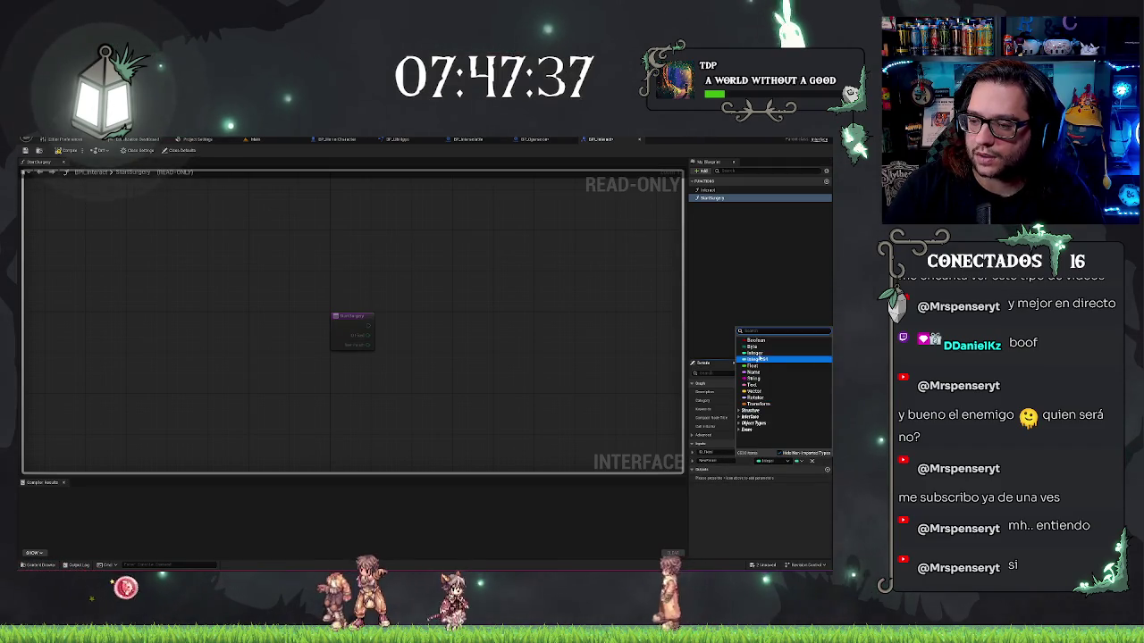
{"action": "left_click", "coordinate": [758, 359]}
{"action": "left_click", "coordinate": [726, 460]}
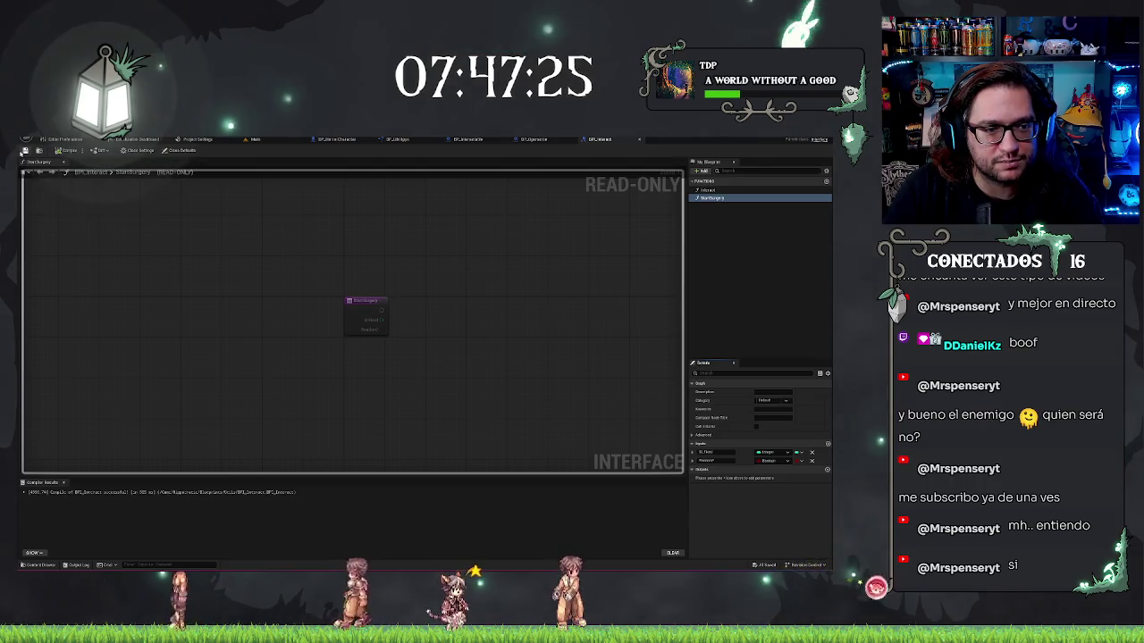
{"action": "left_click", "coordinate": [269, 141]}
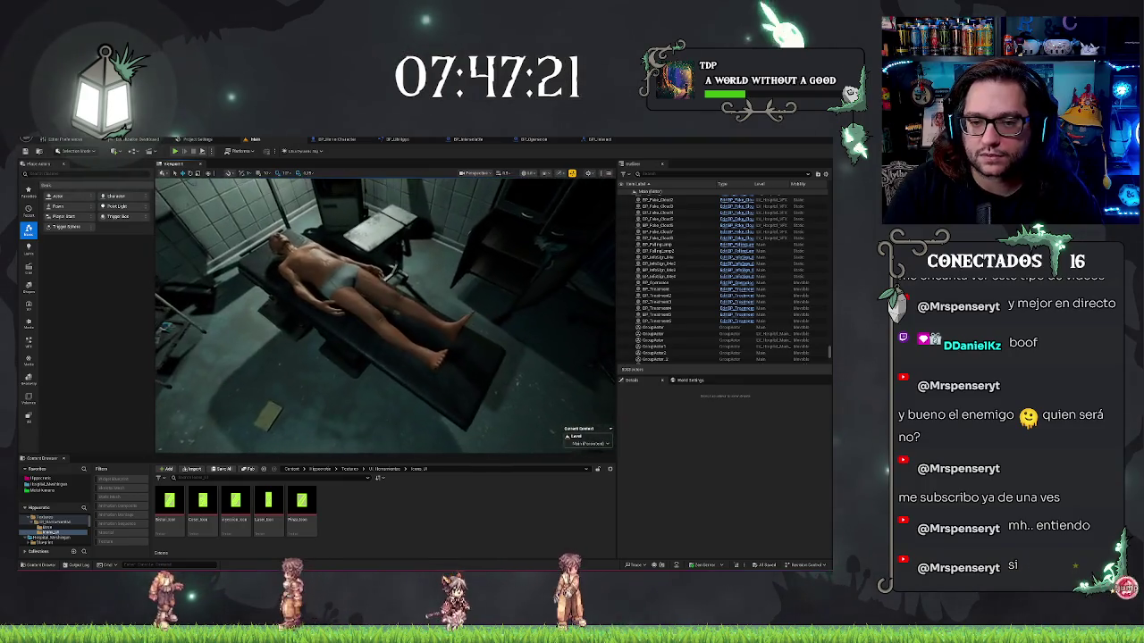
Check BPI_Interact, return to the Main level, and play it in the editor with Alt+P.
{"action": "left_click", "coordinate": [604, 140]}
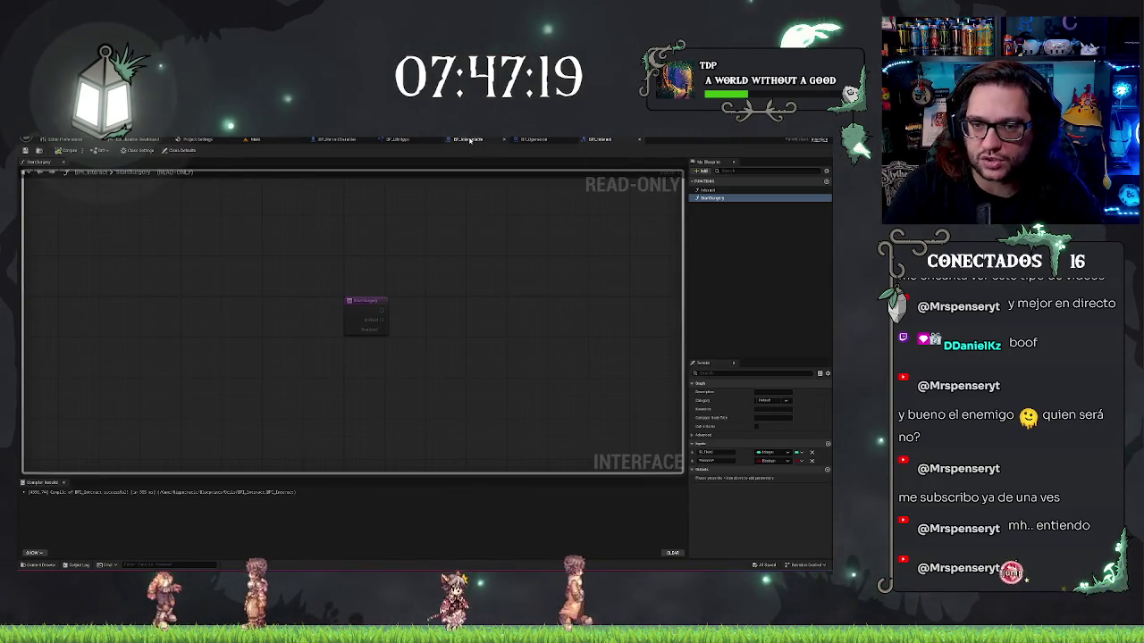
{"action": "left_click", "coordinate": [271, 139]}
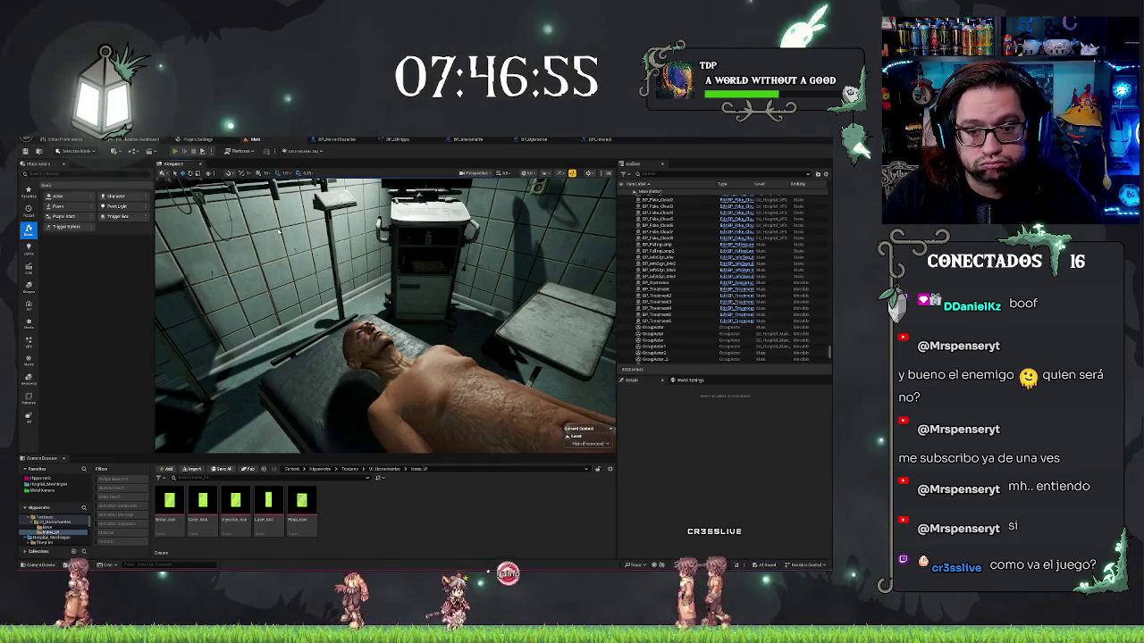
{"action": "key", "text": "alt+p"}
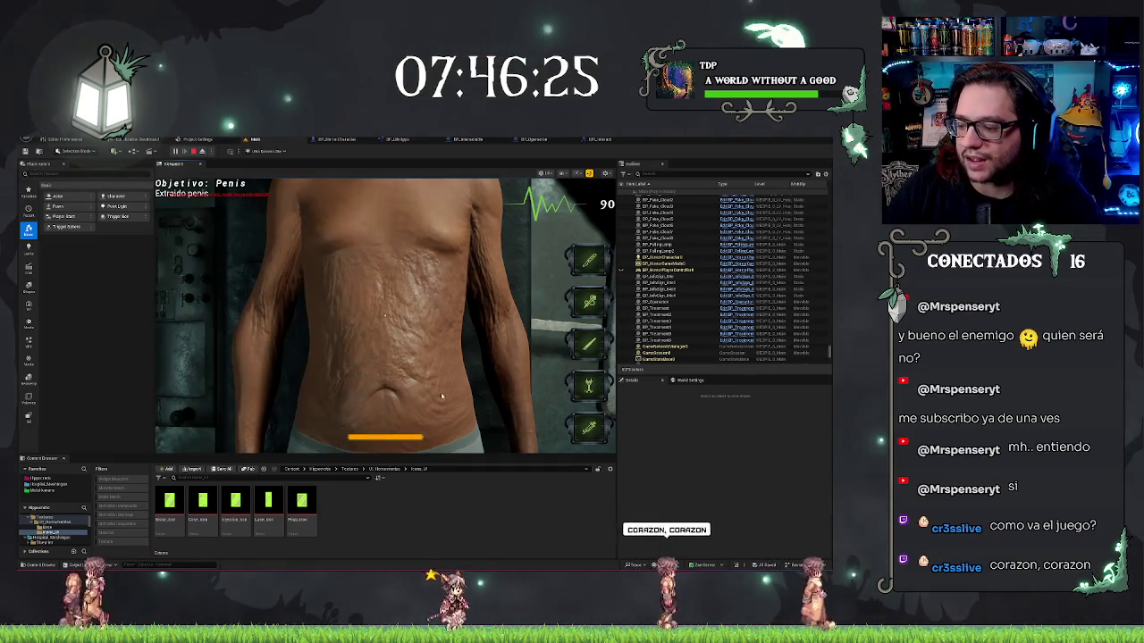
Stop play, replay the level once more, stop again, and bring up the BPI_Interact graph.
{"action": "key", "text": "Escape"}
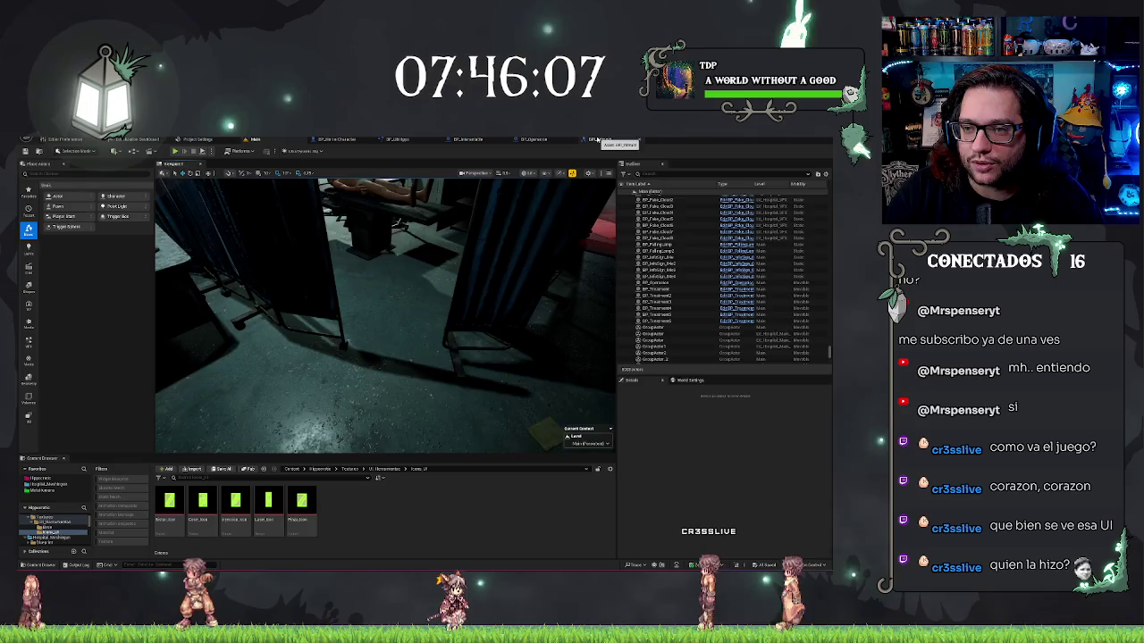
{"action": "left_click", "coordinate": [598, 139]}
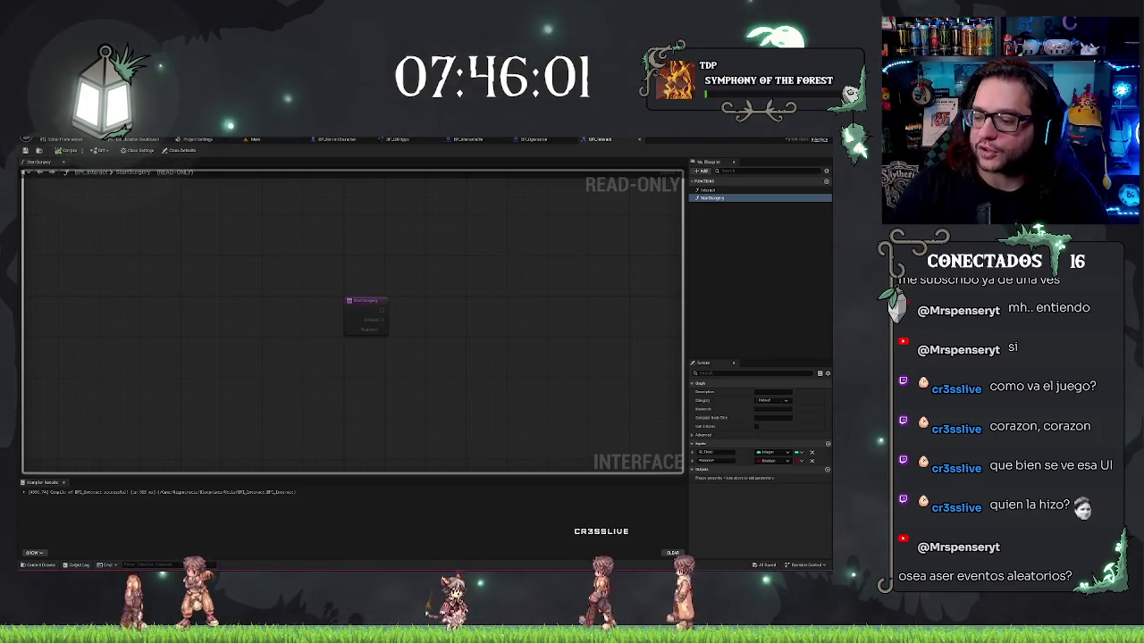
{"action": "left_click", "coordinate": [292, 139]}
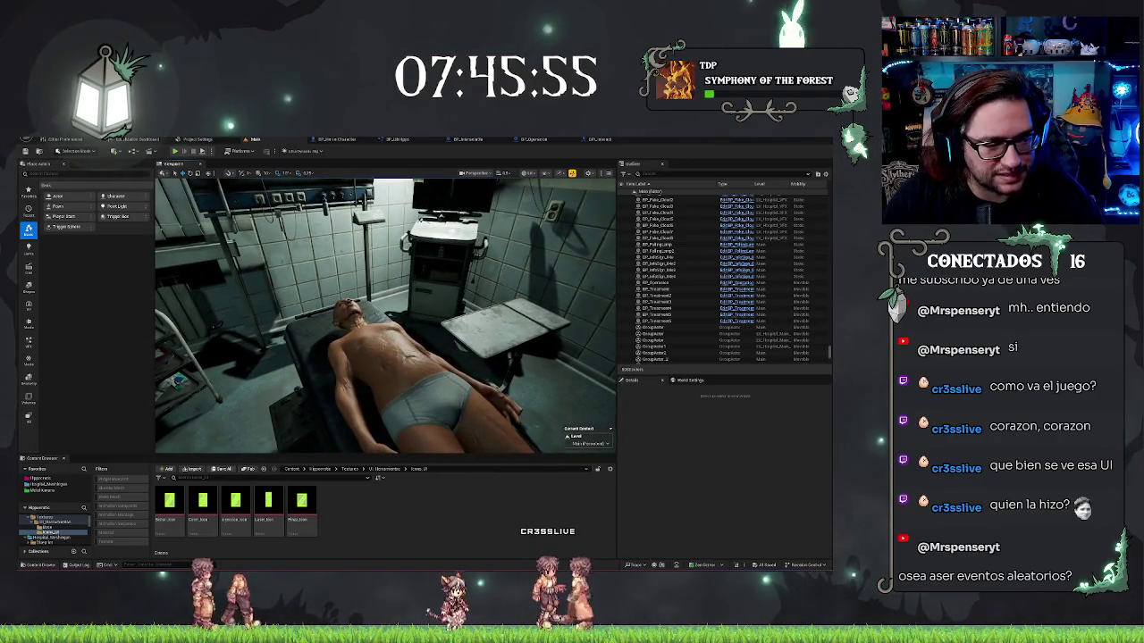
{"action": "scroll", "coordinate": [445, 337], "scroll_direction": "down", "scroll_amount": 5}
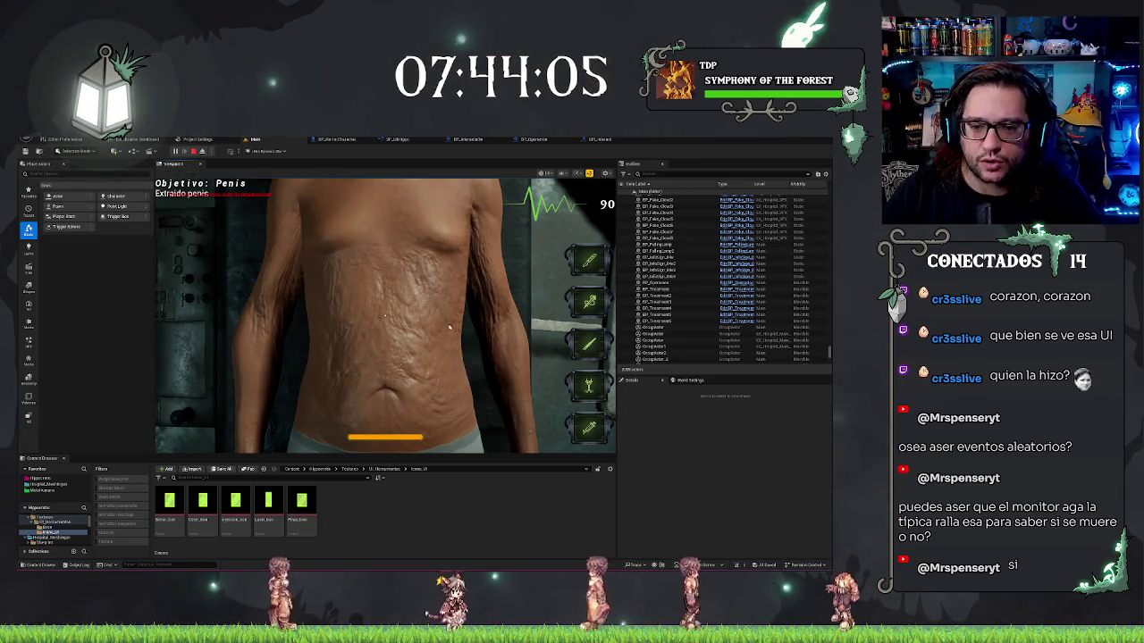
{"action": "key", "text": "Escape"}
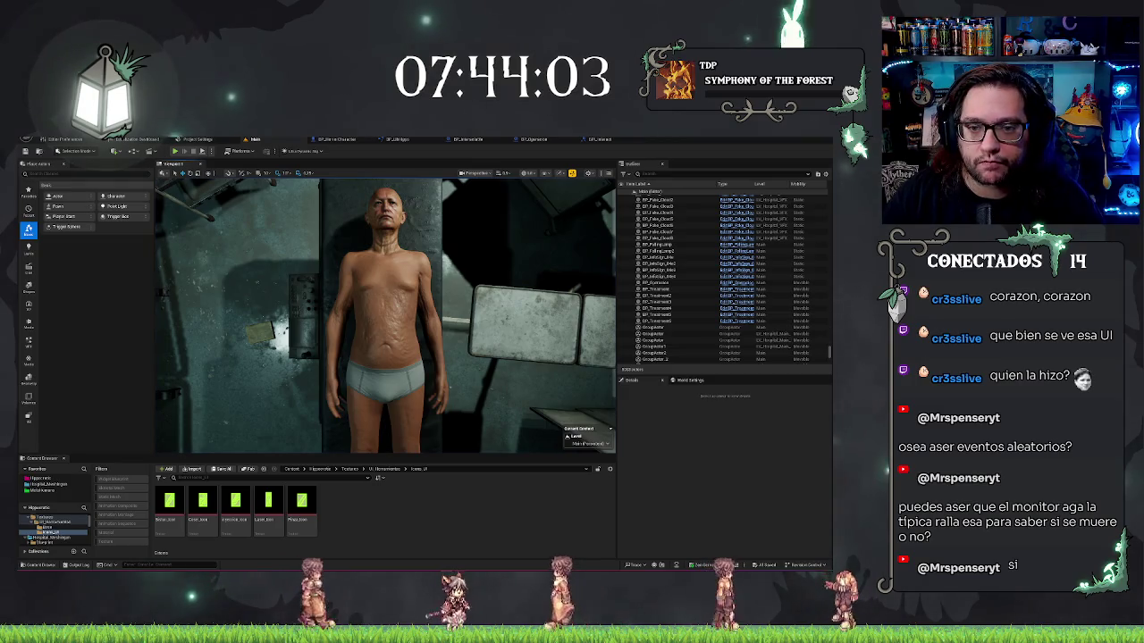
{"action": "left_click", "coordinate": [595, 140]}
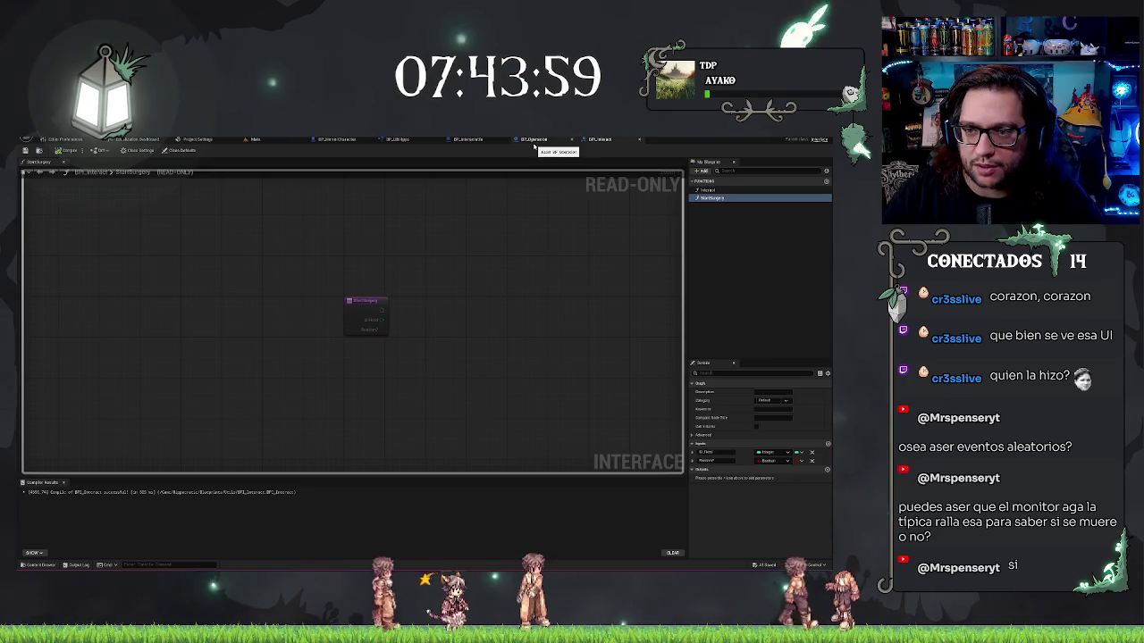
In BP_Operacion's event graph, select the top node group and nudge it slightly left.
{"action": "left_click", "coordinate": [535, 141]}
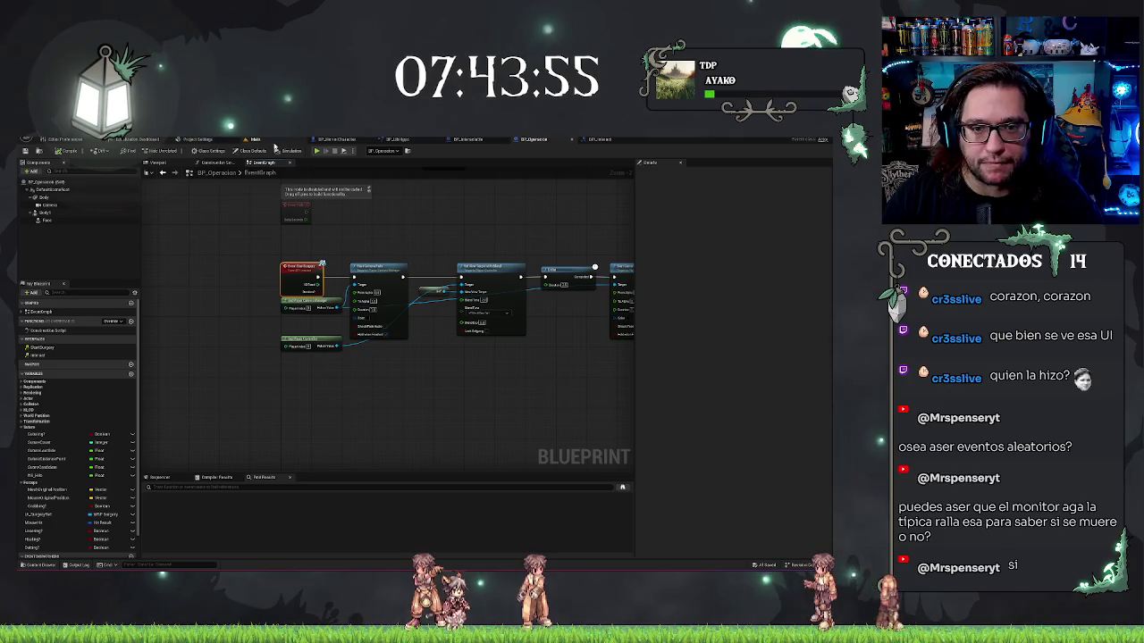
{"action": "scroll", "coordinate": [388, 212], "scroll_direction": "down", "scroll_amount": 5}
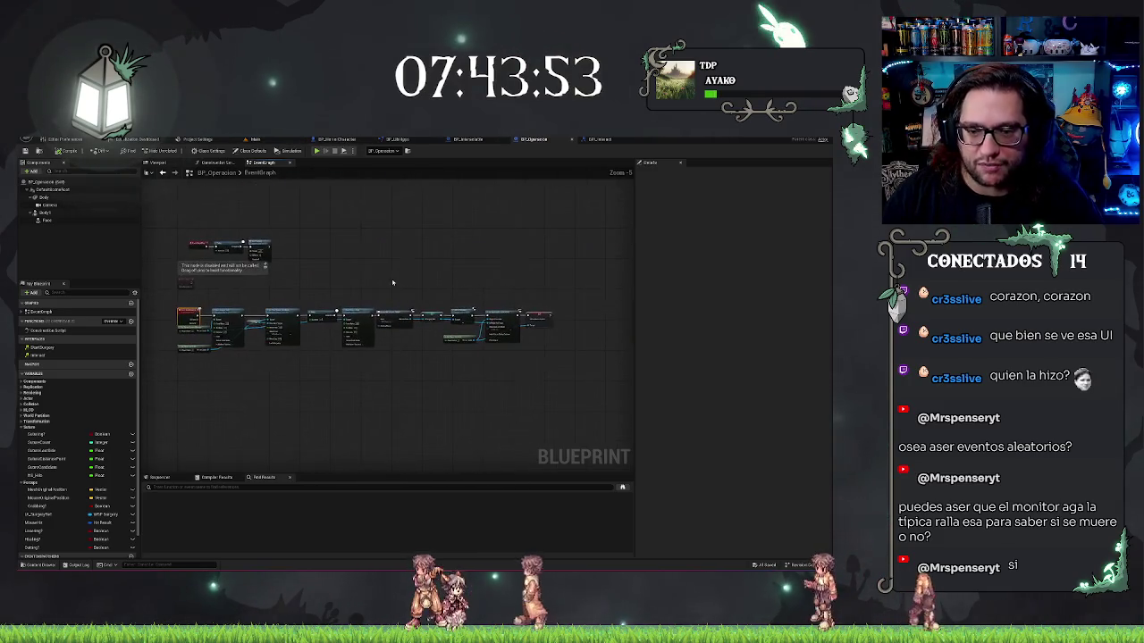
{"action": "scroll", "coordinate": [402, 278], "scroll_direction": "up", "scroll_amount": 4}
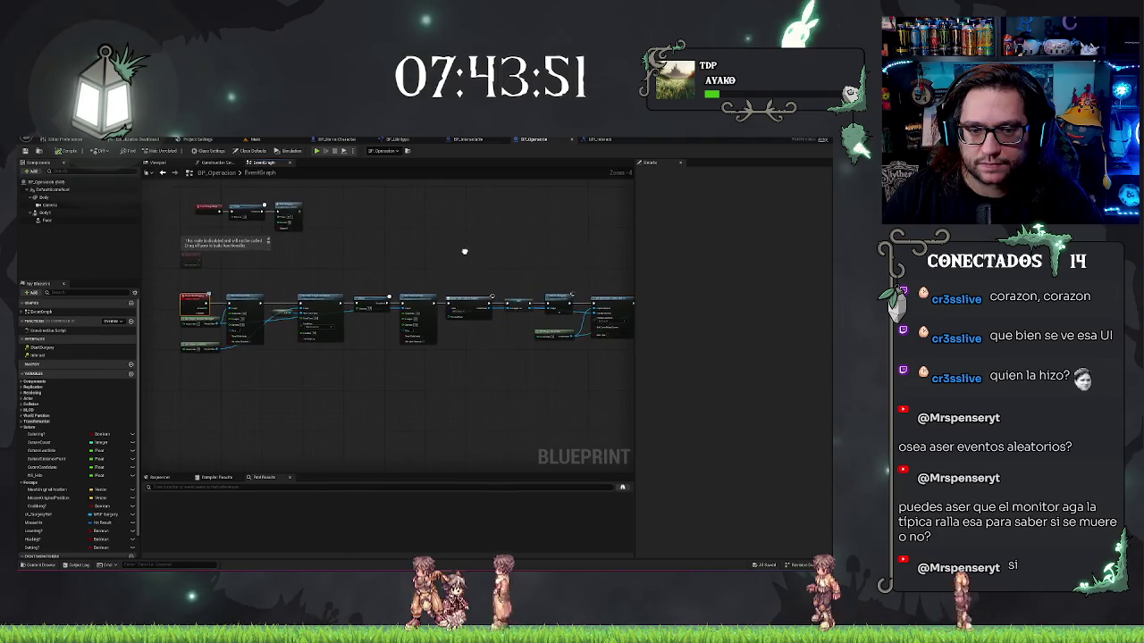
{"action": "left_click", "coordinate": [295, 214]}
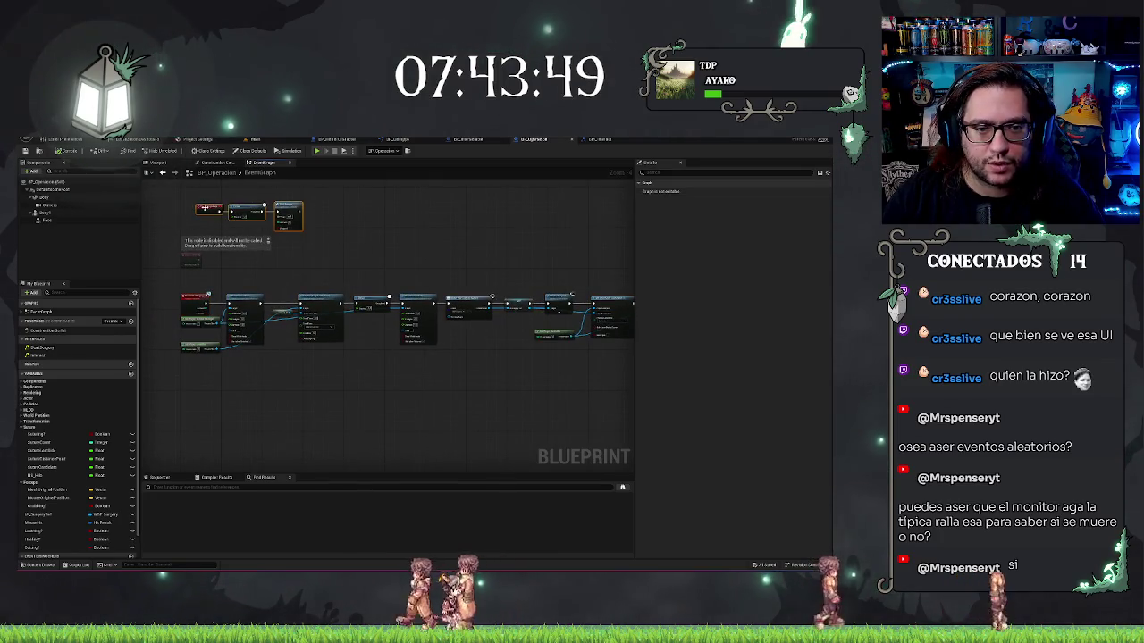
{"action": "left_click_drag", "start_coordinate": [207, 209], "coordinate": [192, 209]}
Pan along the node chain, undoing a stray move, back to the start of the chain.
{"action": "scroll", "coordinate": [343, 319], "scroll_direction": "up", "scroll_amount": 2}
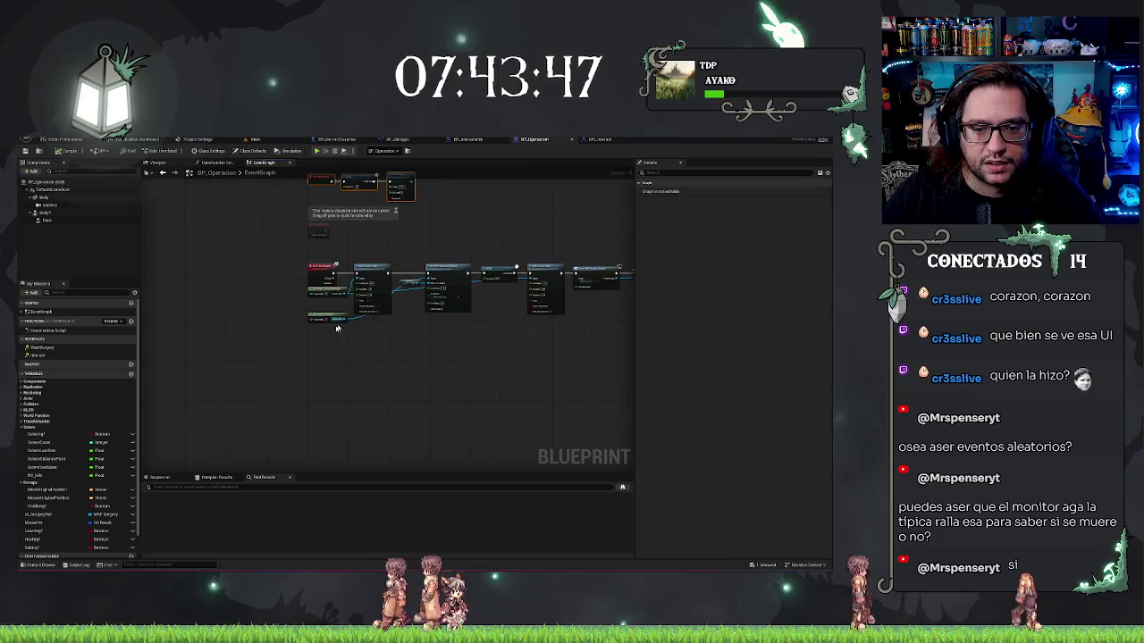
{"action": "left_click_drag", "start_coordinate": [335, 270], "coordinate": [116, 295]}
{"action": "mouse_move", "coordinate": [435, 286]}
{"action": "left_mouse_down"}
{"action": "mouse_move", "coordinate": [500, 273]}
{"action": "mouse_move", "coordinate": [530, 288]}
{"action": "left_mouse_up"}
{"action": "right_click", "coordinate": [540, 325]}
{"action": "left_click", "coordinate": [443, 209]}
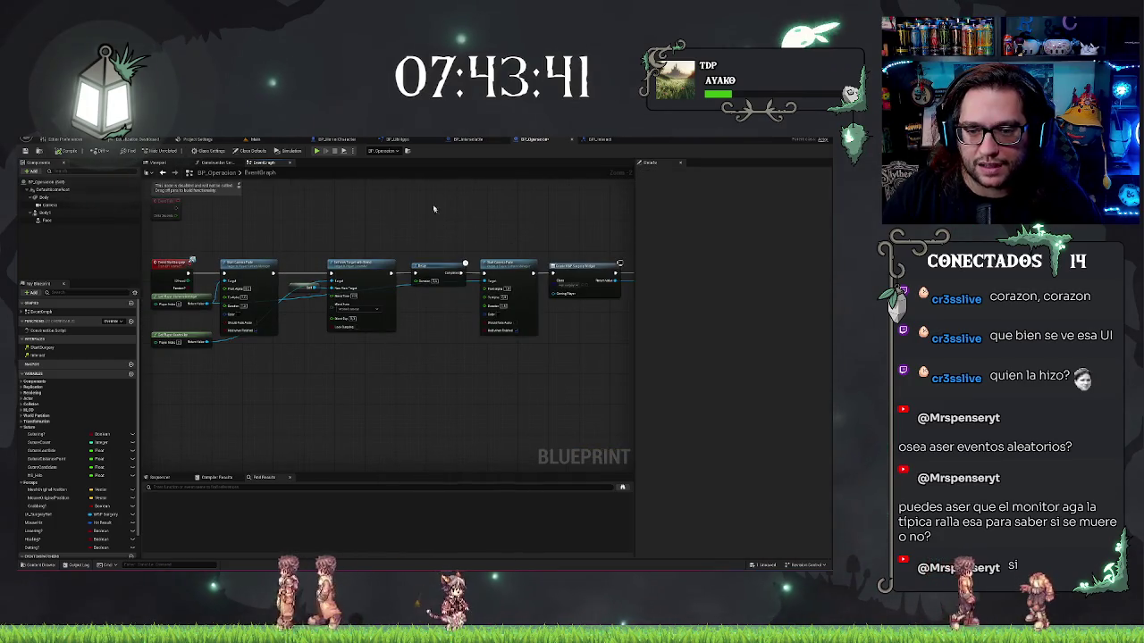
{"action": "left_click_drag", "start_coordinate": [435, 213], "coordinate": [297, 202]}
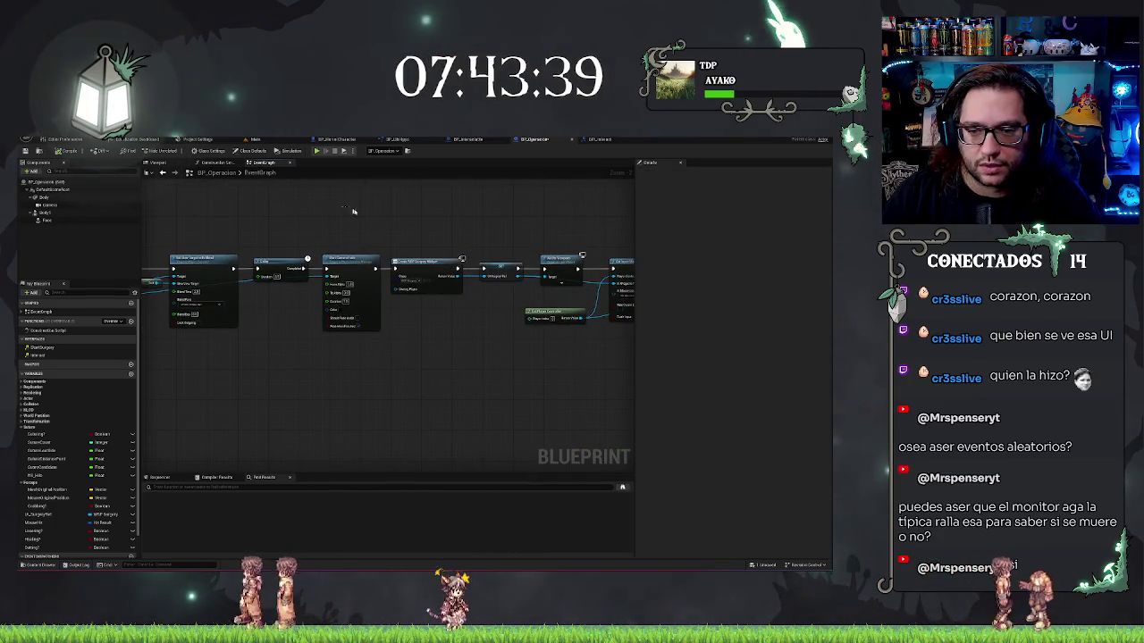
{"action": "key", "text": "ctrl+z"}
{"action": "key", "text": "ctrl+z"}
{"action": "key", "text": "ctrl+z"}
{"action": "key", "text": "ctrl+z"}
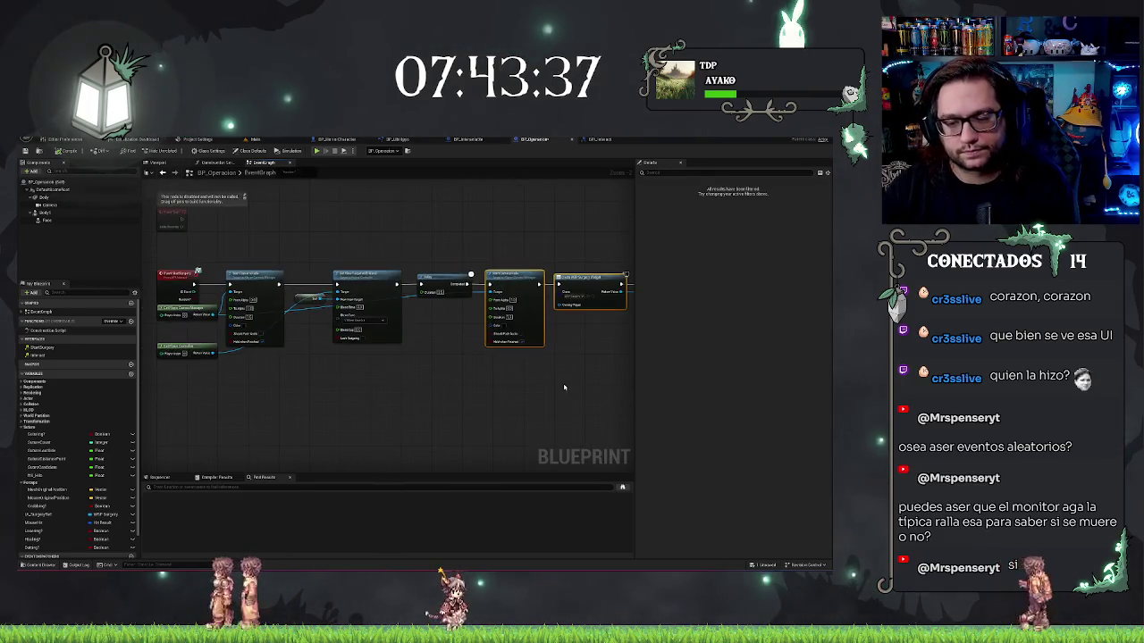
{"action": "left_click_drag", "start_coordinate": [502, 392], "coordinate": [544, 406]}
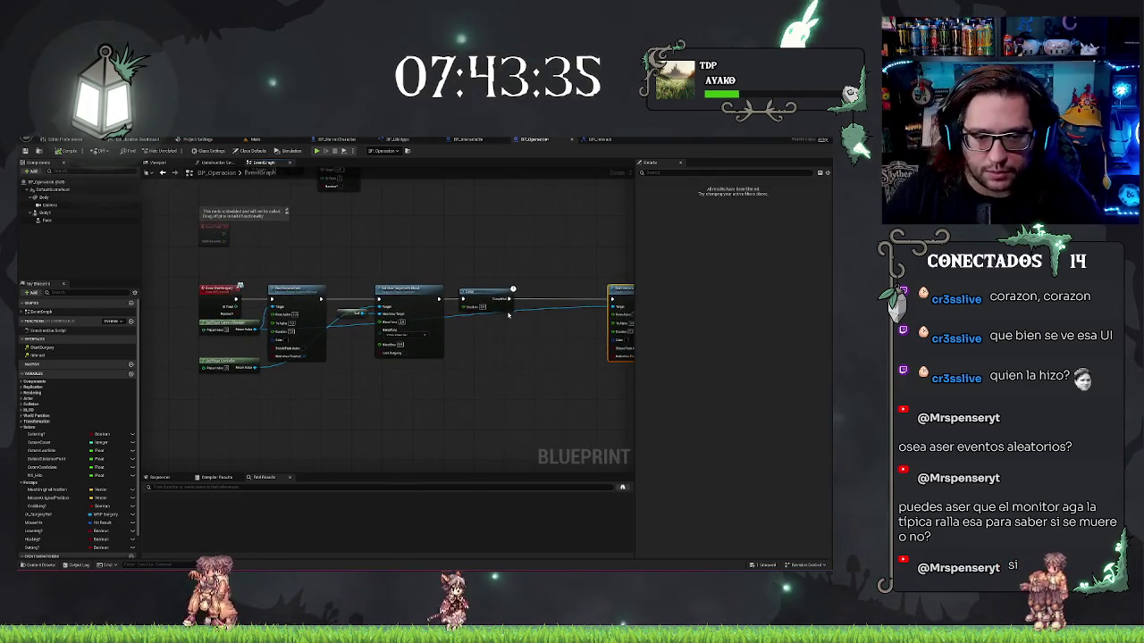
Search for a 'get random' node and add a Branch driven by the Random boolean after the Delay.
{"action": "right_click", "coordinate": [500, 346]}
{"action": "type", "text": "get random"}
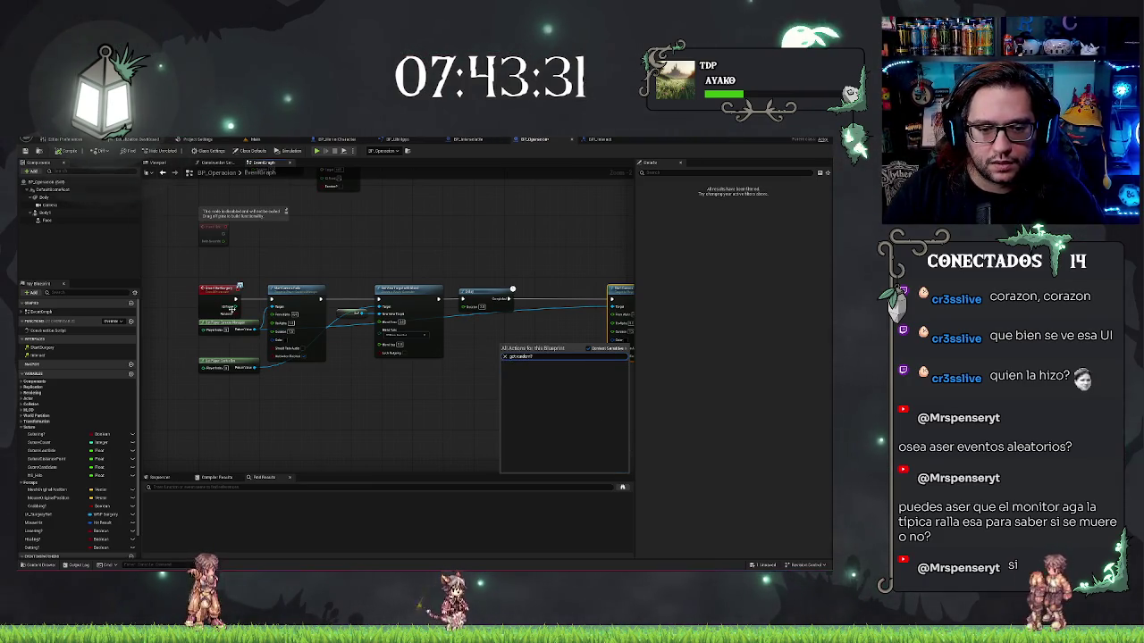
{"action": "left_click", "coordinate": [232, 312]}
{"action": "left_click_drag", "start_coordinate": [232, 313], "coordinate": [367, 377]}
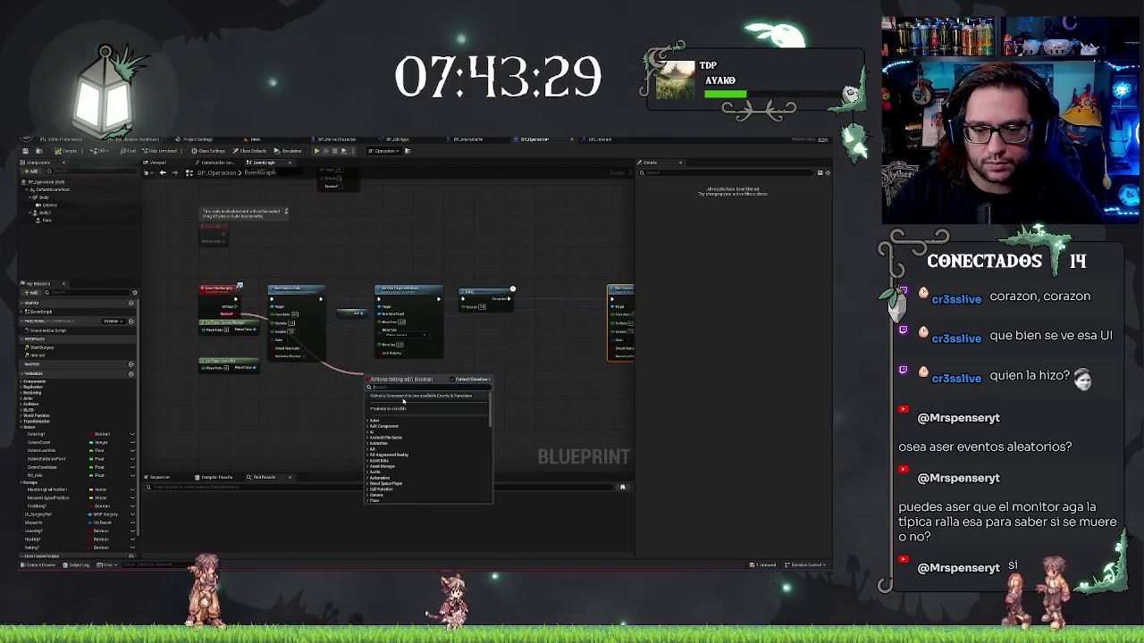
{"action": "type", "text": "get"}
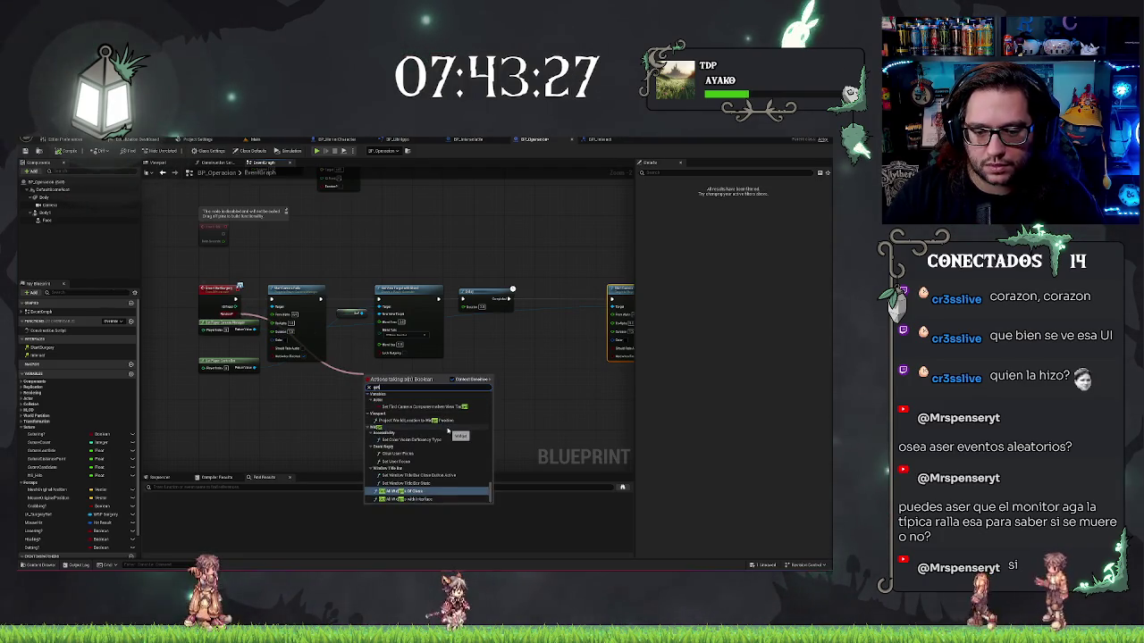
{"action": "scroll", "coordinate": [445, 420], "scroll_direction": "up", "scroll_amount": 8}
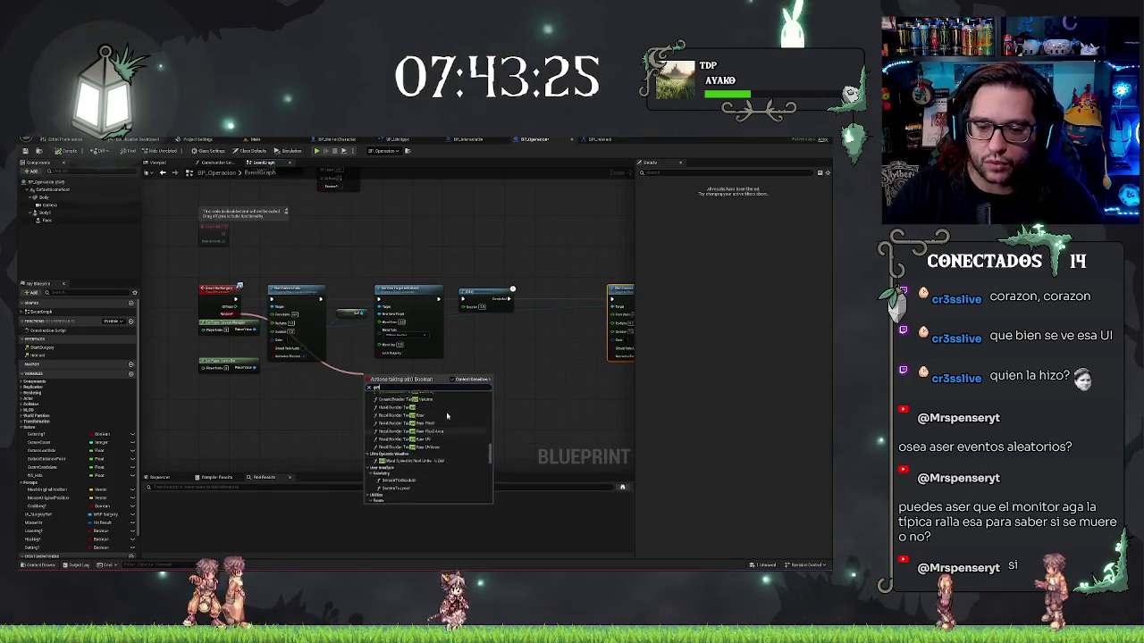
{"action": "scroll", "coordinate": [445, 411], "scroll_direction": "up", "scroll_amount": 5}
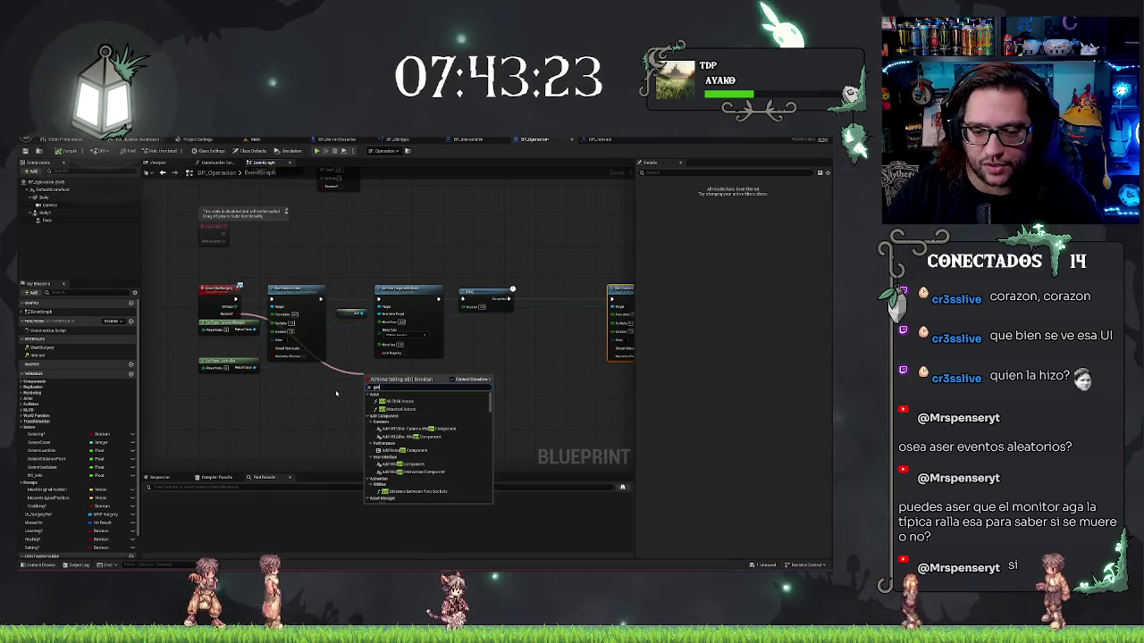
{"action": "left_click_drag", "start_coordinate": [319, 400], "coordinate": [390, 418]}
{"action": "scroll", "coordinate": [355, 322], "scroll_direction": "up", "scroll_amount": 2}
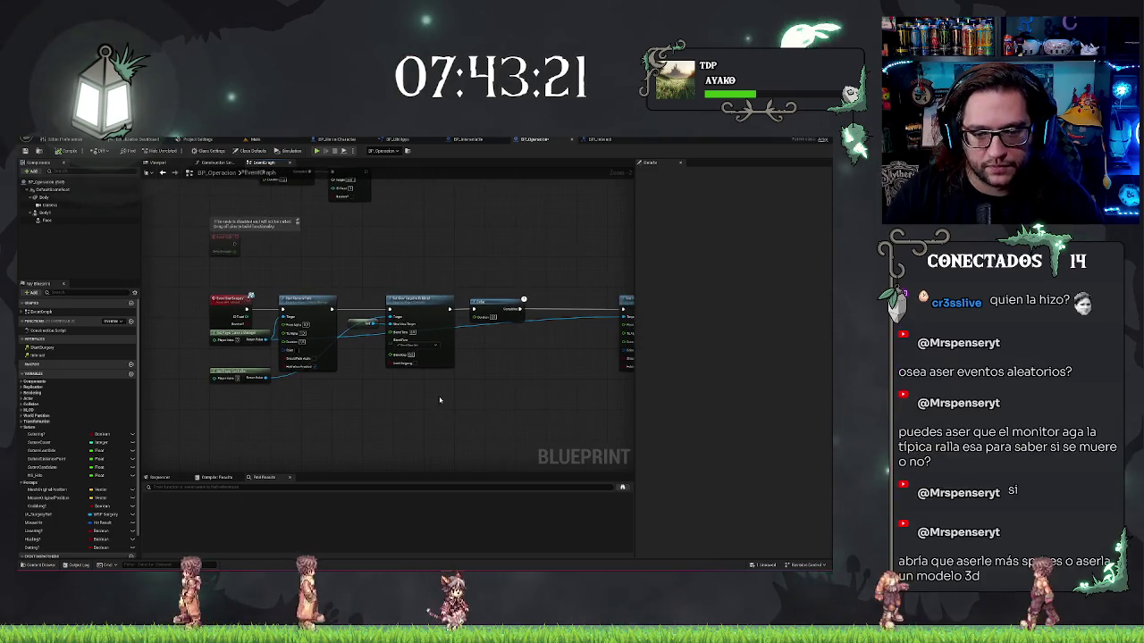
{"action": "mouse_move", "coordinate": [271, 326]}
{"action": "left_mouse_down"}
{"action": "mouse_move", "coordinate": [497, 393]}
{"action": "mouse_move", "coordinate": [522, 375]}
{"action": "mouse_move", "coordinate": [421, 400]}
{"action": "mouse_move", "coordinate": [442, 402]}
{"action": "mouse_move", "coordinate": [475, 356]}
{"action": "mouse_move", "coordinate": [416, 296]}
{"action": "mouse_move", "coordinate": [766, 442]}
{"action": "mouse_move", "coordinate": [595, 396]}
{"action": "mouse_move", "coordinate": [518, 396]}
{"action": "mouse_move", "coordinate": [387, 294]}
{"action": "mouse_move", "coordinate": [363, 292]}
{"action": "mouse_move", "coordinate": [437, 293]}
{"action": "left_mouse_up"}
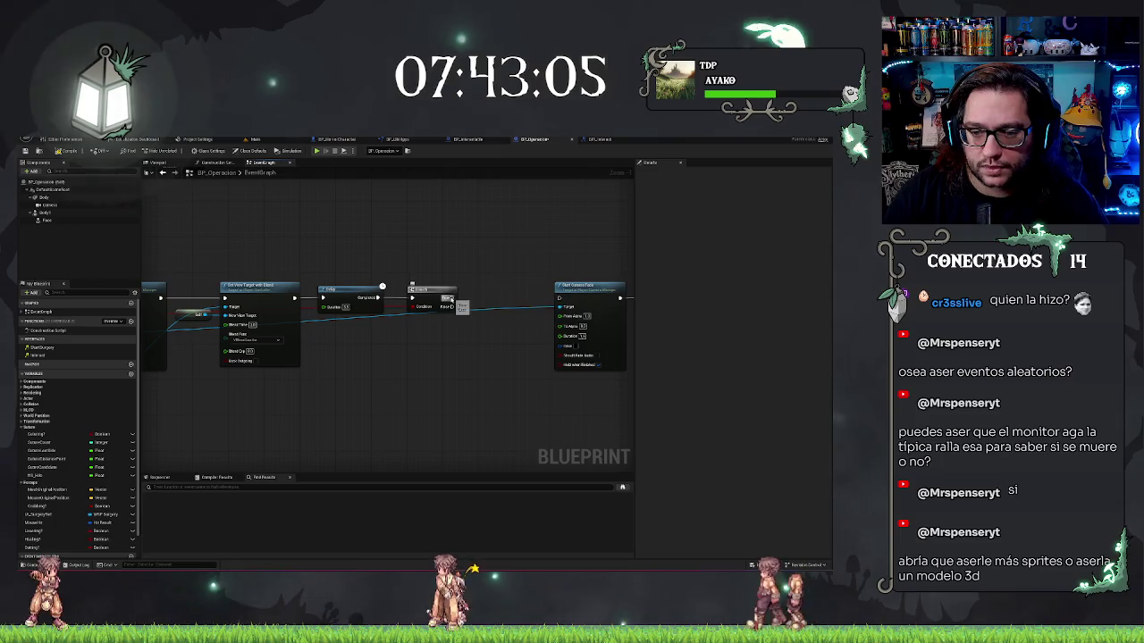
Drag trial wires from the Branch's True and False outputs, cancelling both node menus.
{"action": "left_click_drag", "start_coordinate": [481, 260], "coordinate": [480, 260]}
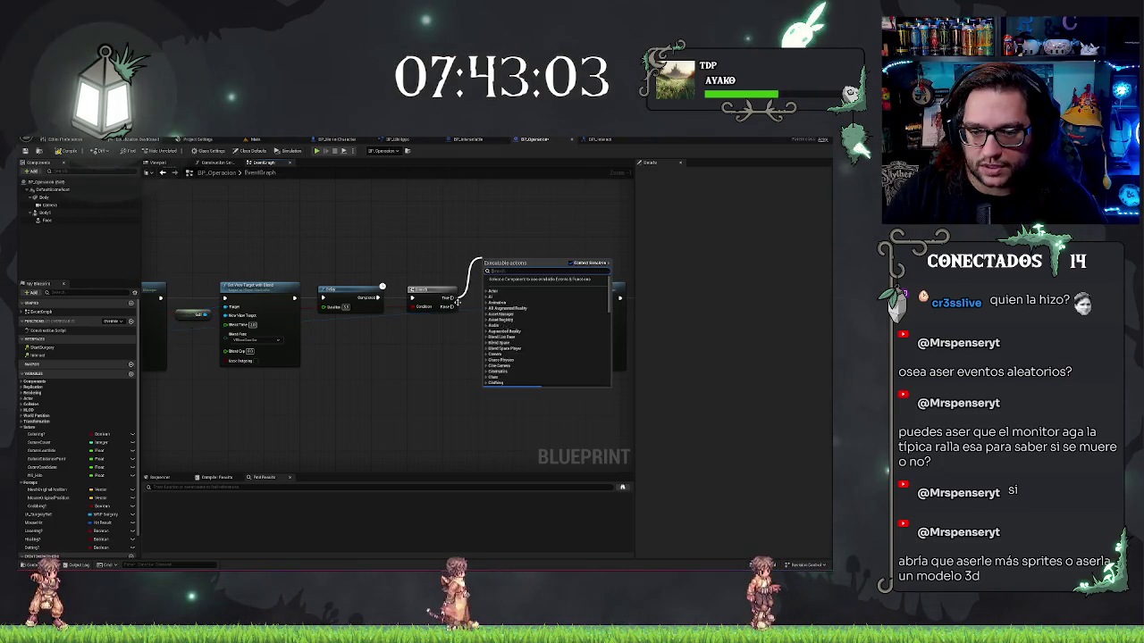
{"action": "key", "text": "Escape"}
{"action": "left_click_drag", "start_coordinate": [473, 344], "coordinate": [430, 388]}
{"action": "key", "text": "Escape"}
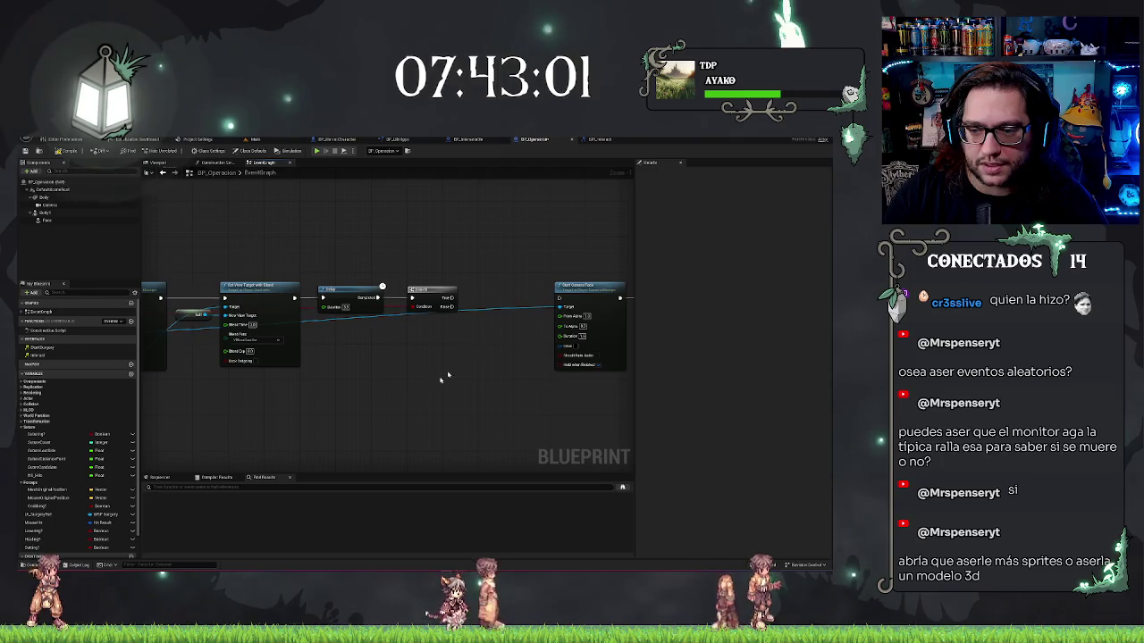
{"action": "left_click_drag", "start_coordinate": [560, 307], "coordinate": [523, 303]}
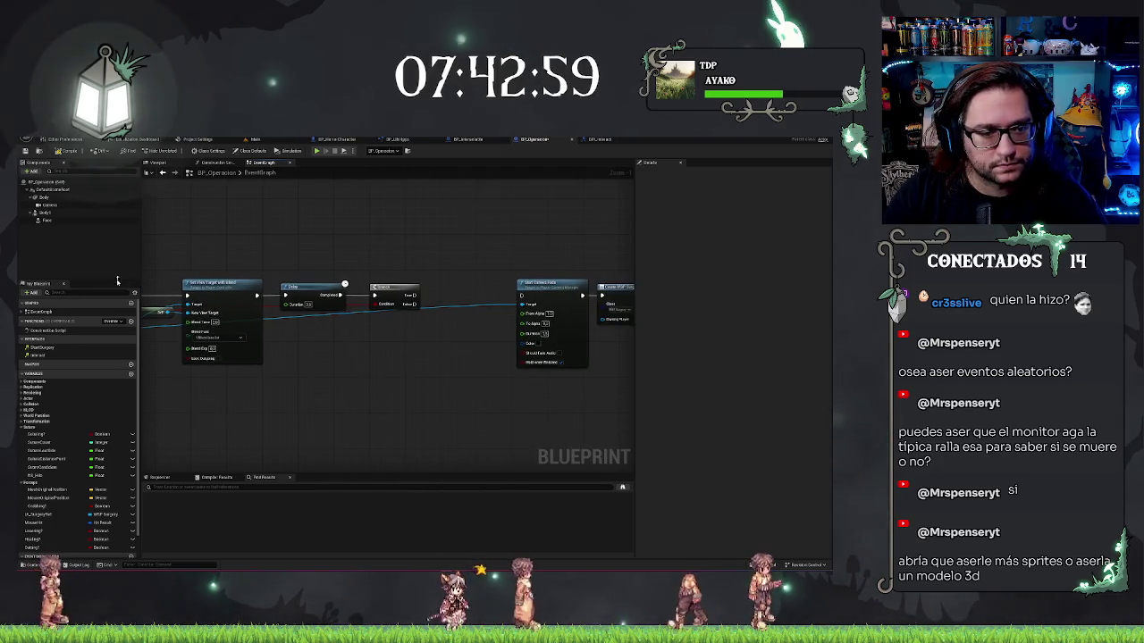
Add a new blueprint function and name it GetSurgery.
{"action": "left_click", "coordinate": [130, 320]}
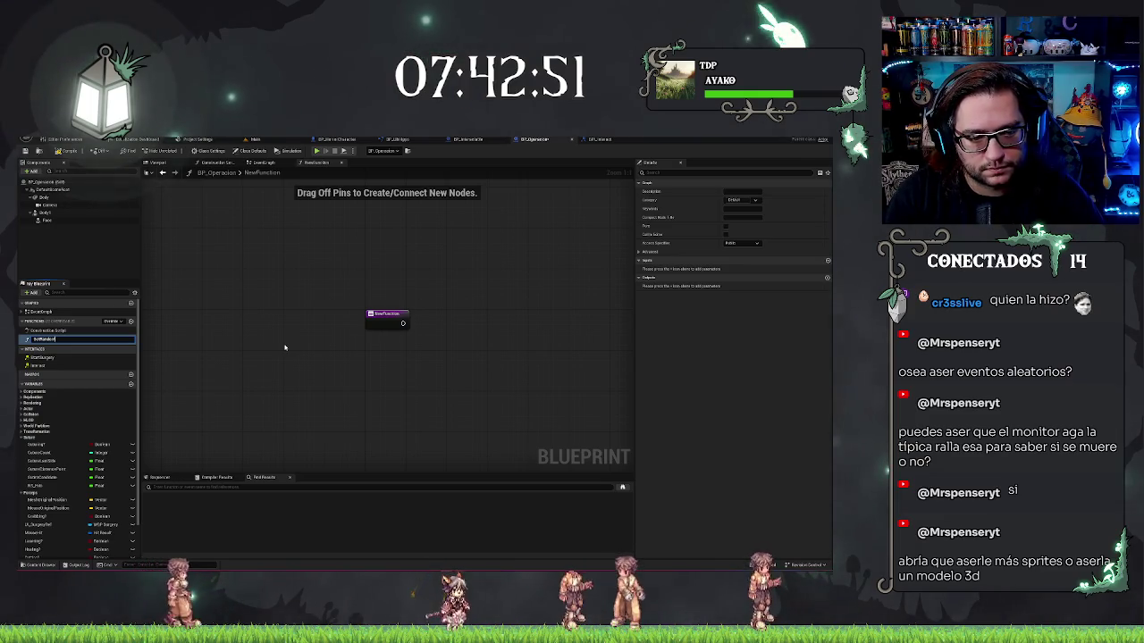
{"action": "type", "text": "Surgery"}
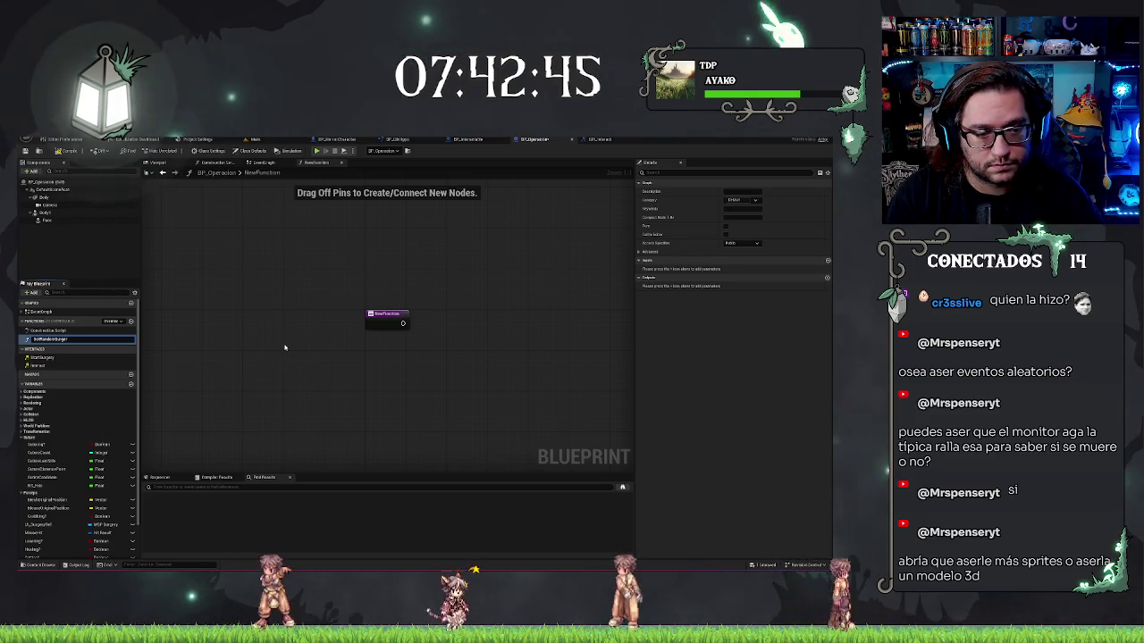
{"action": "key", "text": "BackSpace"}
{"action": "key", "text": "BackSpace"}
{"action": "key", "text": "BackSpace"}
{"action": "type", "text": "ery"}
{"action": "key", "text": "Return"}
{"action": "key", "text": "Return"}
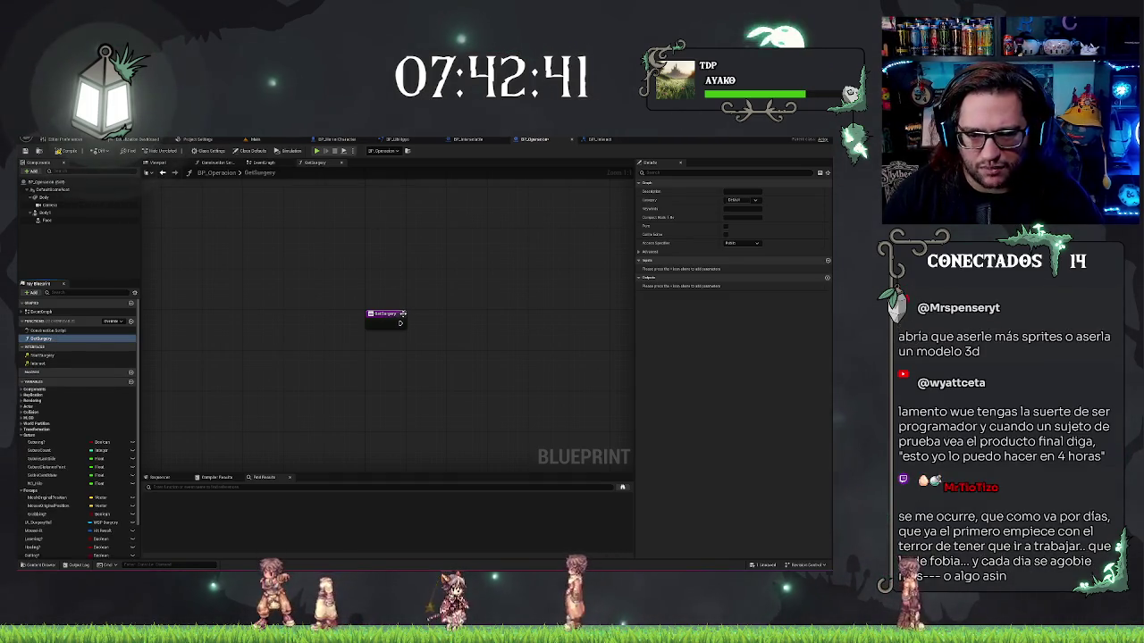
Give GetSurgery two input parameters, renaming the first and making it an Integer.
{"action": "left_click", "coordinate": [402, 314]}
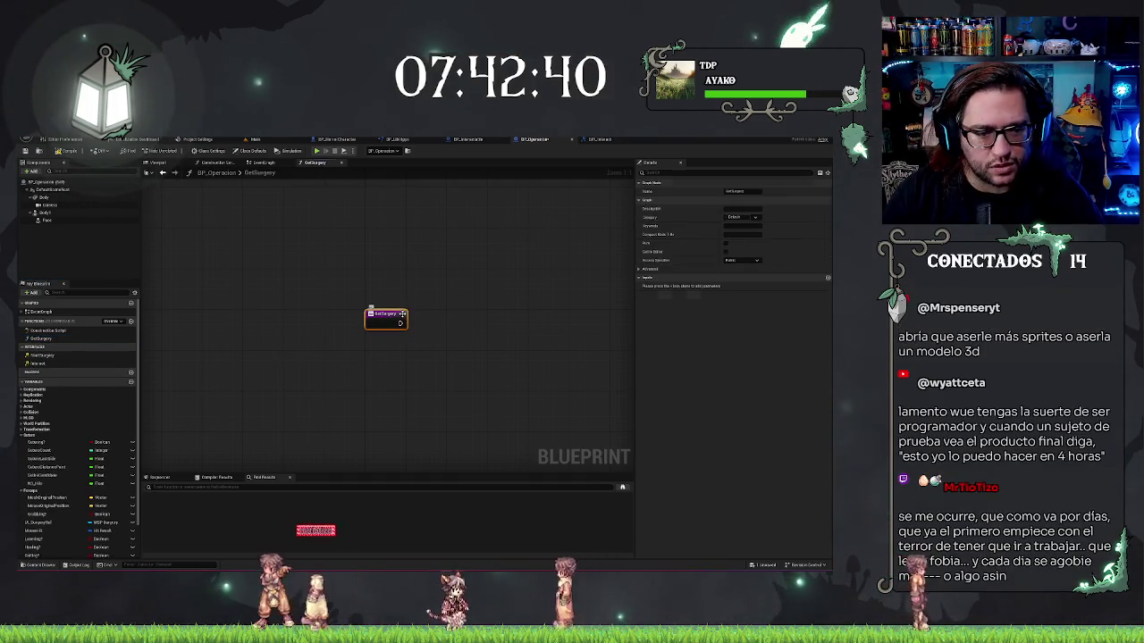
{"action": "left_click", "coordinate": [827, 278]}
{"action": "left_click", "coordinate": [827, 277]}
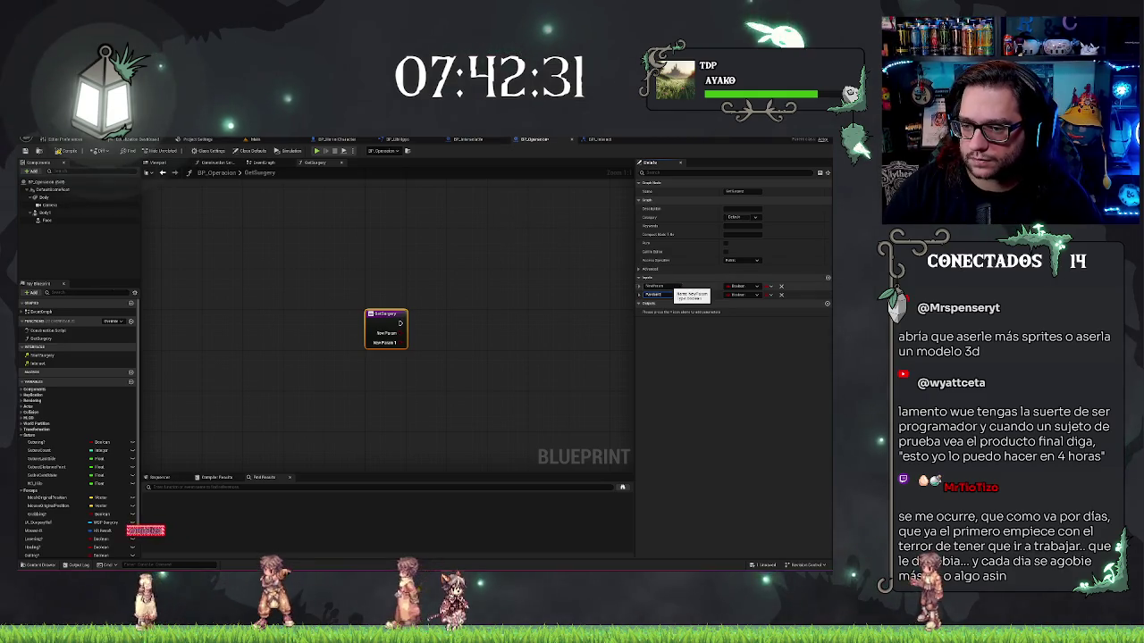
{"action": "left_click", "coordinate": [659, 286]}
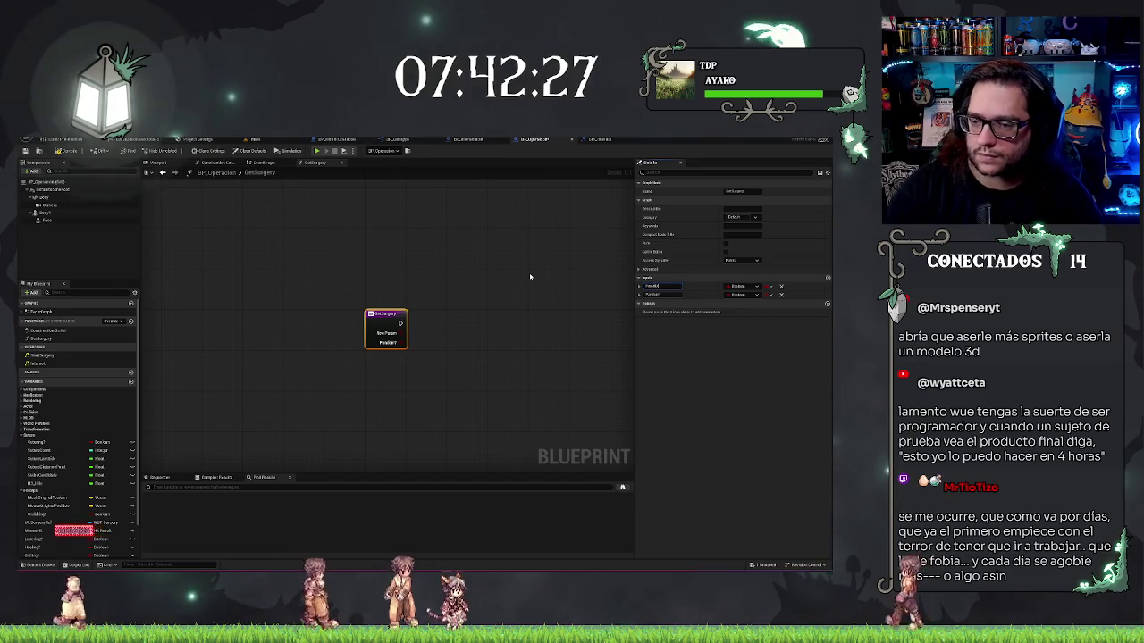
{"action": "left_click", "coordinate": [743, 286]}
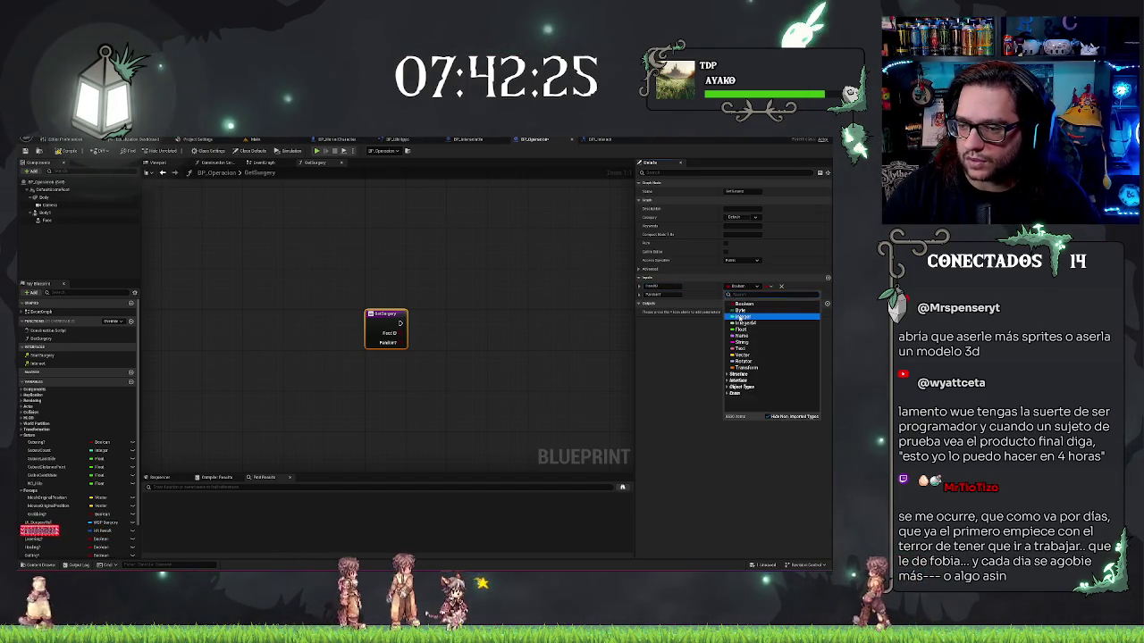
{"action": "left_click", "coordinate": [487, 271]}
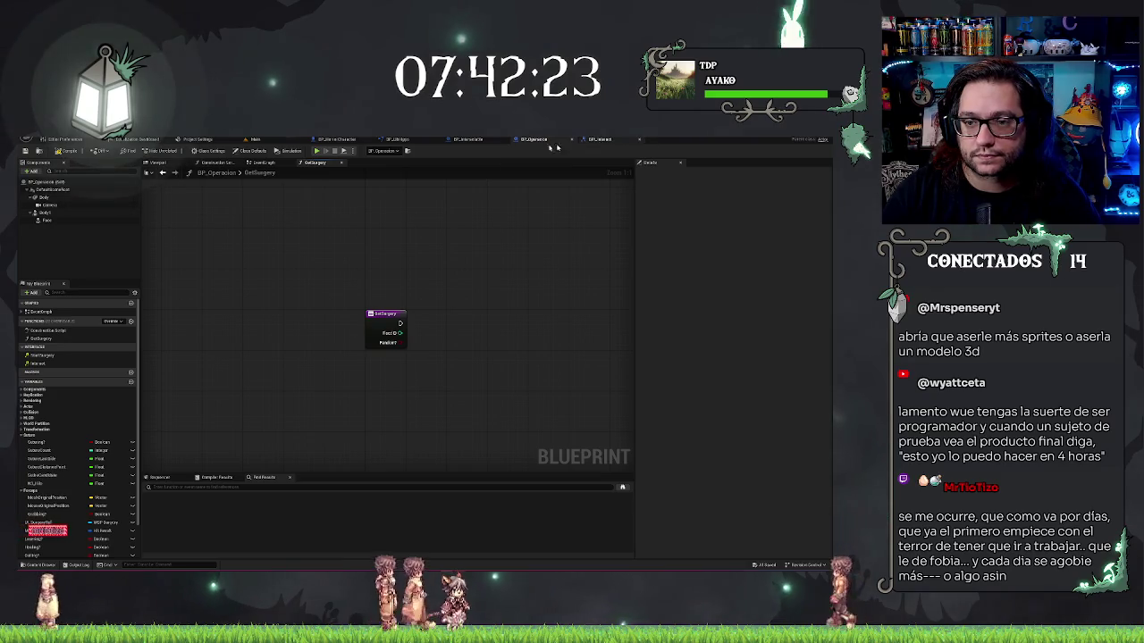
Place a GetSurgery call in the EventGraph, wired after the Branch's True output.
{"action": "left_click", "coordinate": [265, 164]}
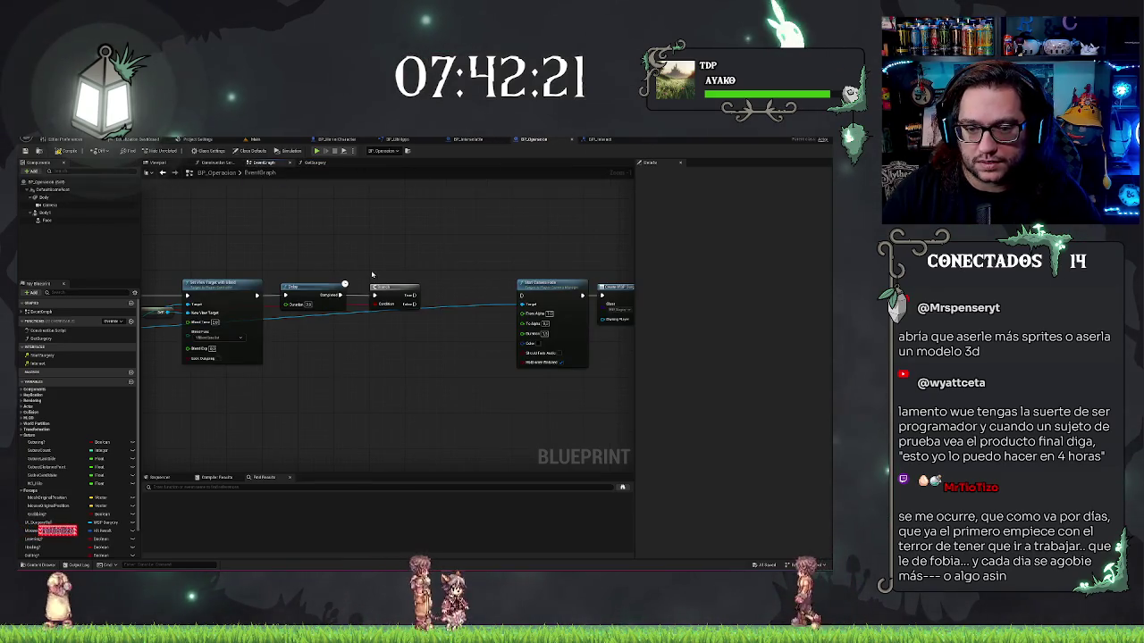
{"action": "mouse_move", "coordinate": [40, 339]}
{"action": "left_mouse_down"}
{"action": "mouse_move", "coordinate": [358, 347]}
{"action": "mouse_move", "coordinate": [400, 332]}
{"action": "mouse_move", "coordinate": [474, 274]}
{"action": "mouse_move", "coordinate": [413, 296]}
{"action": "left_mouse_up"}
{"action": "left_click_drag", "start_coordinate": [491, 295], "coordinate": [521, 296]}
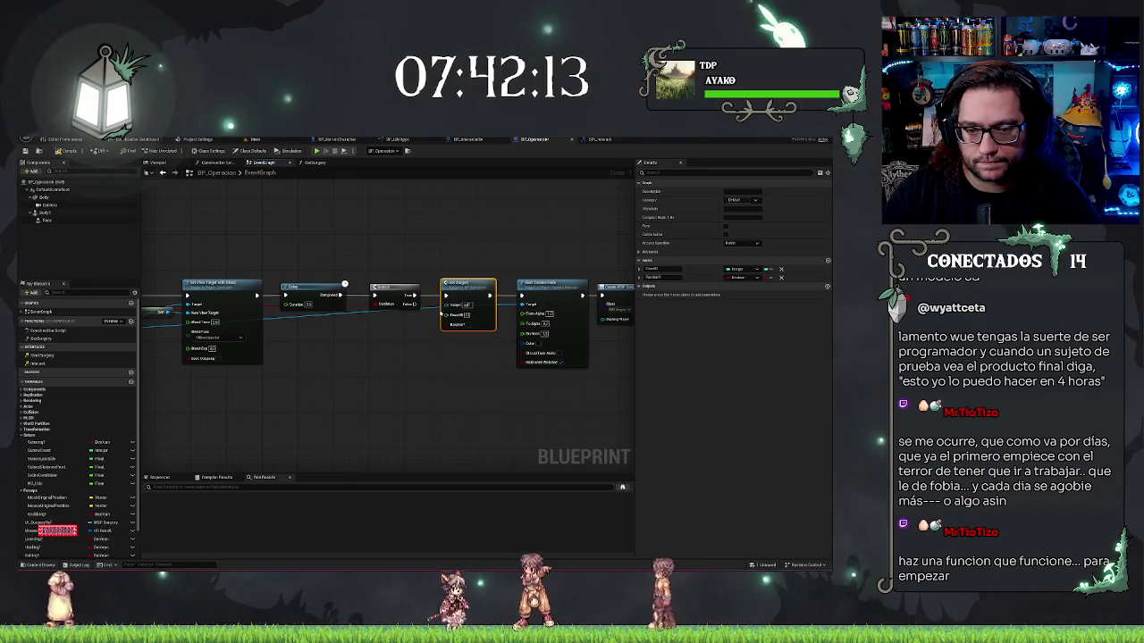
{"action": "left_click", "coordinate": [395, 297]}
{"action": "left_click", "coordinate": [386, 376]}
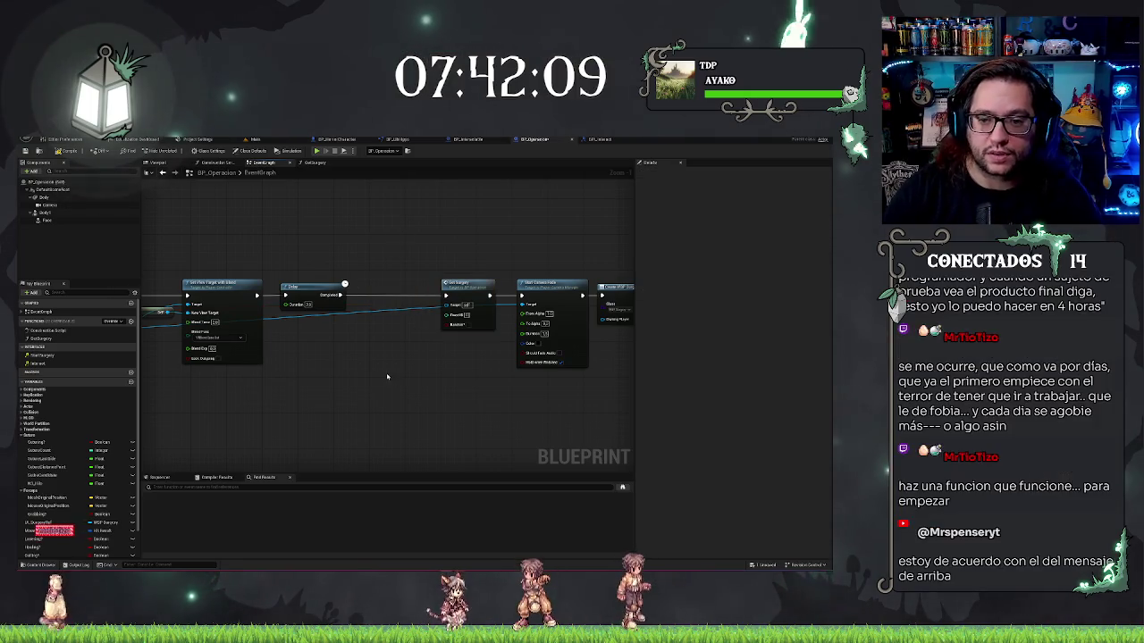
{"action": "scroll", "coordinate": [388, 384], "scroll_direction": "down", "scroll_amount": 4}
Wire a value from an earlier node into GetSurgery and open its function graph.
{"action": "left_click_drag", "start_coordinate": [313, 354], "coordinate": [562, 358]}
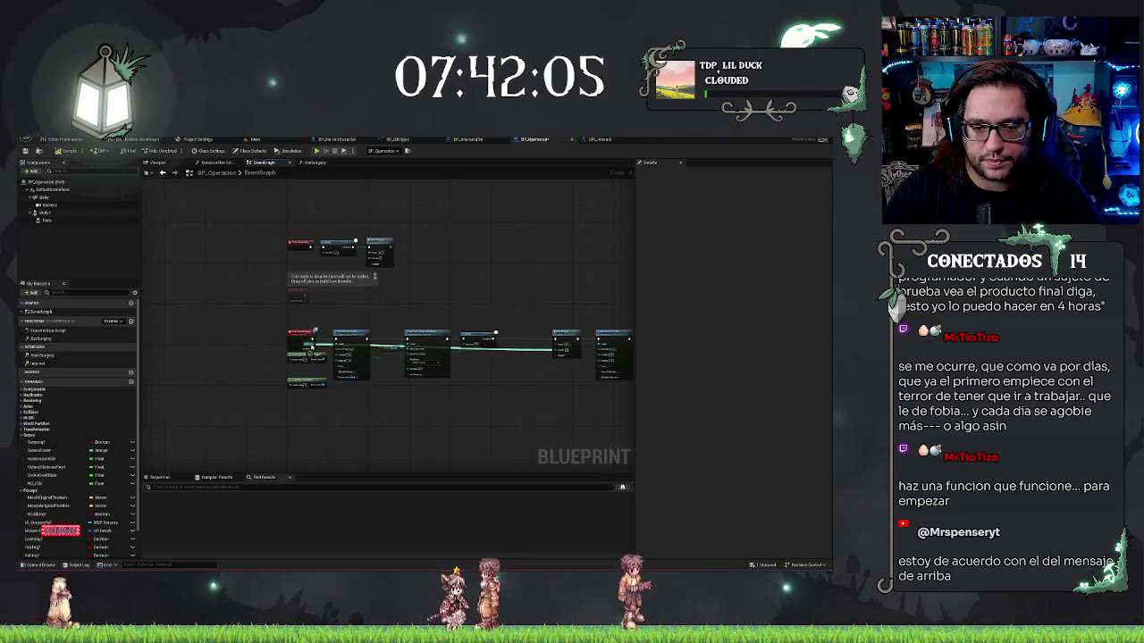
{"action": "scroll", "coordinate": [532, 379], "scroll_direction": "up", "scroll_amount": 1}
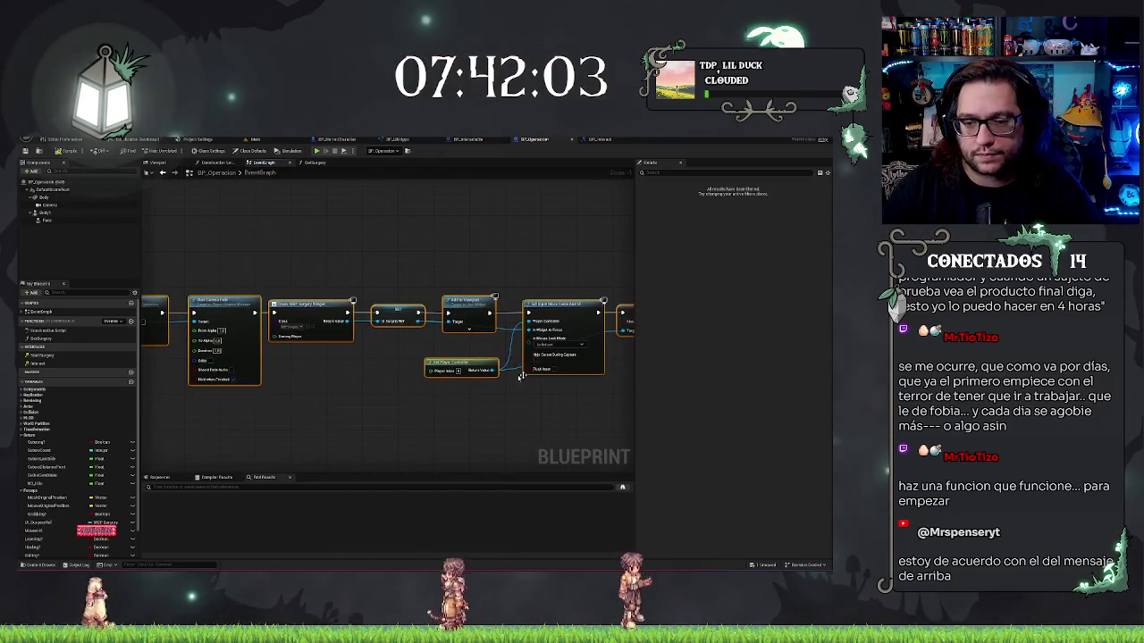
{"action": "scroll", "coordinate": [324, 441], "scroll_direction": "down", "scroll_amount": 2}
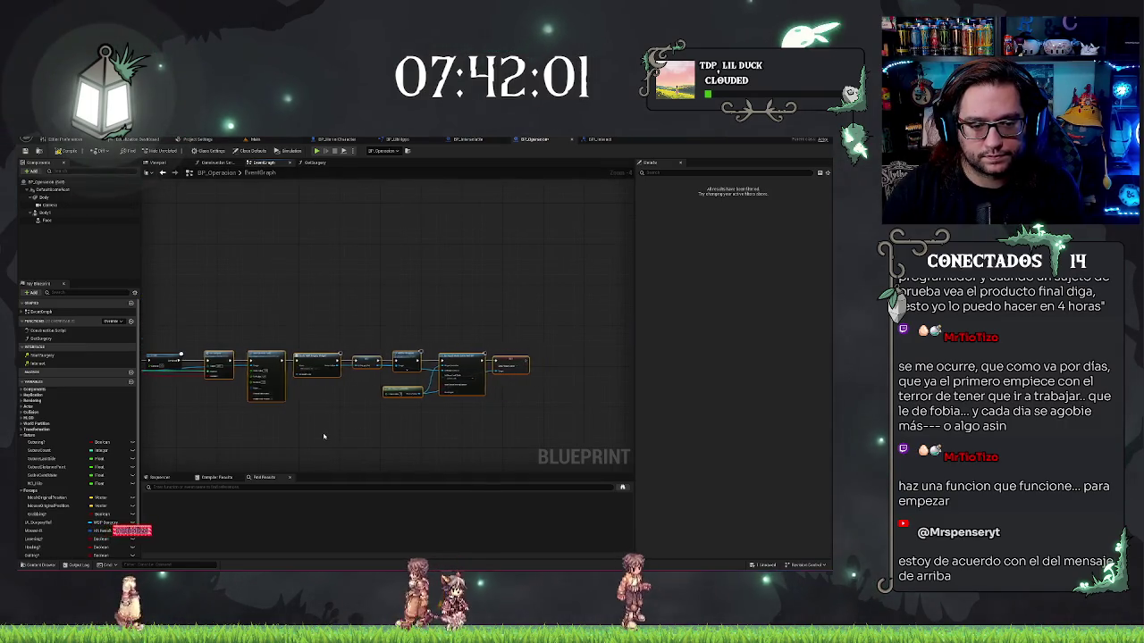
{"action": "scroll", "coordinate": [286, 443], "scroll_direction": "up", "scroll_amount": 3}
{"action": "scroll", "coordinate": [346, 372], "scroll_direction": "up", "scroll_amount": 2}
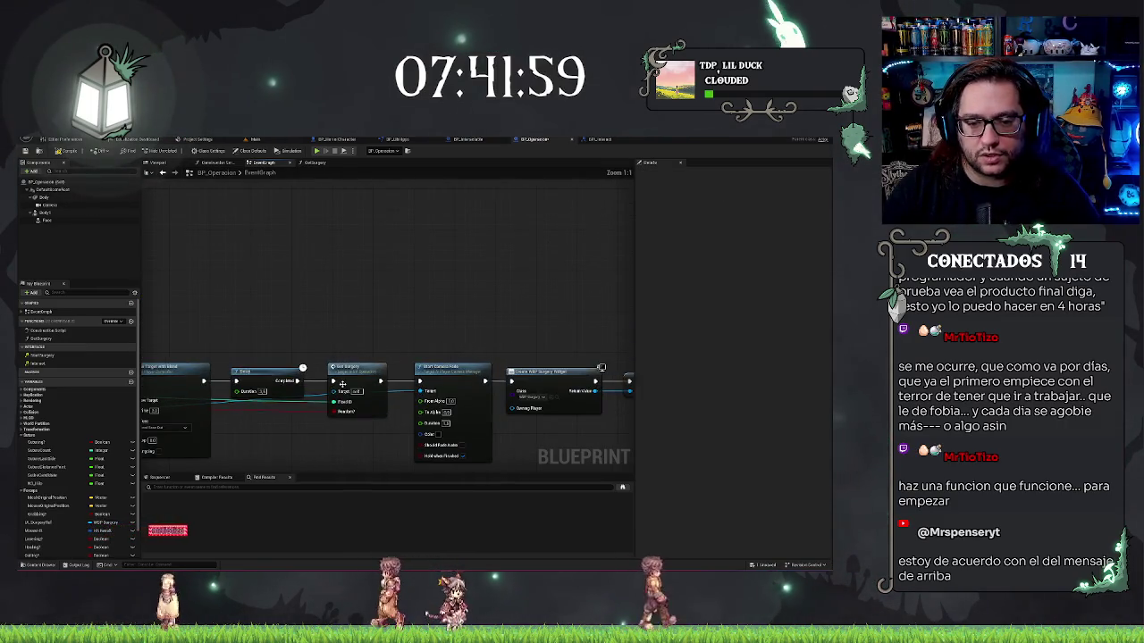
{"action": "double_click", "coordinate": [346, 371]}
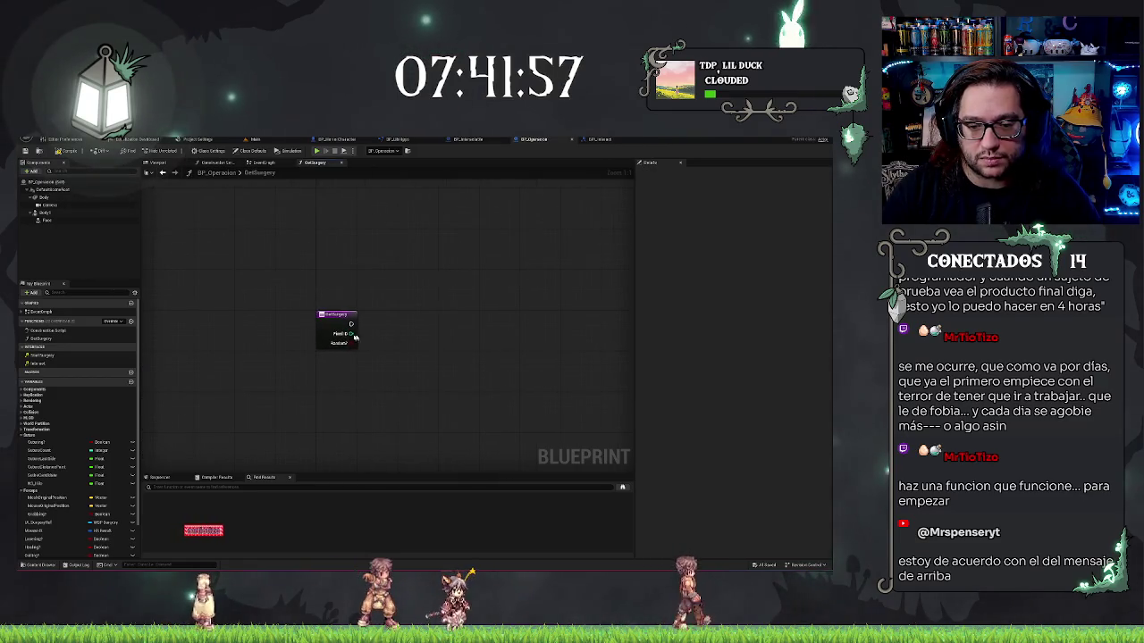
Try connections from GetSurgery's boolean and exec pins, cancel both, and return to Main level.
{"action": "mouse_move", "coordinate": [351, 334]}
{"action": "left_mouse_down"}
{"action": "mouse_move", "coordinate": [396, 334]}
{"action": "mouse_move", "coordinate": [386, 359]}
{"action": "left_mouse_up"}
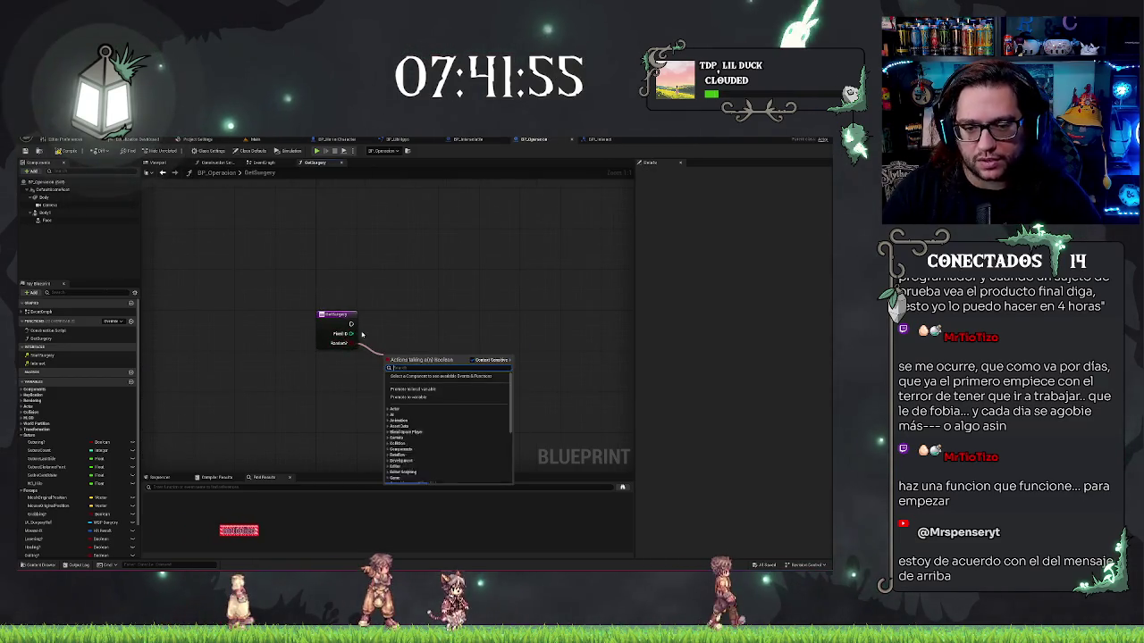
{"action": "left_click", "coordinate": [373, 429]}
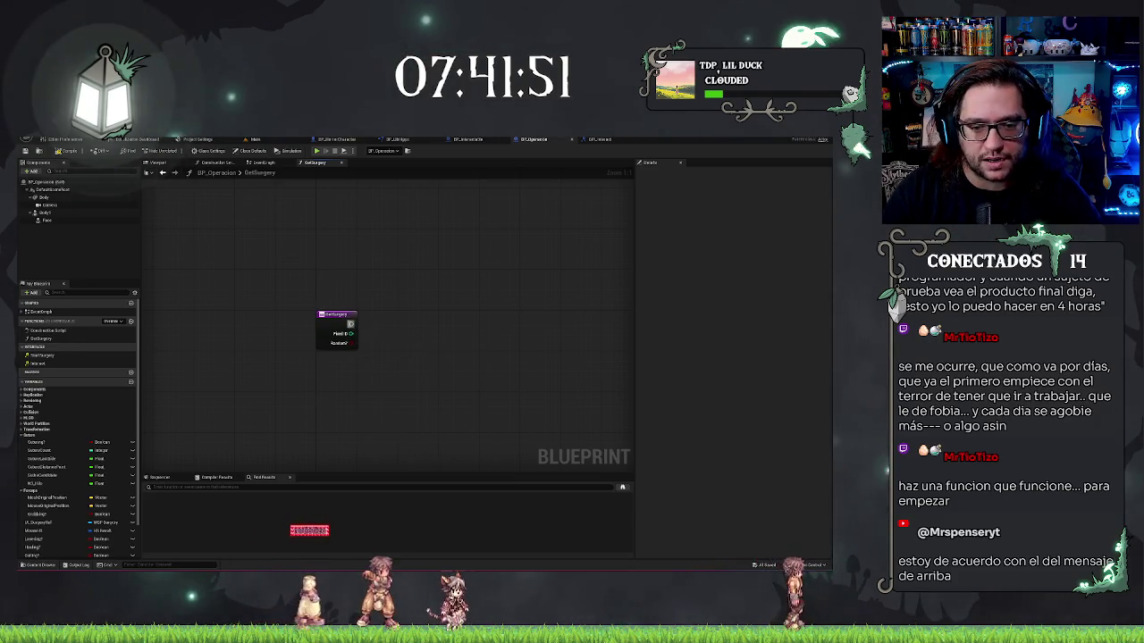
{"action": "left_click_drag", "start_coordinate": [351, 323], "coordinate": [451, 327]}
{"action": "left_click", "coordinate": [365, 357]}
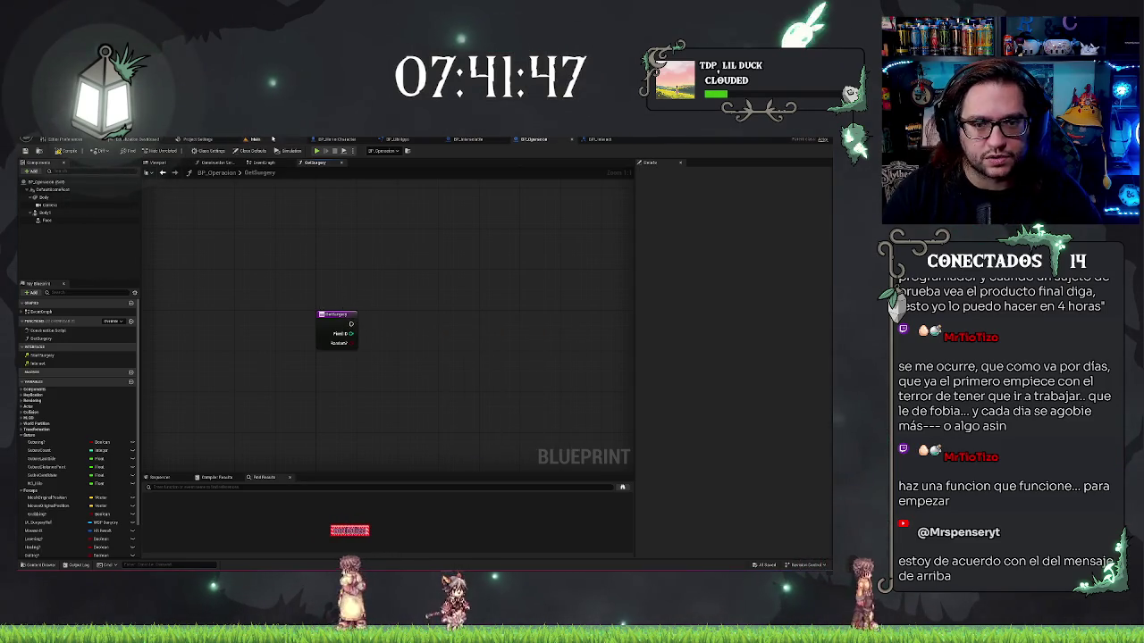
{"action": "left_click", "coordinate": [242, 141]}
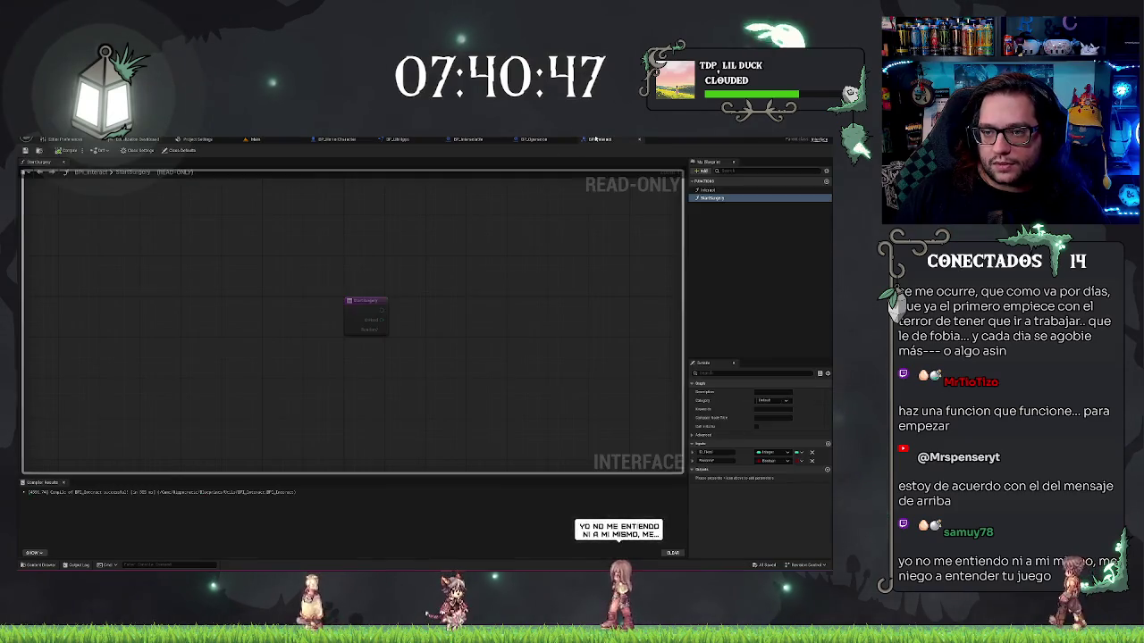
Check the BPI_Interact interface, then return to BP_Operacion's GetSurgery graph.
{"action": "left_click", "coordinate": [599, 139]}
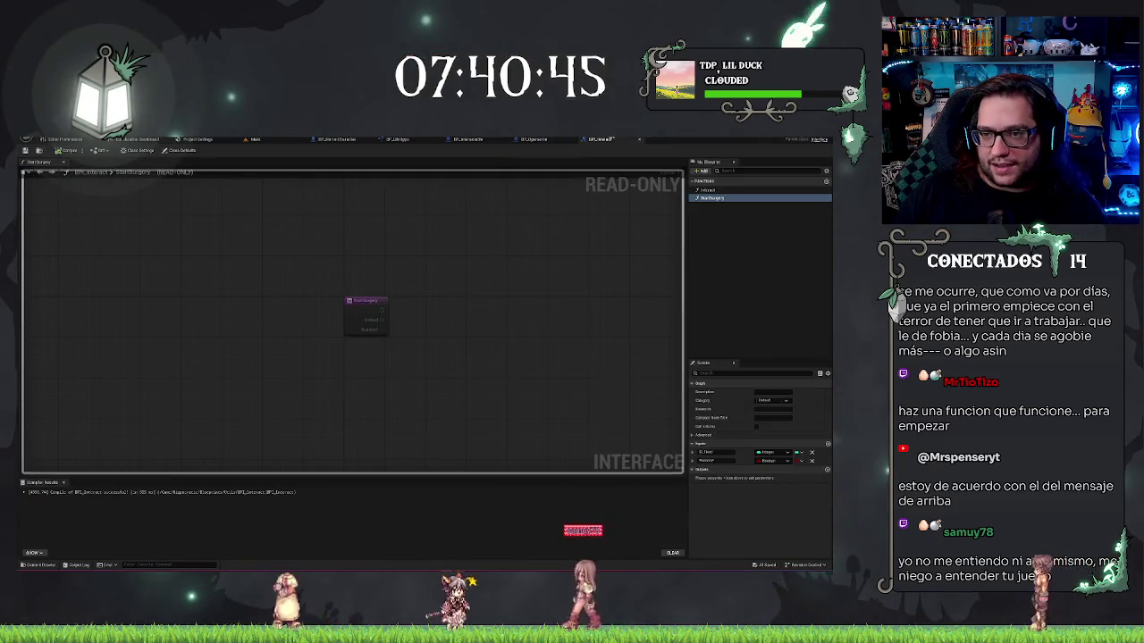
{"action": "left_click", "coordinate": [538, 141]}
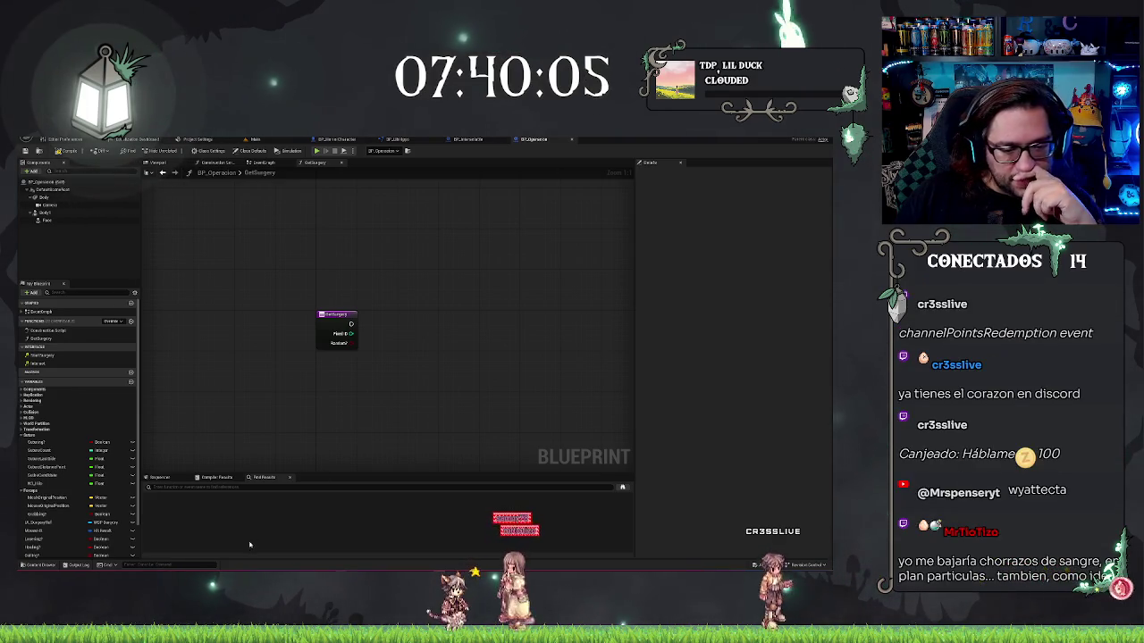
{"action": "left_click", "coordinate": [34, 565]}
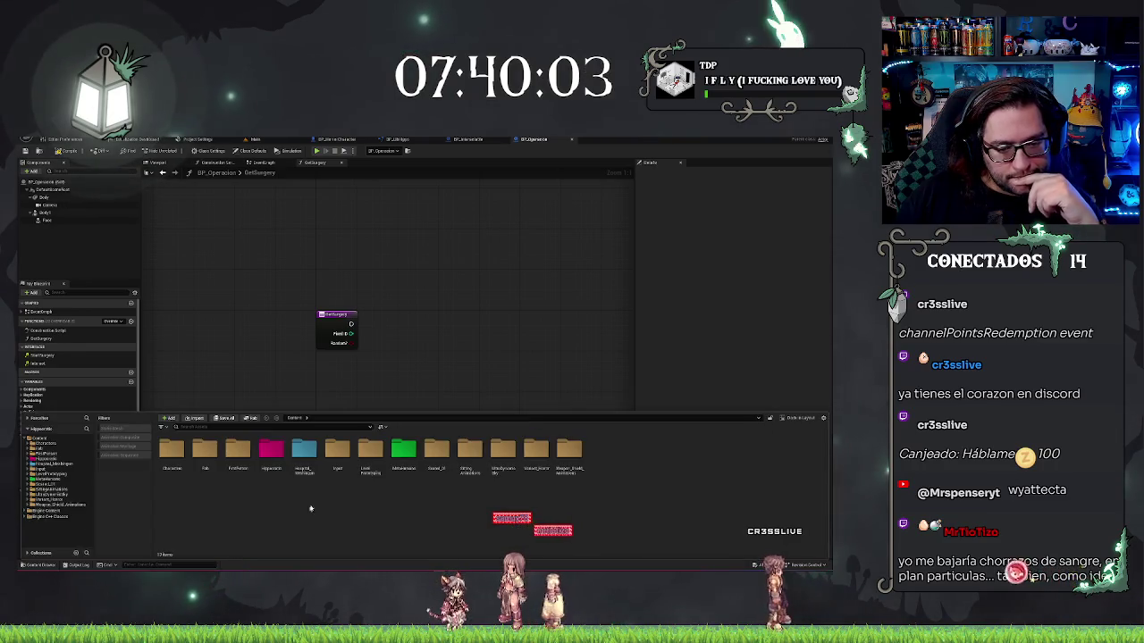
{"action": "double_click", "coordinate": [279, 465]}
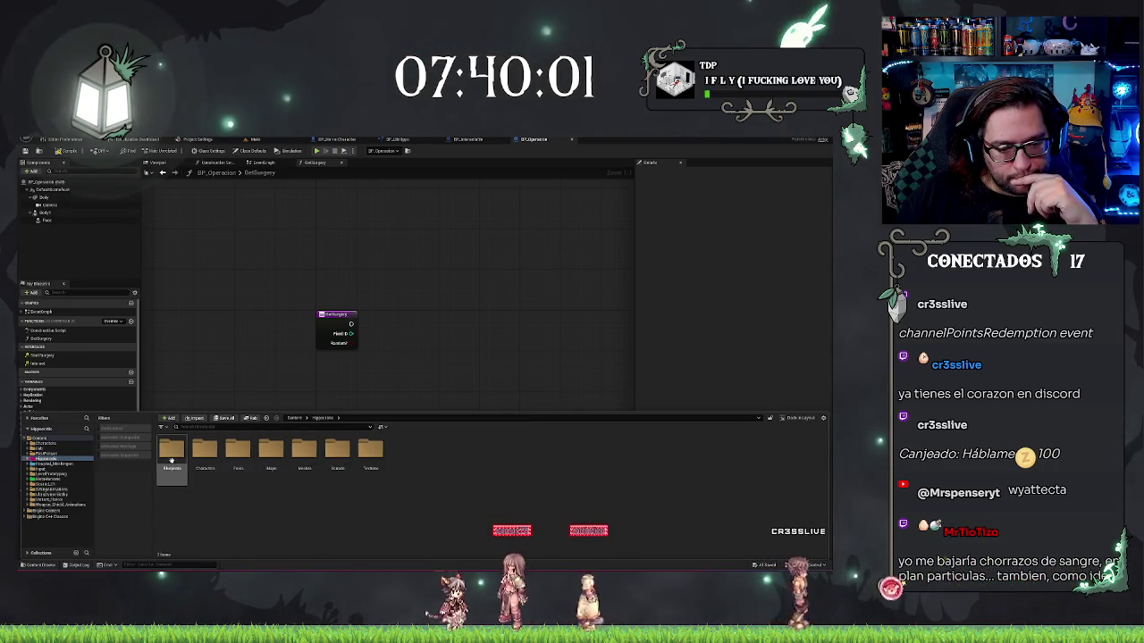
{"action": "double_click", "coordinate": [370, 451]}
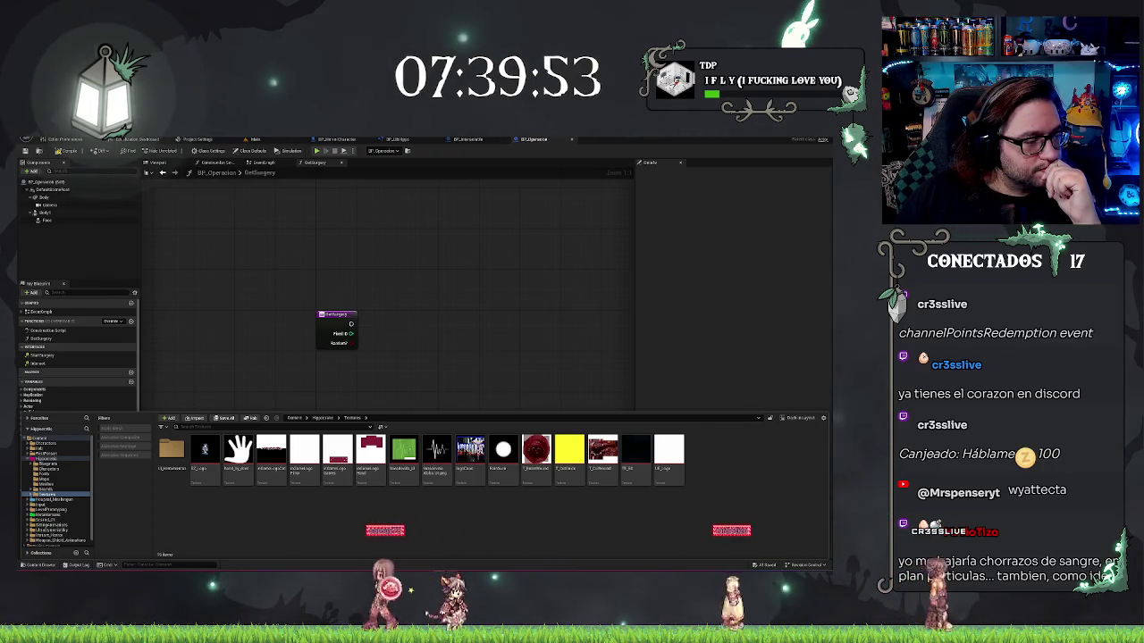
{"action": "left_click", "coordinate": [45, 564]}
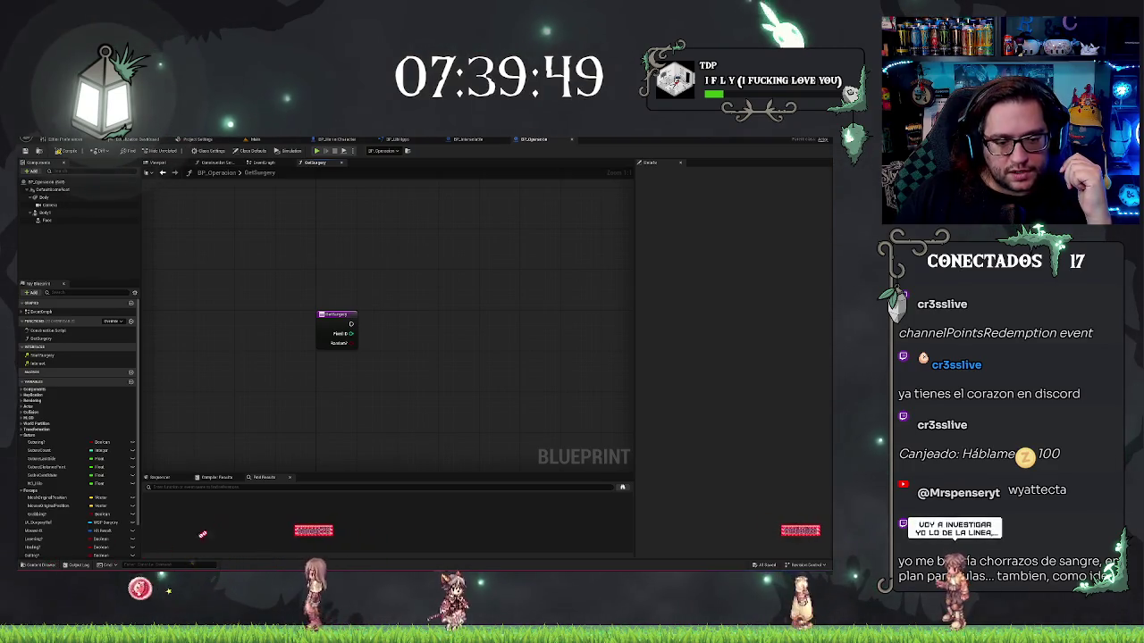
{"action": "left_click", "coordinate": [255, 139]}
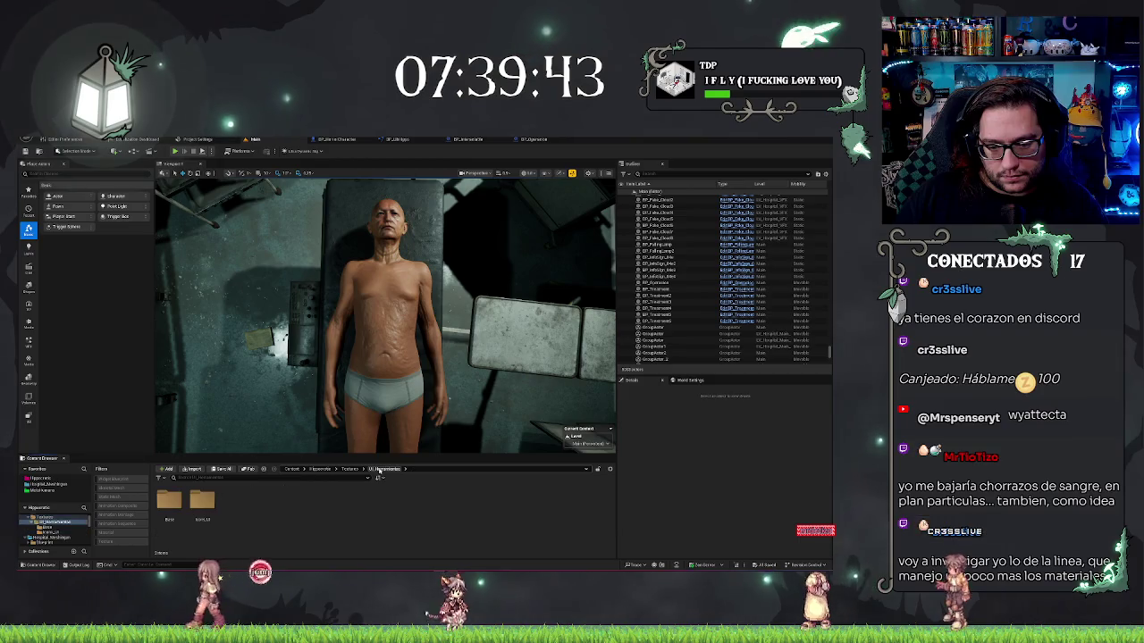
Review BP_Operacion's viewport and event graph, then open WBP_Surgery from the Content Browser.
{"action": "left_click", "coordinate": [350, 469]}
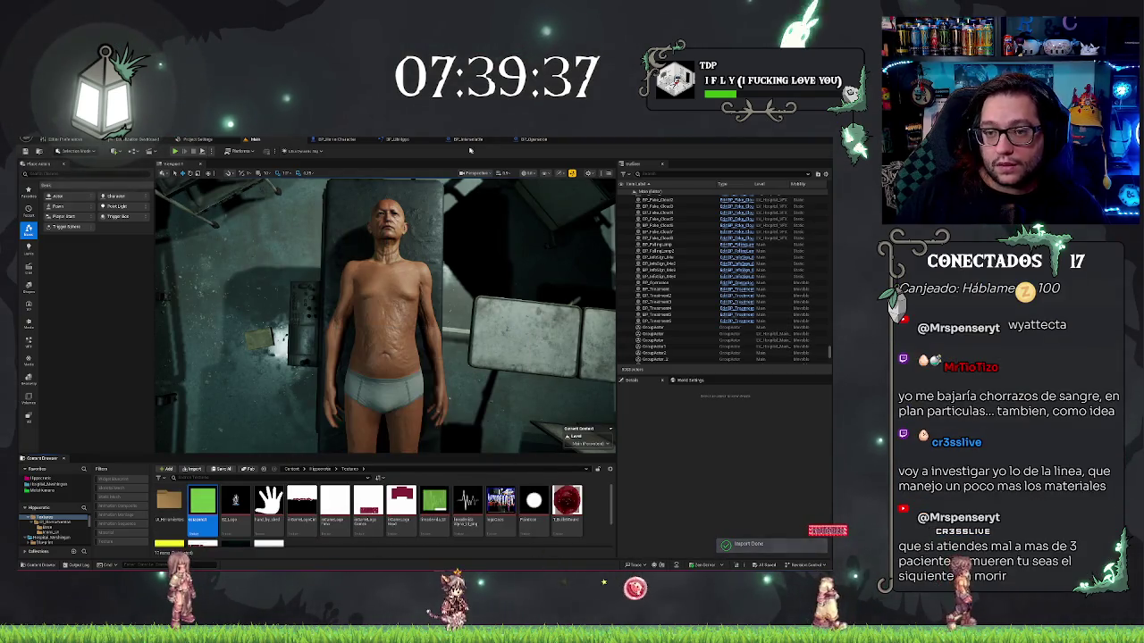
{"action": "left_click", "coordinate": [344, 140]}
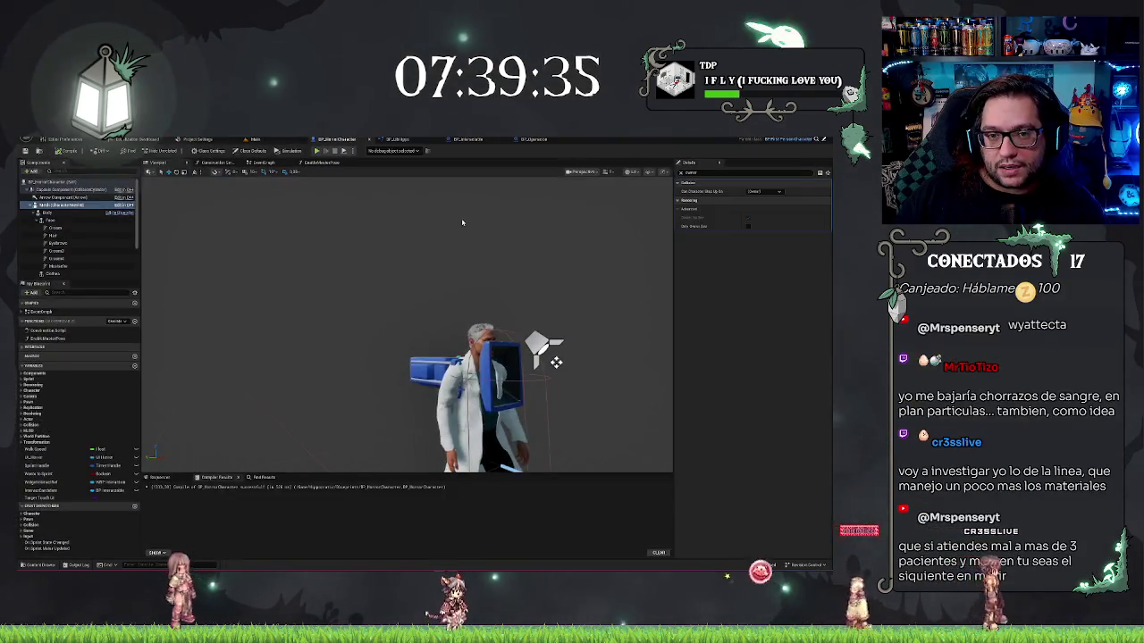
{"action": "left_click", "coordinate": [530, 140]}
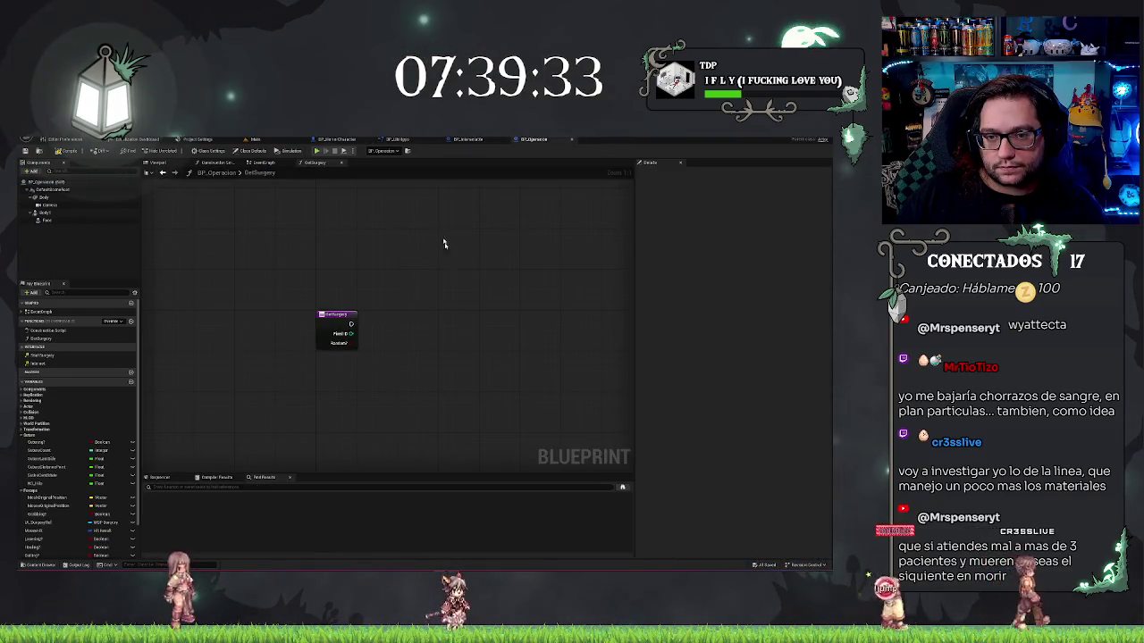
{"action": "left_click", "coordinate": [157, 163]}
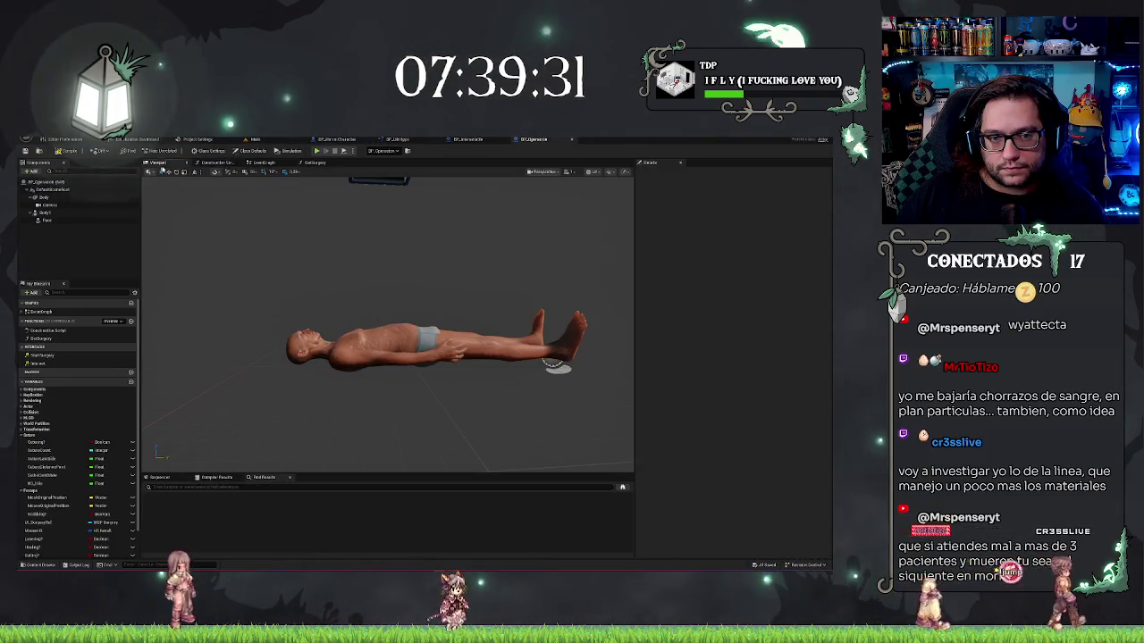
{"action": "left_click", "coordinate": [262, 164]}
{"action": "mouse_move", "coordinate": [454, 269]}
{"action": "left_mouse_down"}
{"action": "mouse_move", "coordinate": [429, 268]}
{"action": "mouse_move", "coordinate": [447, 340]}
{"action": "left_mouse_up"}
{"action": "left_click", "coordinate": [445, 341]}
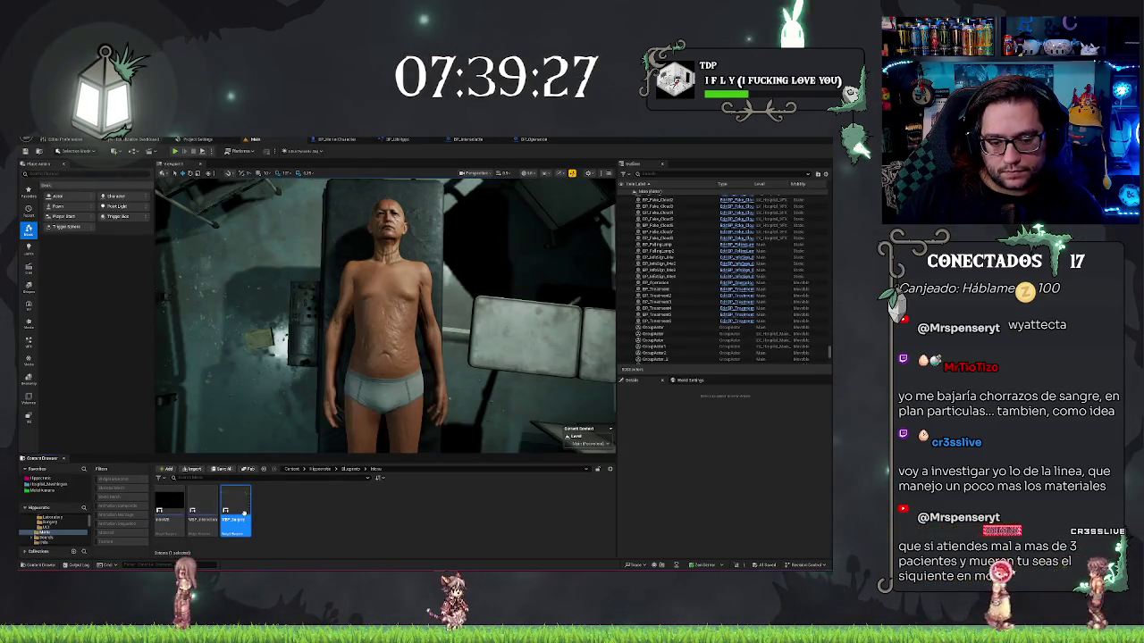
{"action": "double_click", "coordinate": [235, 507]}
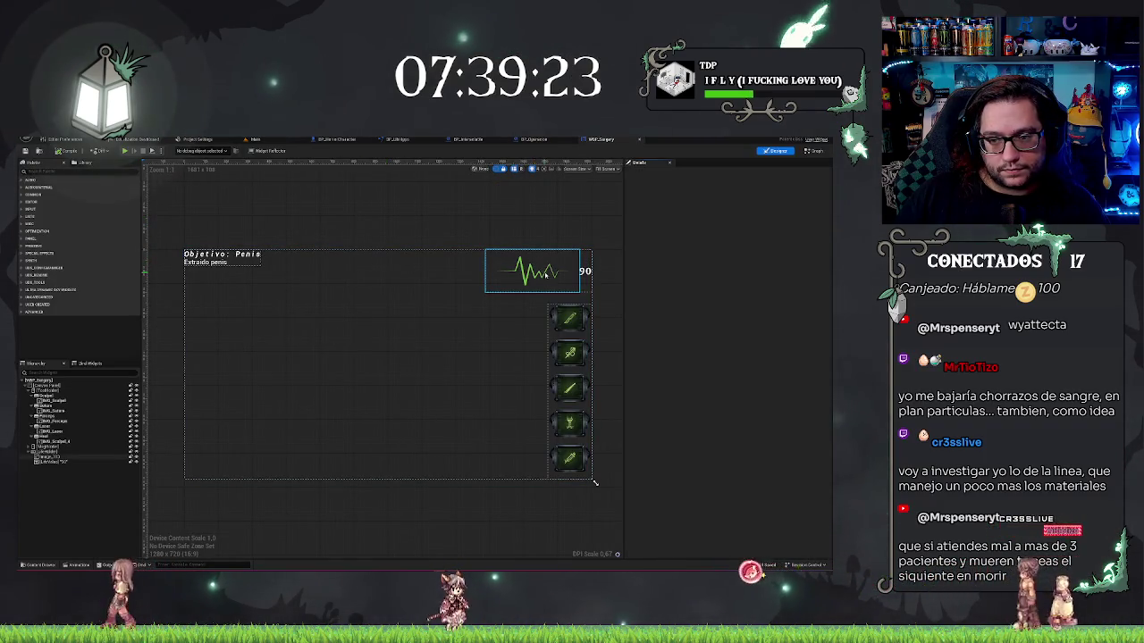
Paste a new size for the heartbeat pulse-line image.
{"action": "left_click", "coordinate": [543, 274]}
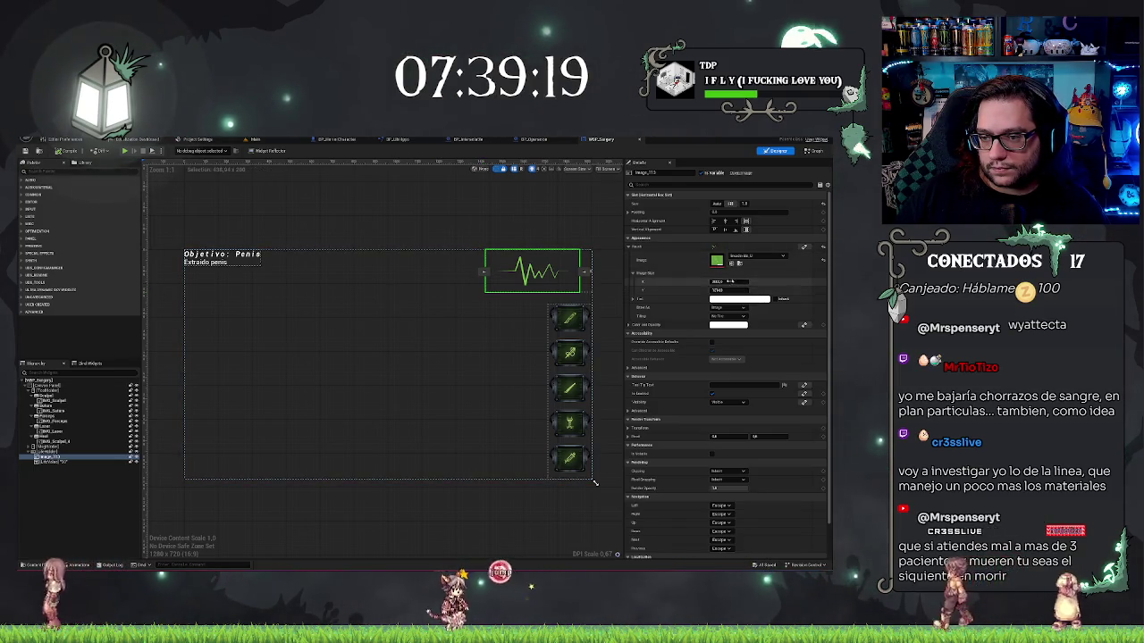
{"action": "left_click_drag", "start_coordinate": [594, 483], "coordinate": [434, 491]}
{"action": "scroll", "coordinate": [437, 282], "scroll_direction": "up", "scroll_amount": 5}
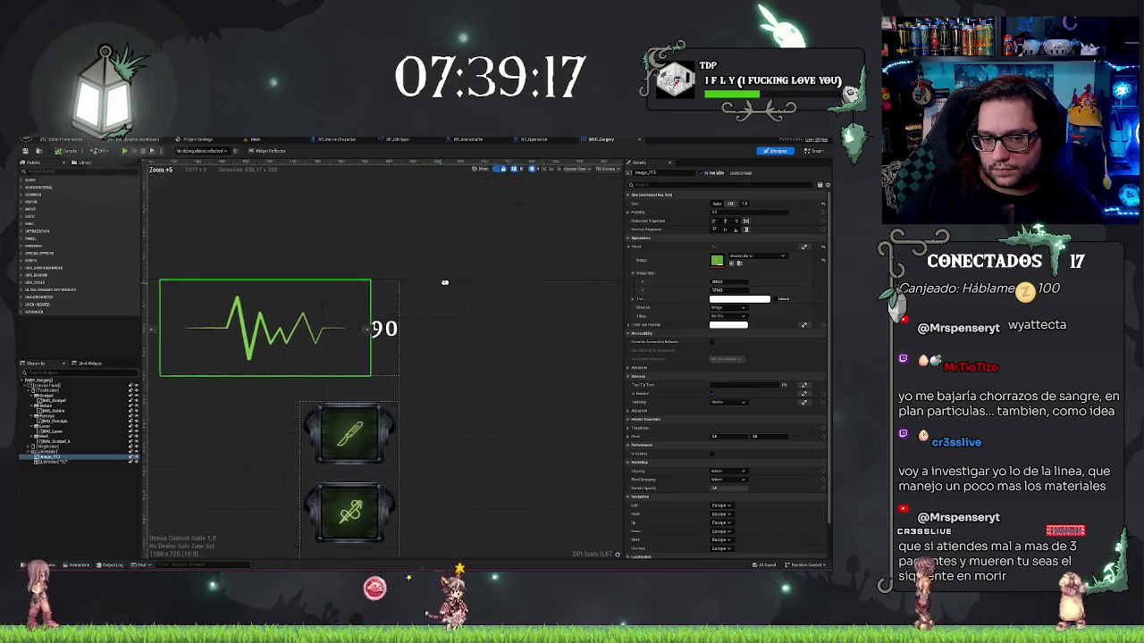
{"action": "left_click_drag", "start_coordinate": [437, 283], "coordinate": [477, 282]}
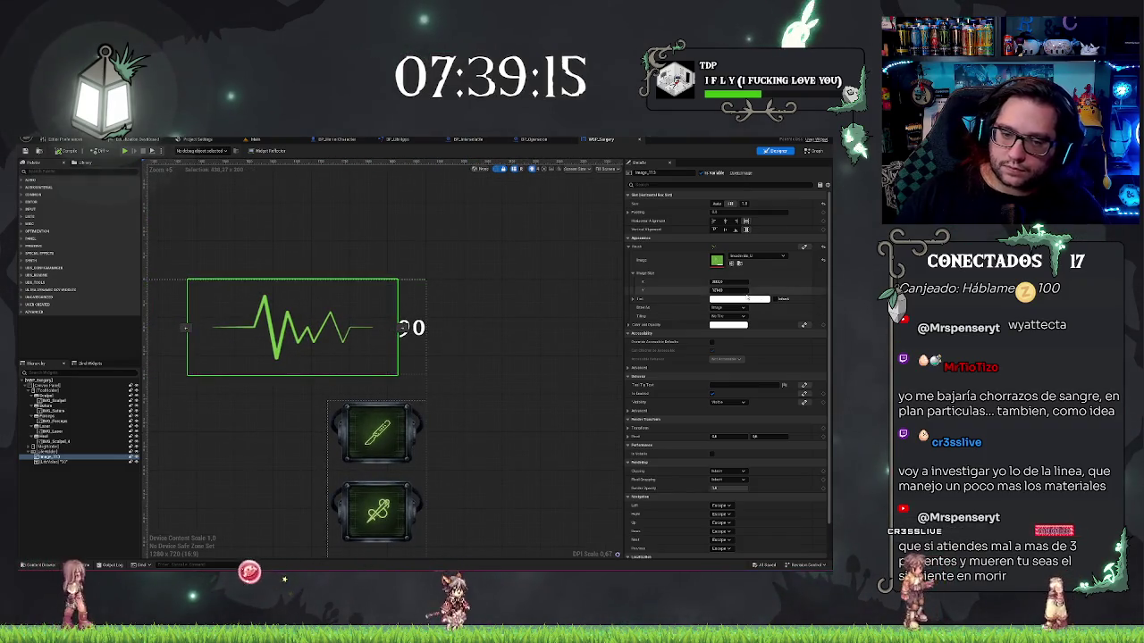
{"action": "key", "text": "ctrl+v"}
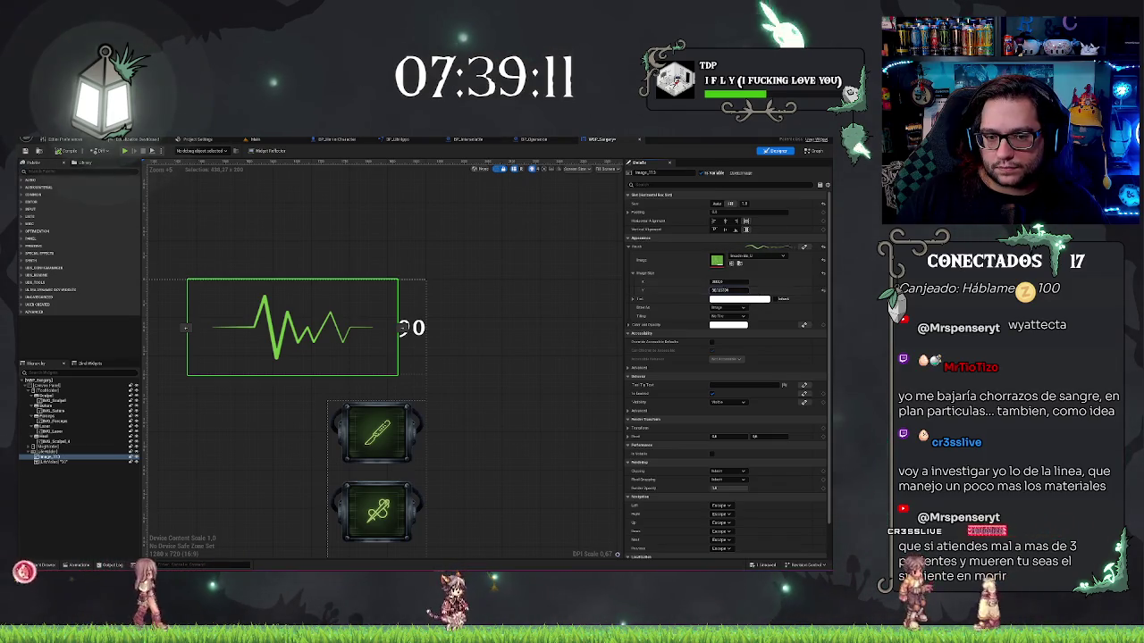
{"action": "key", "text": "Return"}
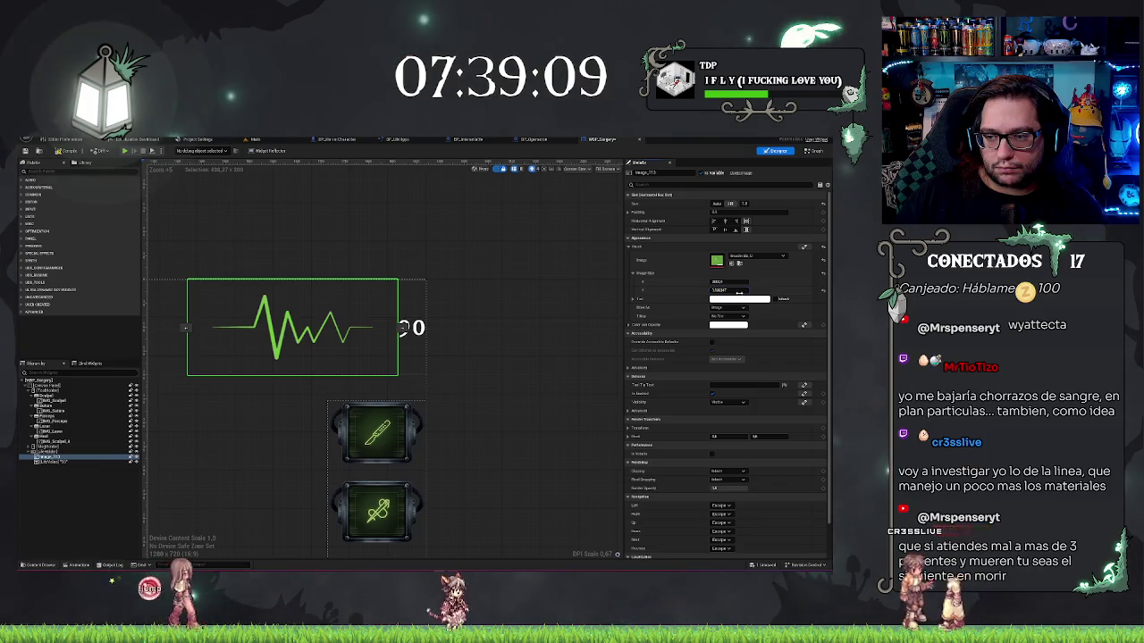
Enlarge the font size of the '90' pulse label.
{"action": "left_click", "coordinate": [455, 227]}
{"action": "left_click", "coordinate": [411, 328]}
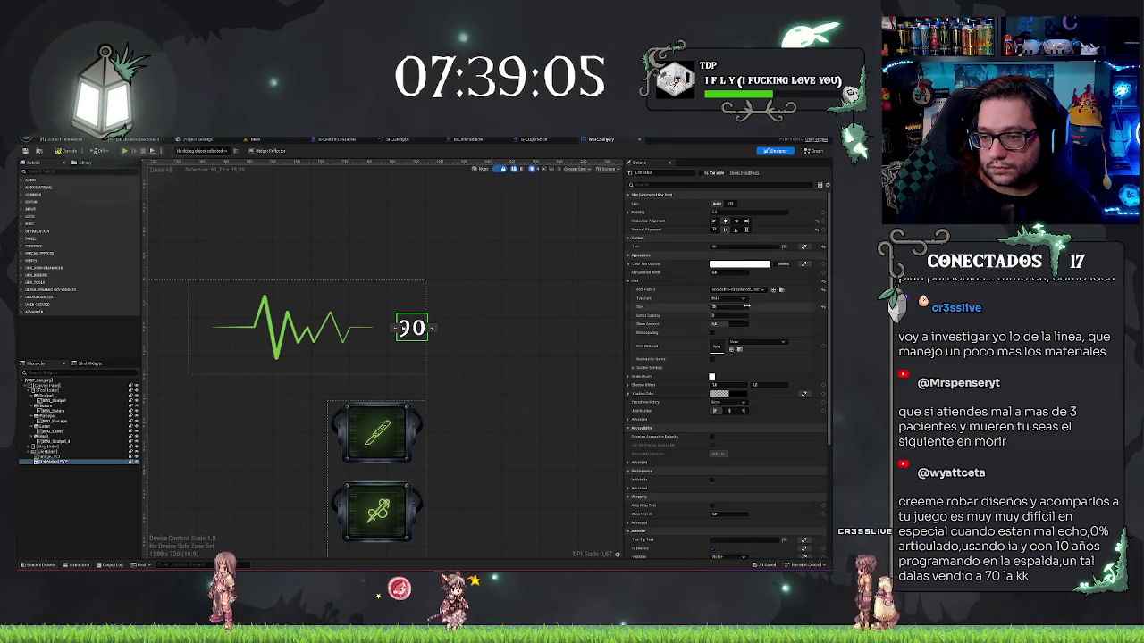
{"action": "left_click_drag", "start_coordinate": [746, 308], "coordinate": [786, 308]}
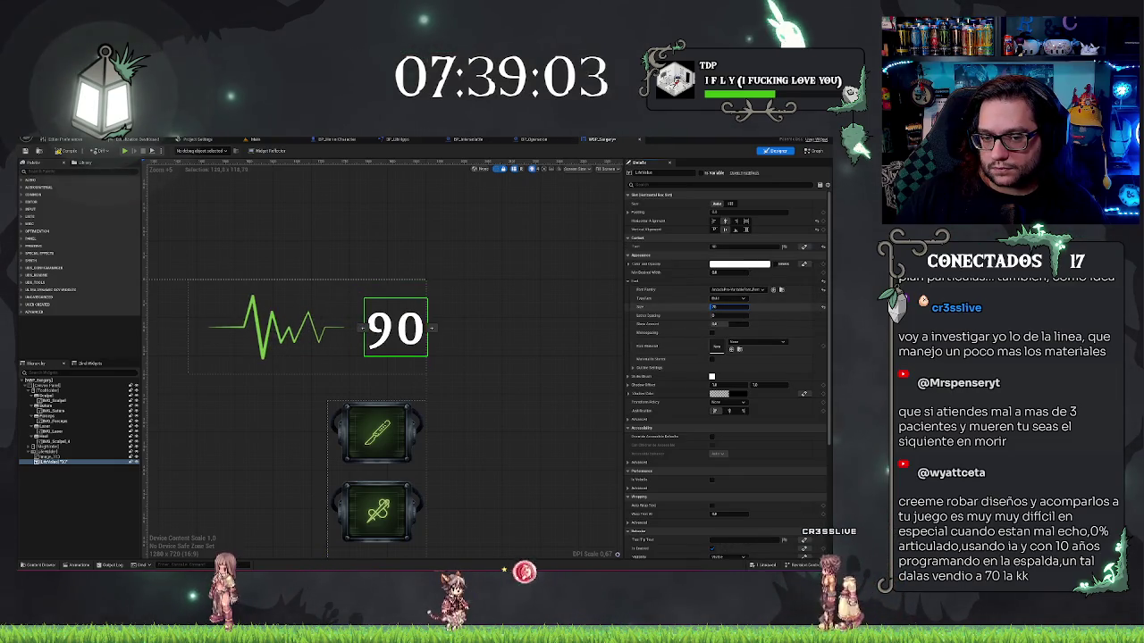
{"action": "key", "text": "Return"}
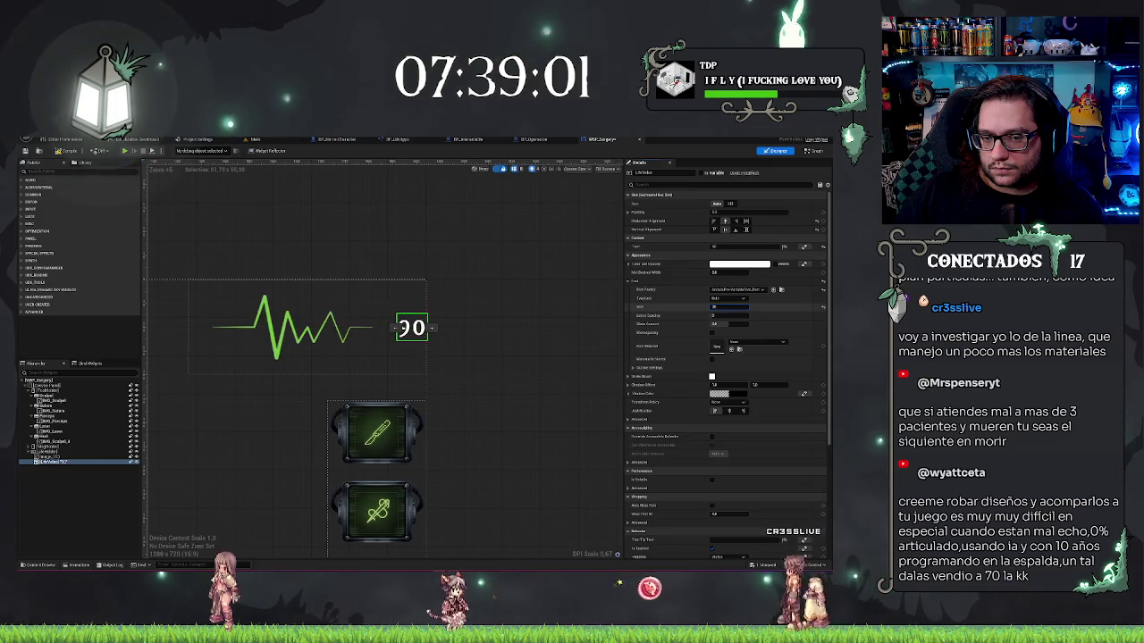
{"action": "left_click_drag", "start_coordinate": [728, 307], "coordinate": [749, 313]}
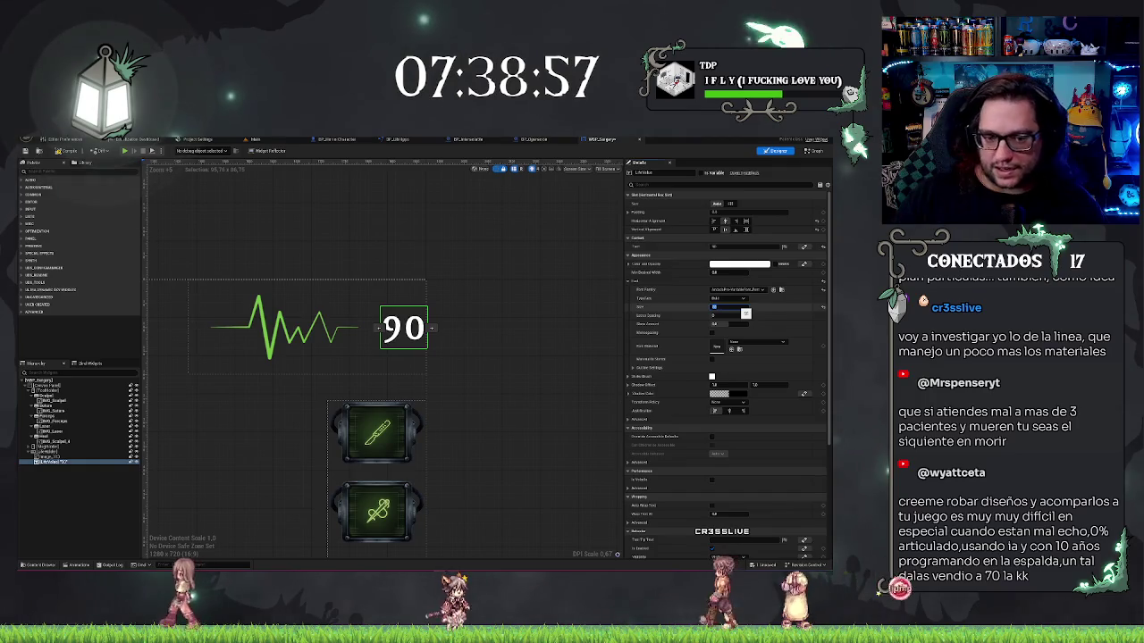
{"action": "scroll", "coordinate": [476, 247], "scroll_direction": "down", "scroll_amount": 5}
{"action": "scroll", "coordinate": [476, 247], "scroll_direction": "up", "scroll_amount": 3}
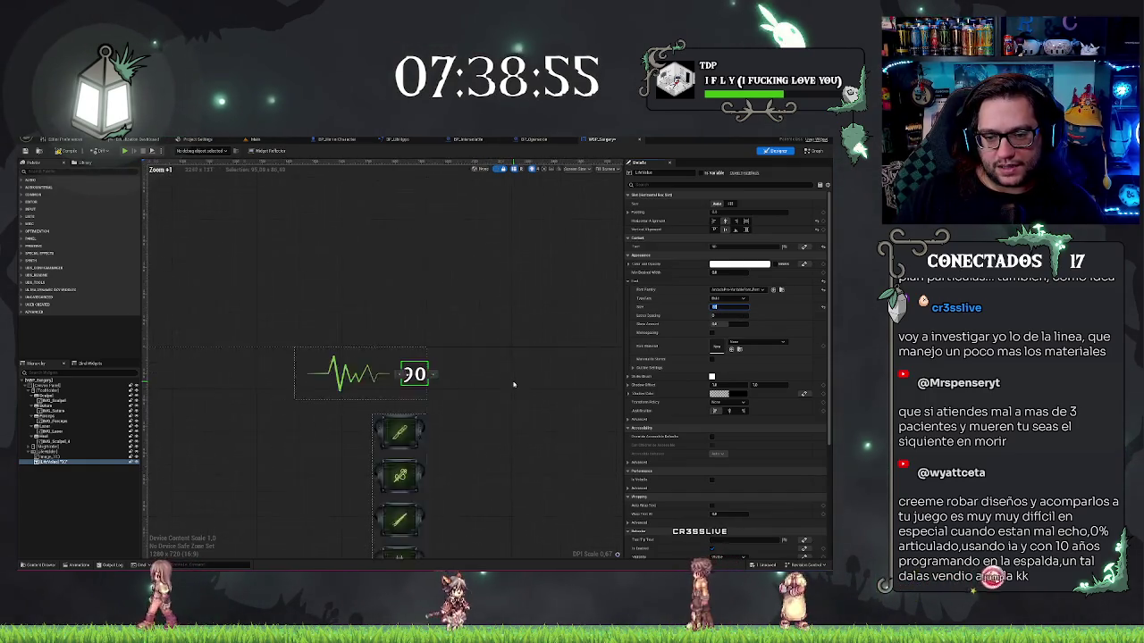
Check the layout and add a blank Image widget right after the '90'.
{"action": "left_click", "coordinate": [475, 247]}
{"action": "scroll", "coordinate": [384, 330], "scroll_direction": "down", "scroll_amount": 1}
{"action": "scroll", "coordinate": [453, 355], "scroll_direction": "up", "scroll_amount": 1}
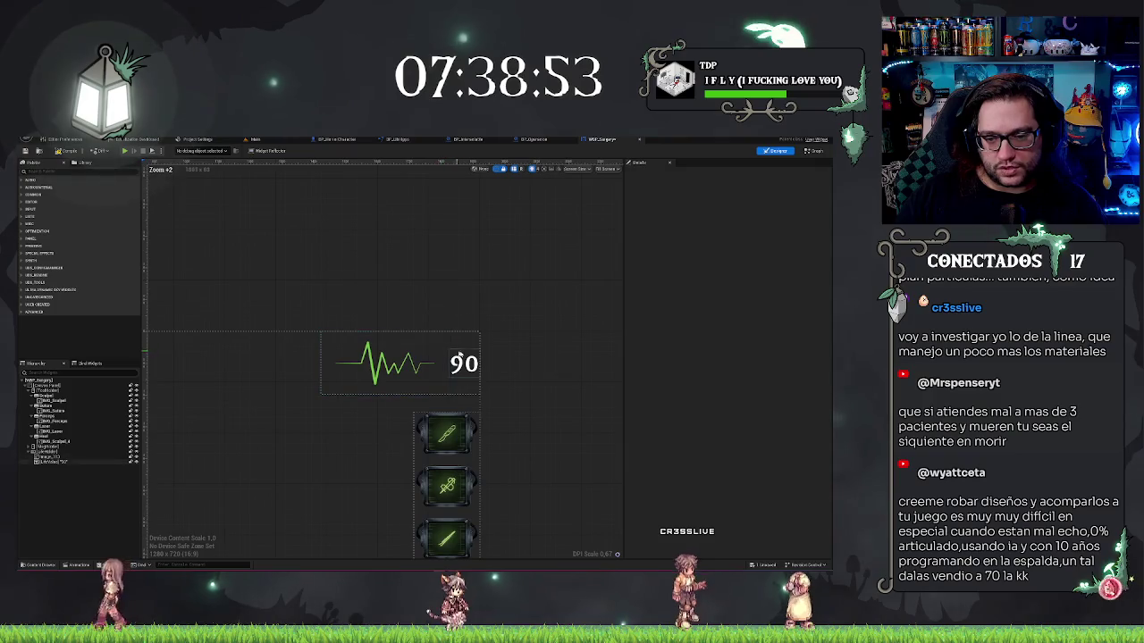
{"action": "left_click", "coordinate": [454, 357]}
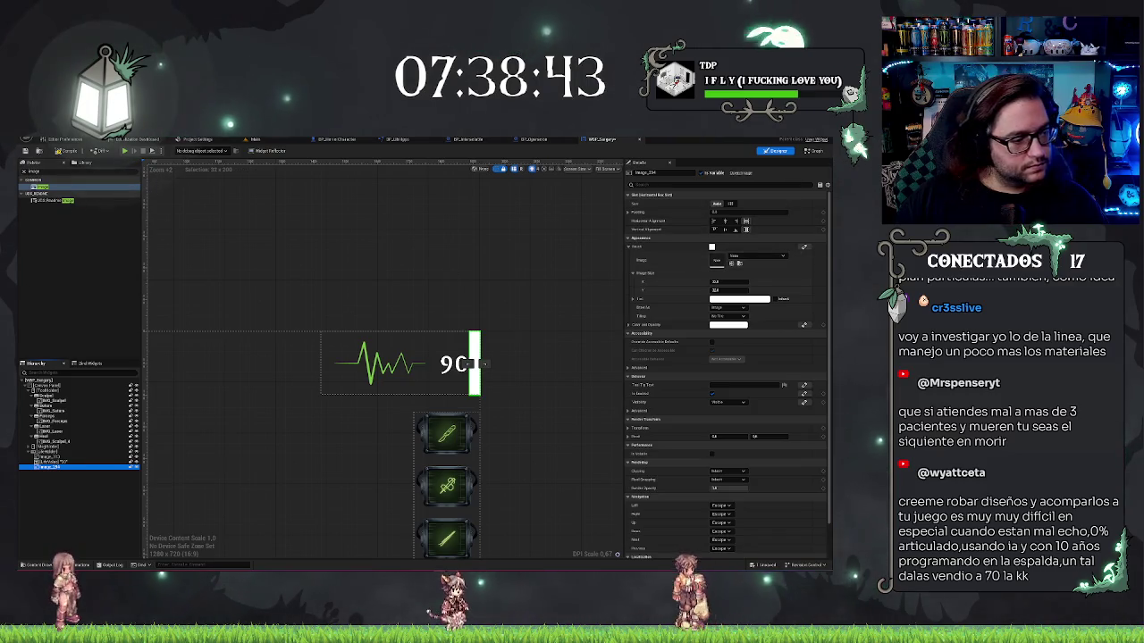
{"action": "left_click", "coordinate": [740, 259]}
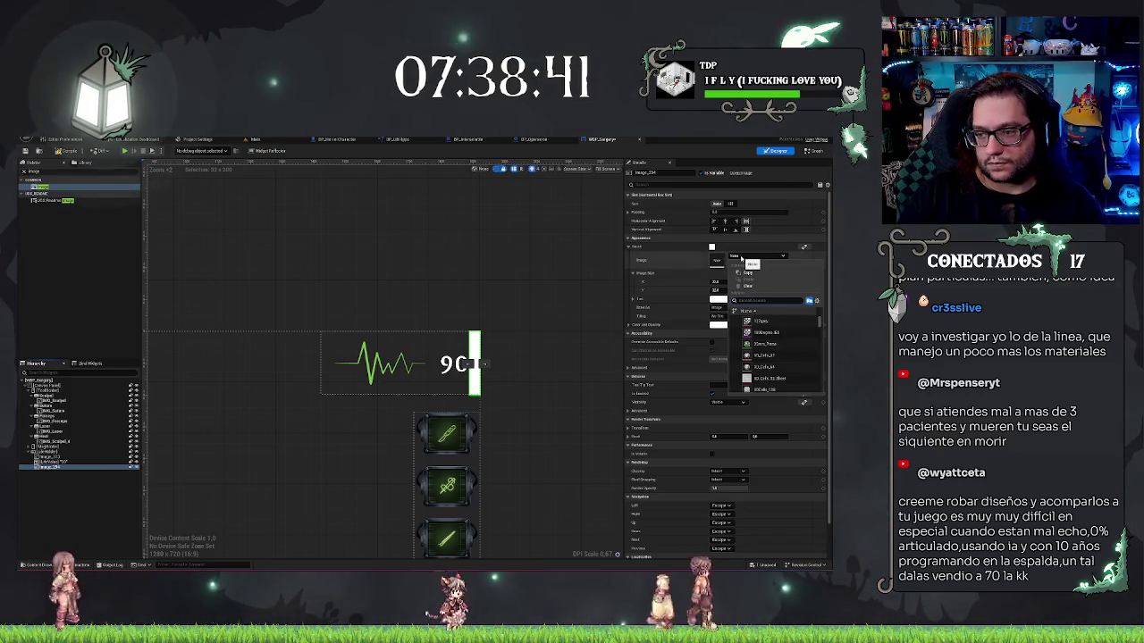
Make the new image the green heart texture, 60 wide, vertically centred.
{"action": "left_click", "coordinate": [755, 321]}
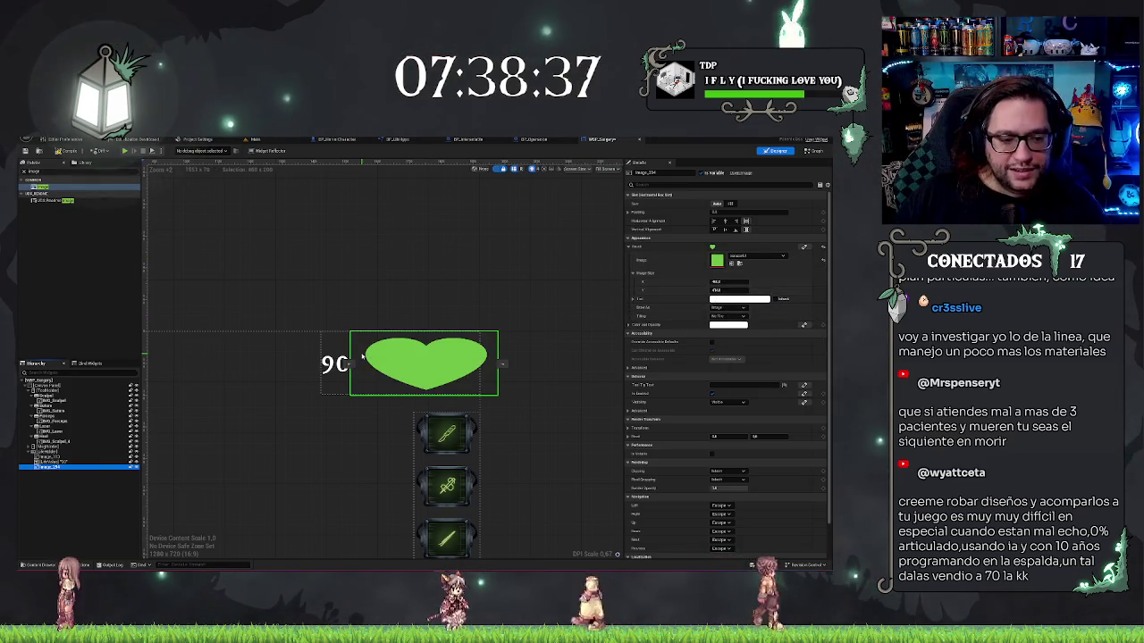
{"action": "left_click", "coordinate": [719, 281]}
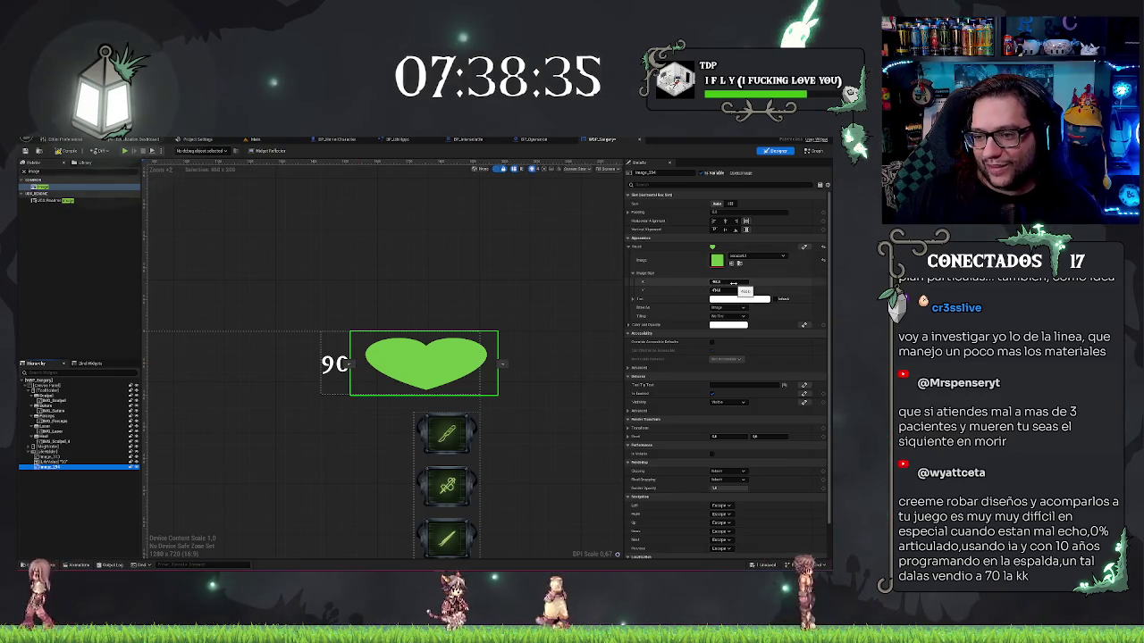
{"action": "left_click", "coordinate": [725, 281]}
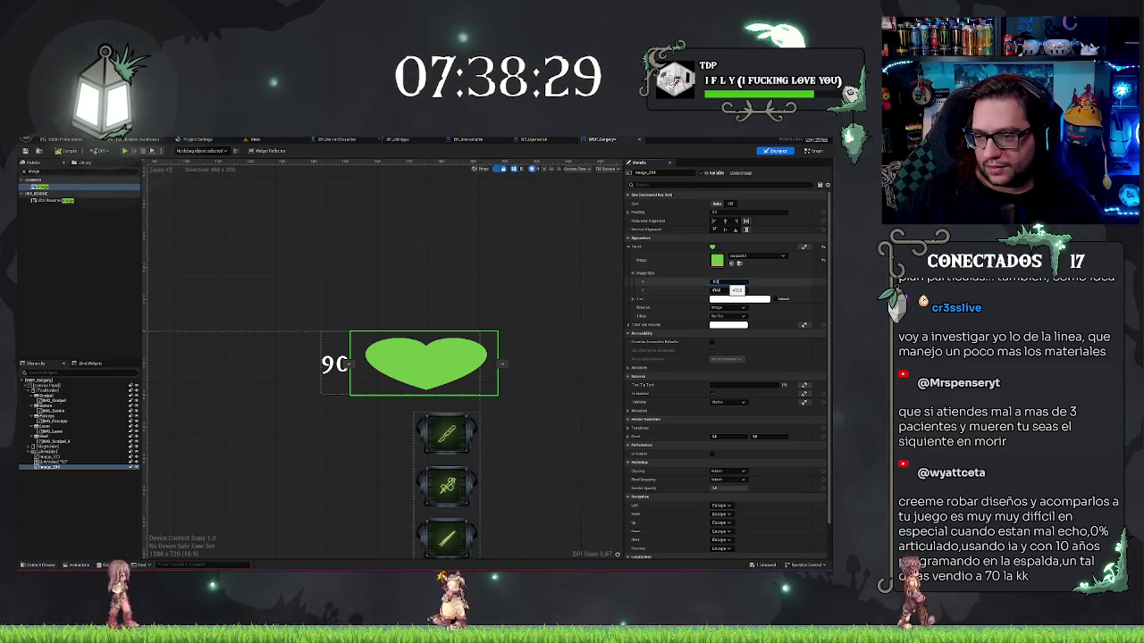
{"action": "type", "text": "60"}
{"action": "key", "text": "Return"}
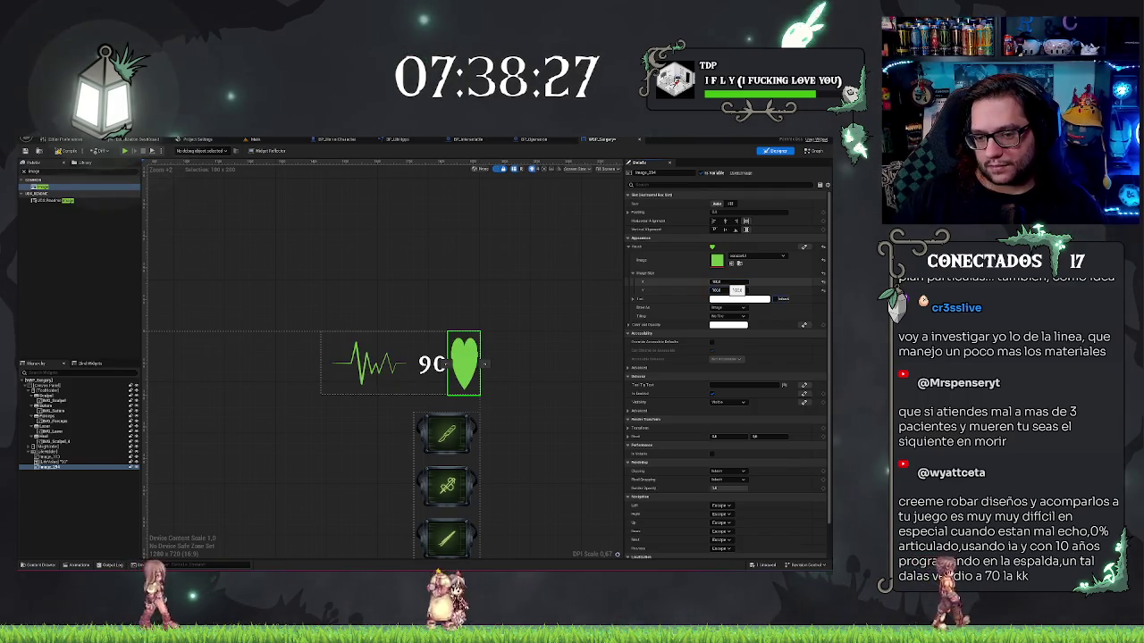
{"action": "scroll", "coordinate": [515, 342], "scroll_direction": "up", "scroll_amount": 4}
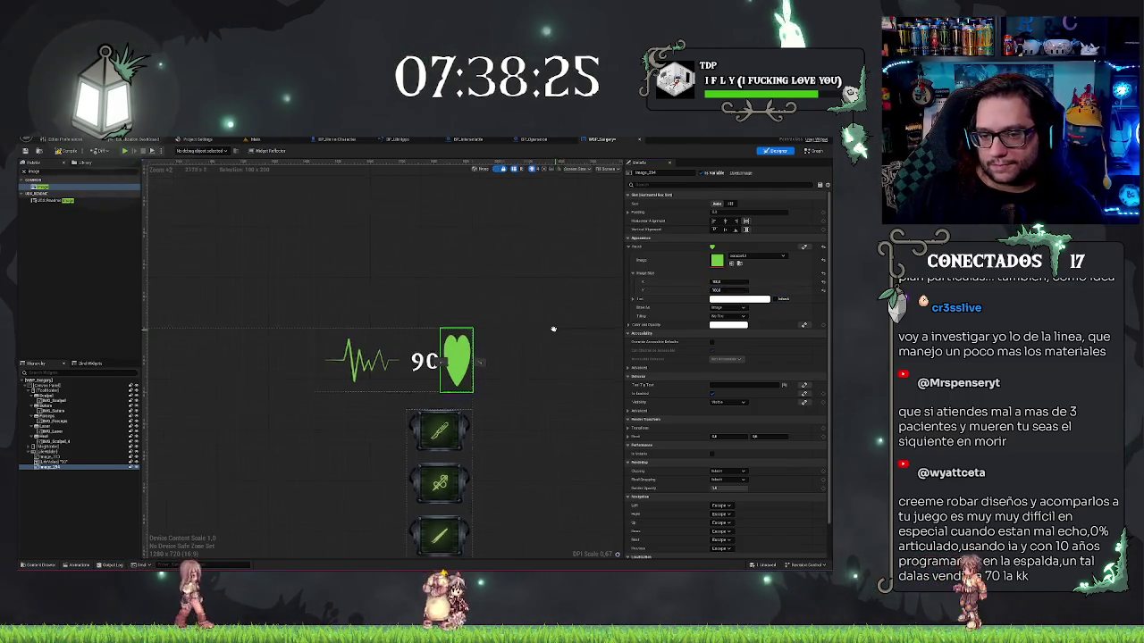
{"action": "left_click_drag", "start_coordinate": [515, 342], "coordinate": [586, 346]}
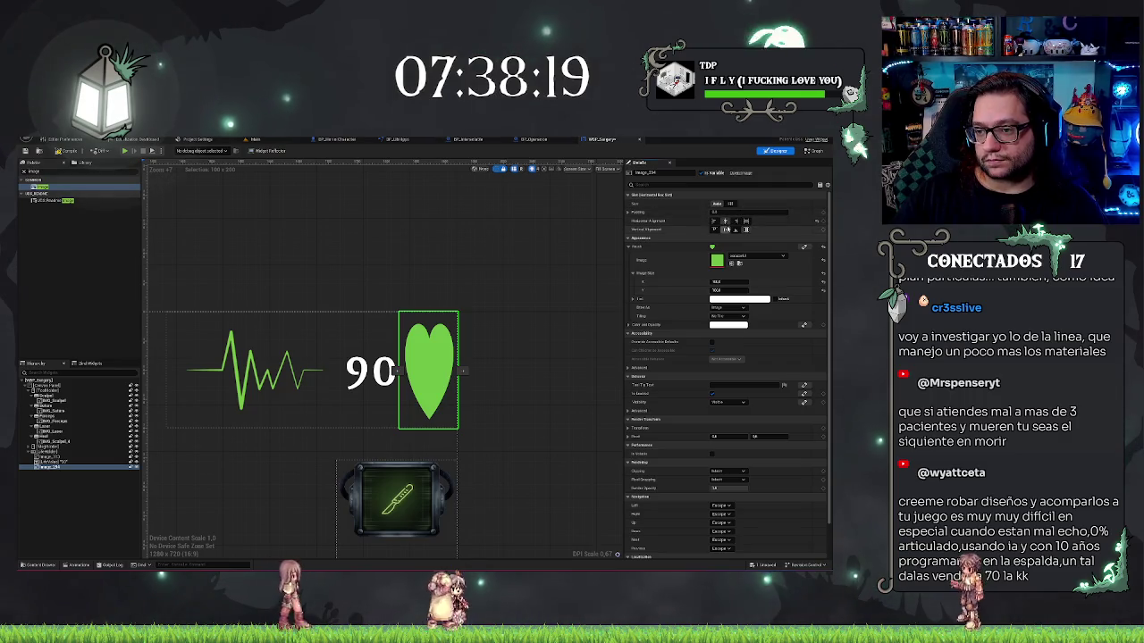
{"action": "left_click", "coordinate": [737, 229]}
{"action": "left_click", "coordinate": [510, 263]}
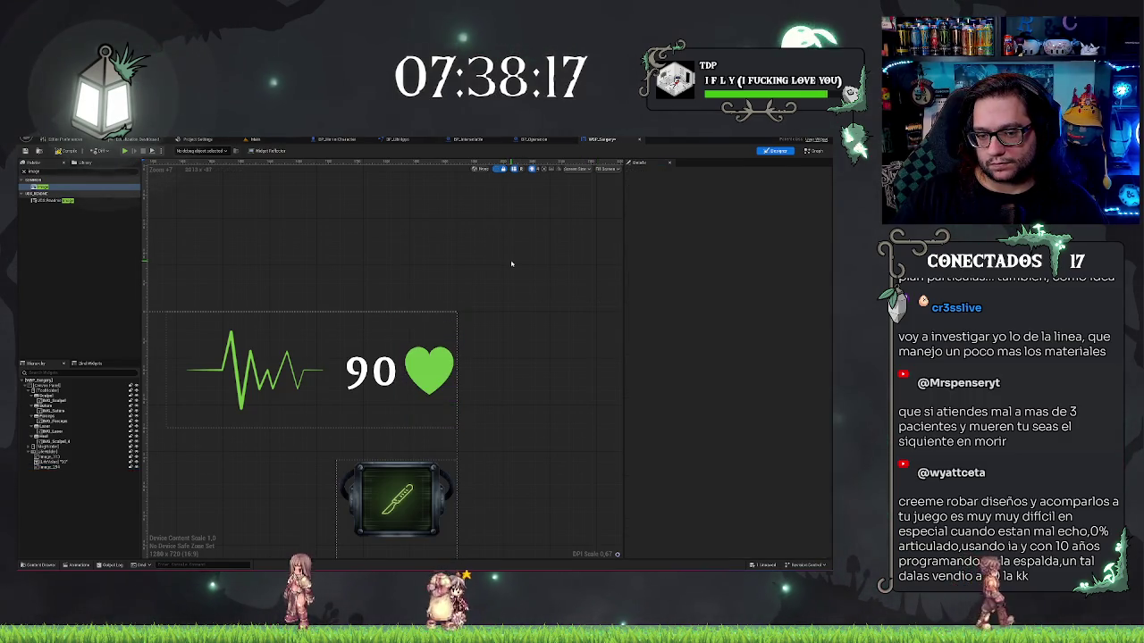
Change the heart image's Image Size X to 70.
{"action": "scroll", "coordinate": [523, 282], "scroll_direction": "down", "scroll_amount": 4}
{"action": "left_click", "coordinate": [465, 352]}
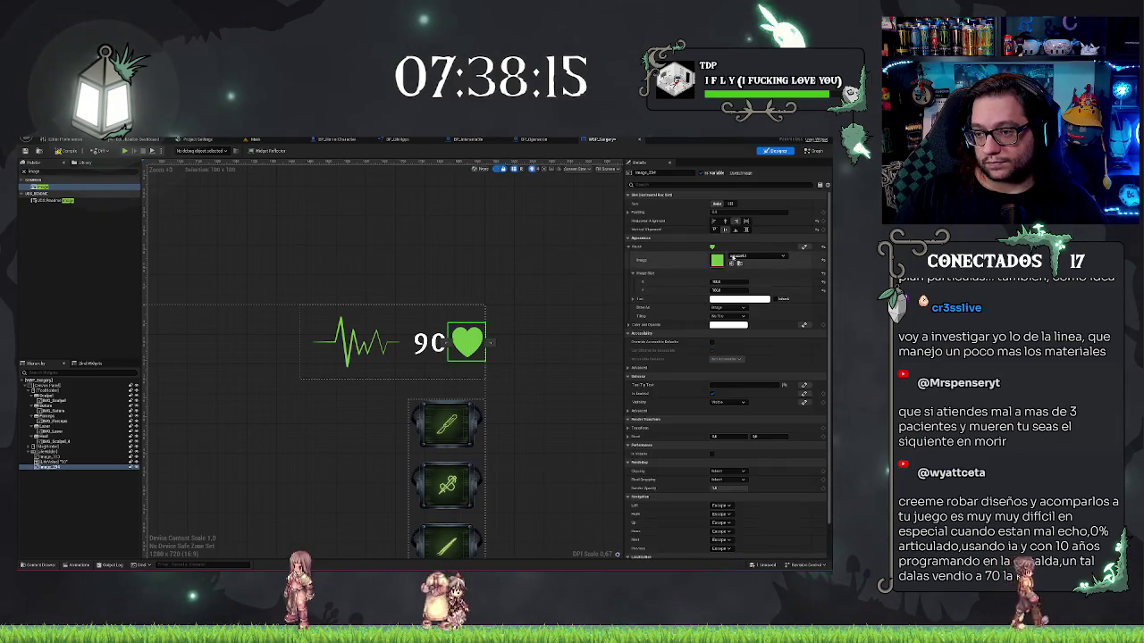
{"action": "left_click", "coordinate": [726, 283]}
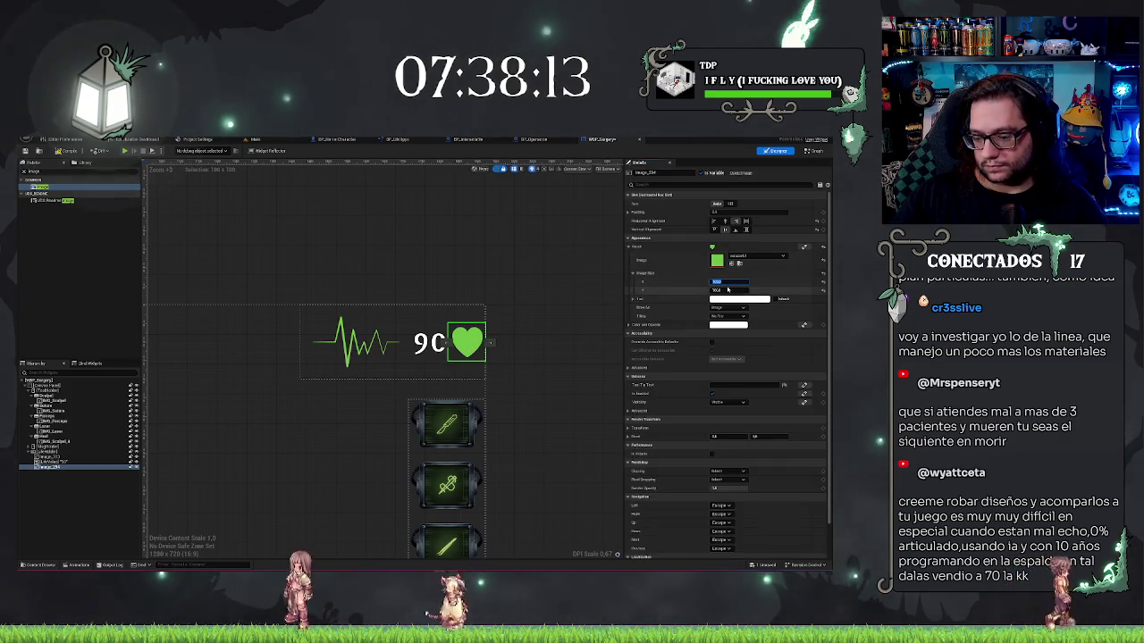
{"action": "type", "text": "70"}
{"action": "left_click", "coordinate": [727, 289]}
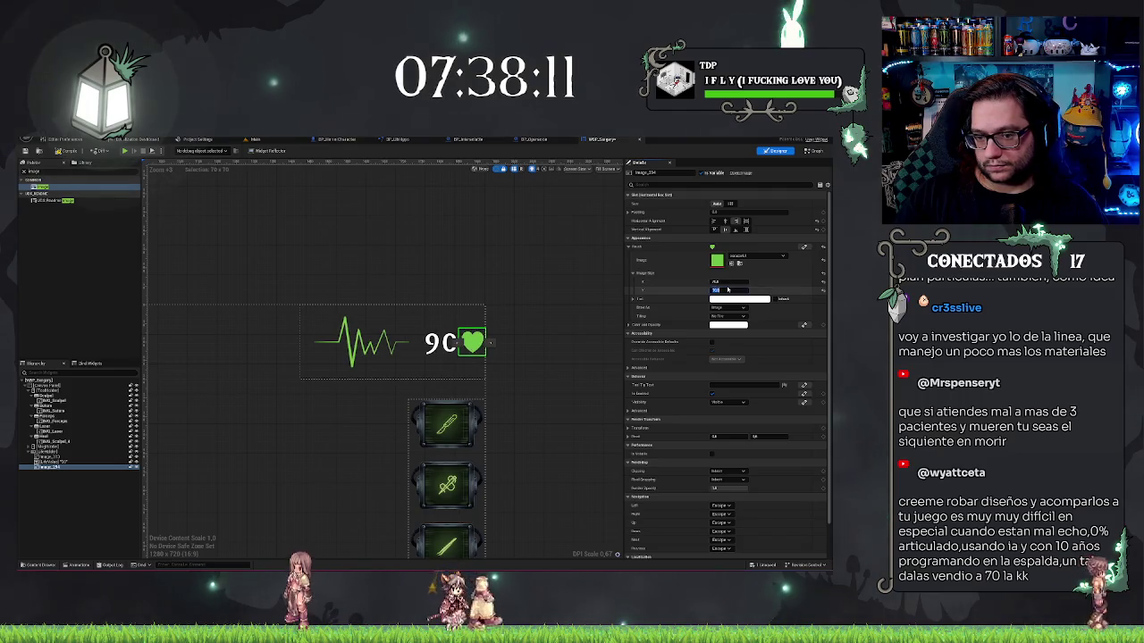
{"action": "left_click", "coordinate": [549, 304]}
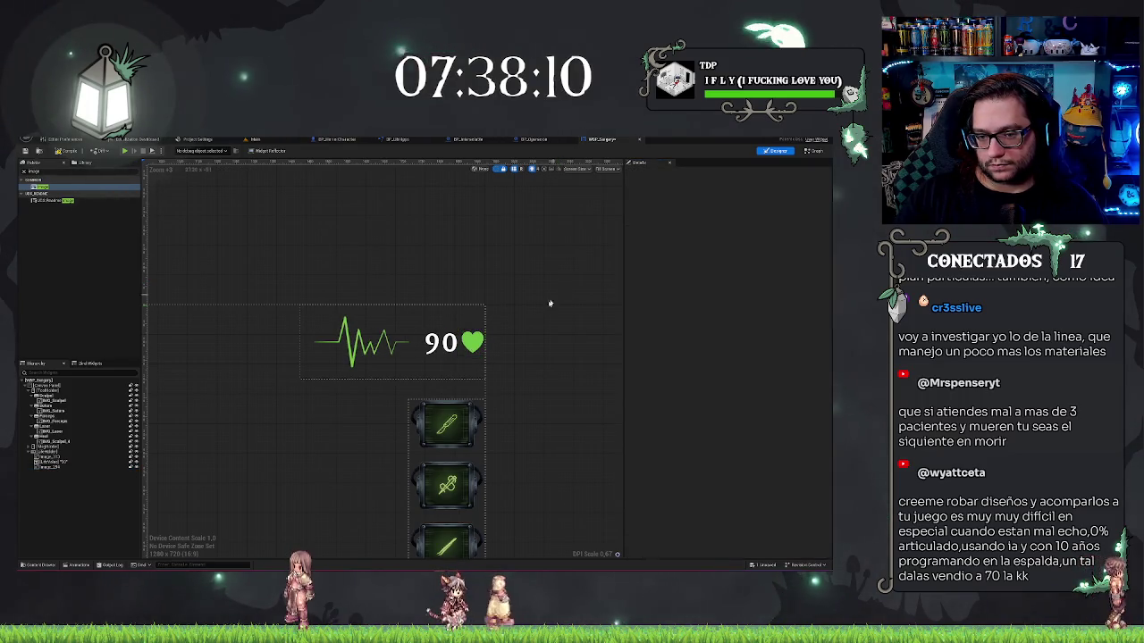
Widen the heart monitor box and re-commit the heart image's width.
{"action": "left_click", "coordinate": [476, 340]}
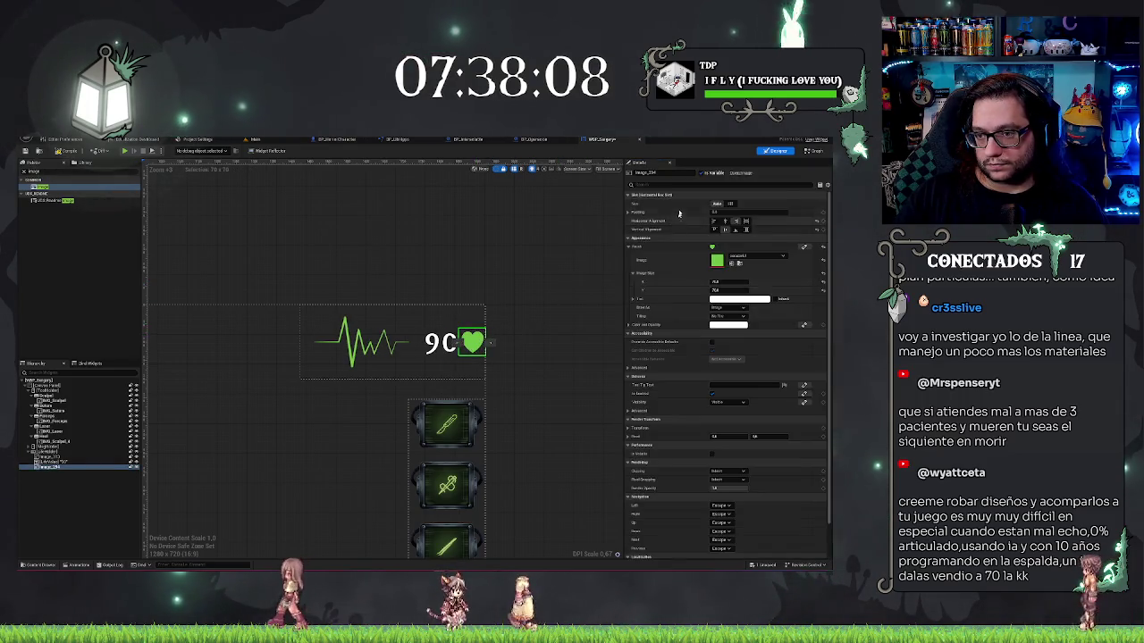
{"action": "left_click", "coordinate": [433, 310]}
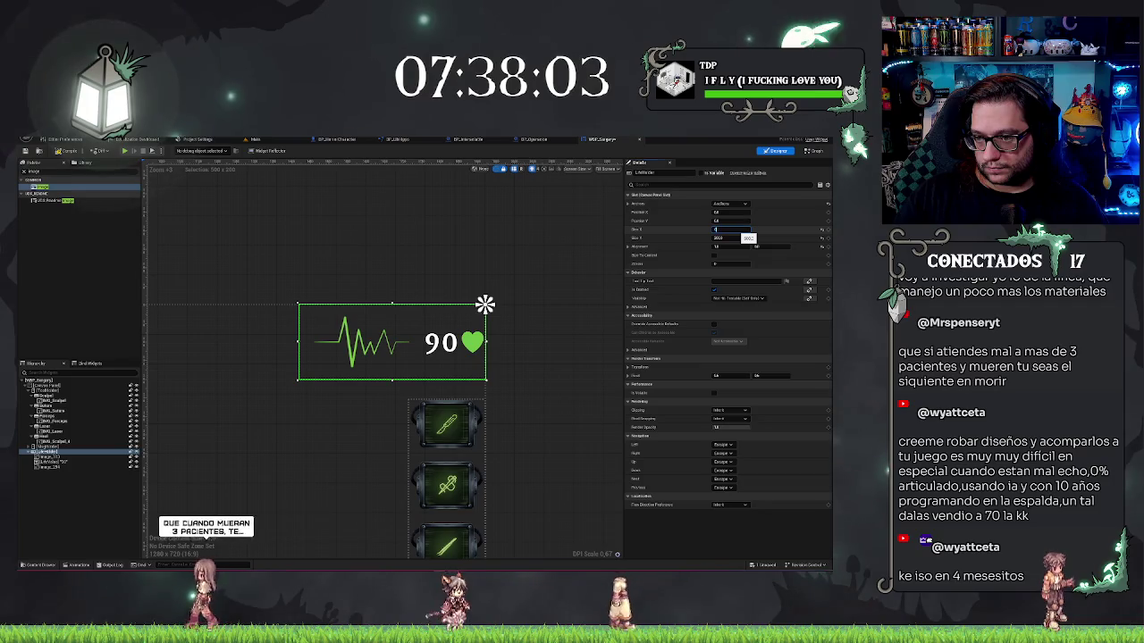
{"action": "key", "text": "Return"}
{"action": "left_click", "coordinate": [471, 342]}
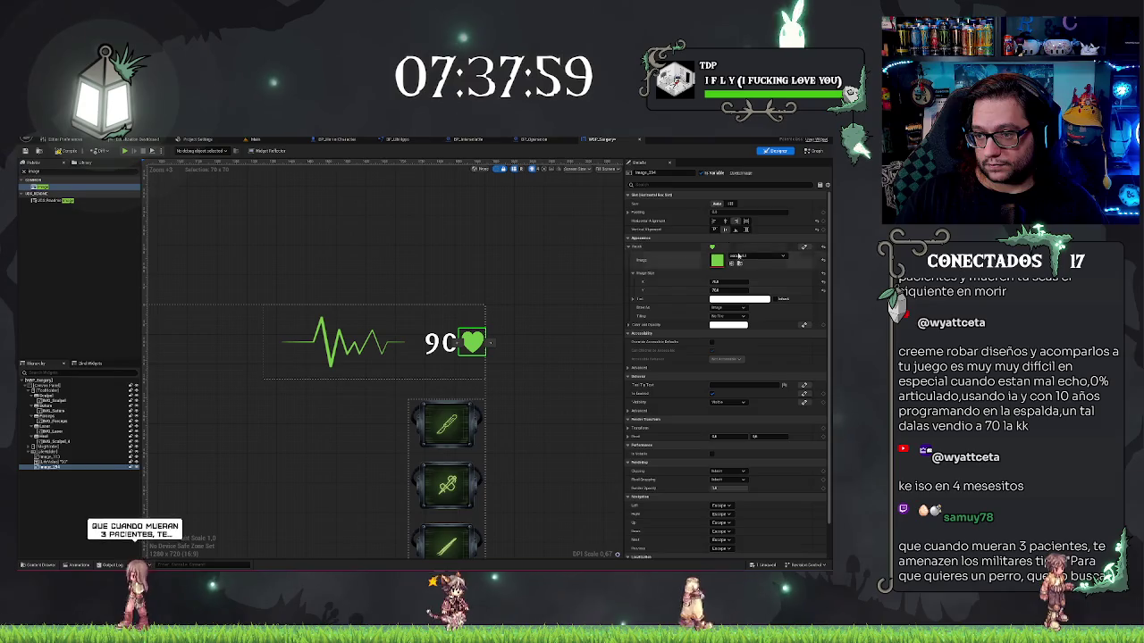
{"action": "left_click", "coordinate": [728, 282]}
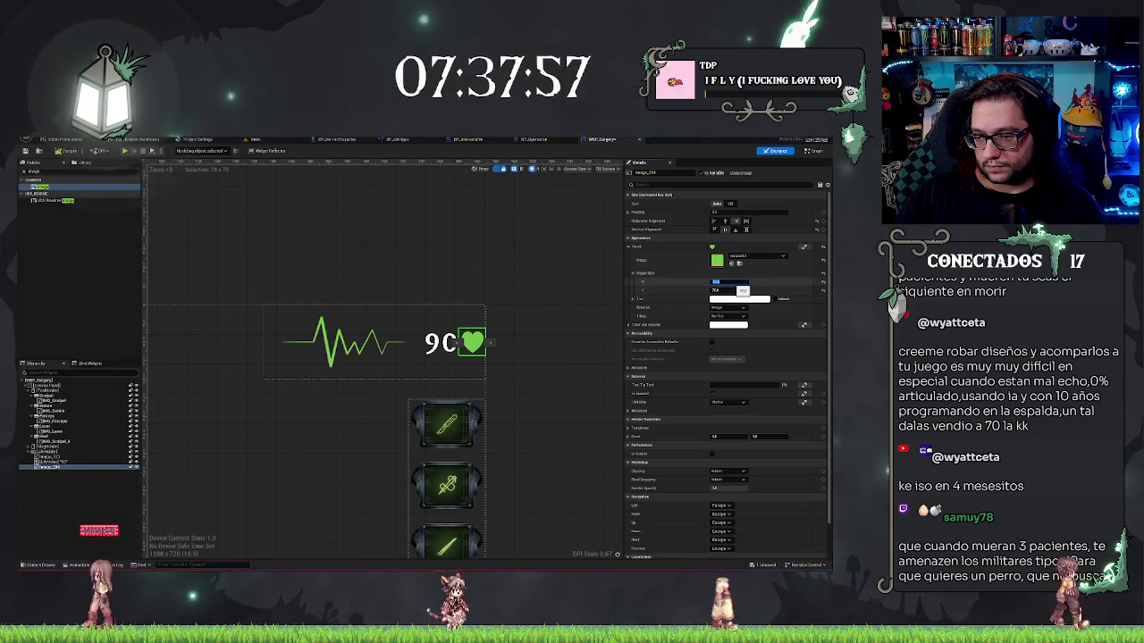
{"action": "key", "text": "Tab"}
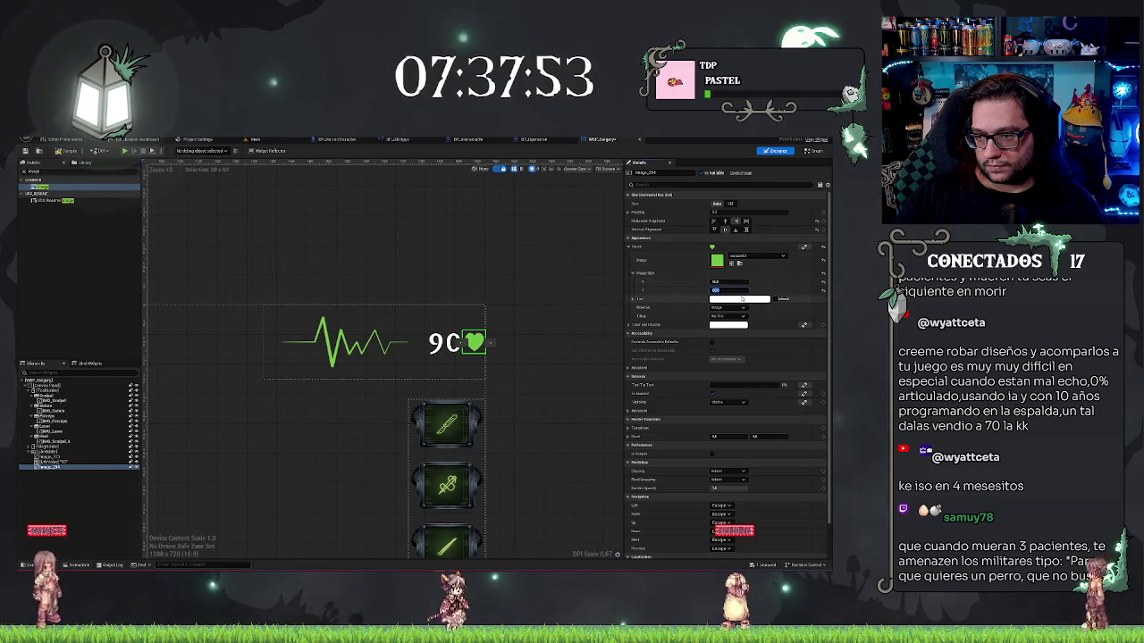
Try a red tint on the heart, then cancel to keep it green.
{"action": "left_click", "coordinate": [738, 299]}
{"action": "left_click", "coordinate": [657, 341]}
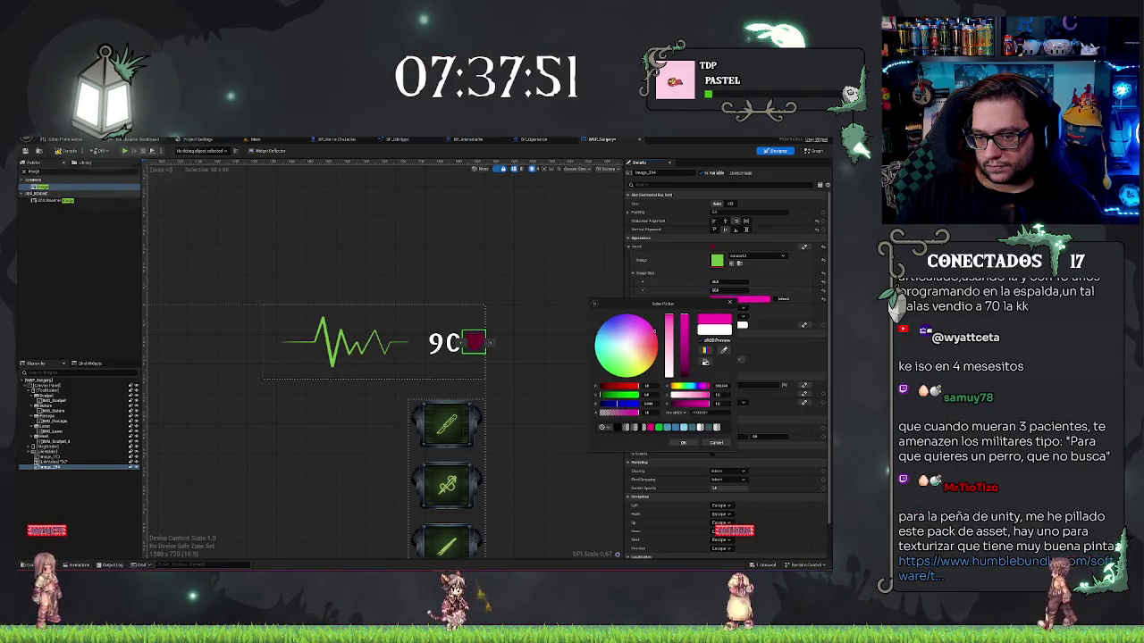
{"action": "left_click_drag", "start_coordinate": [657, 342], "coordinate": [658, 340]}
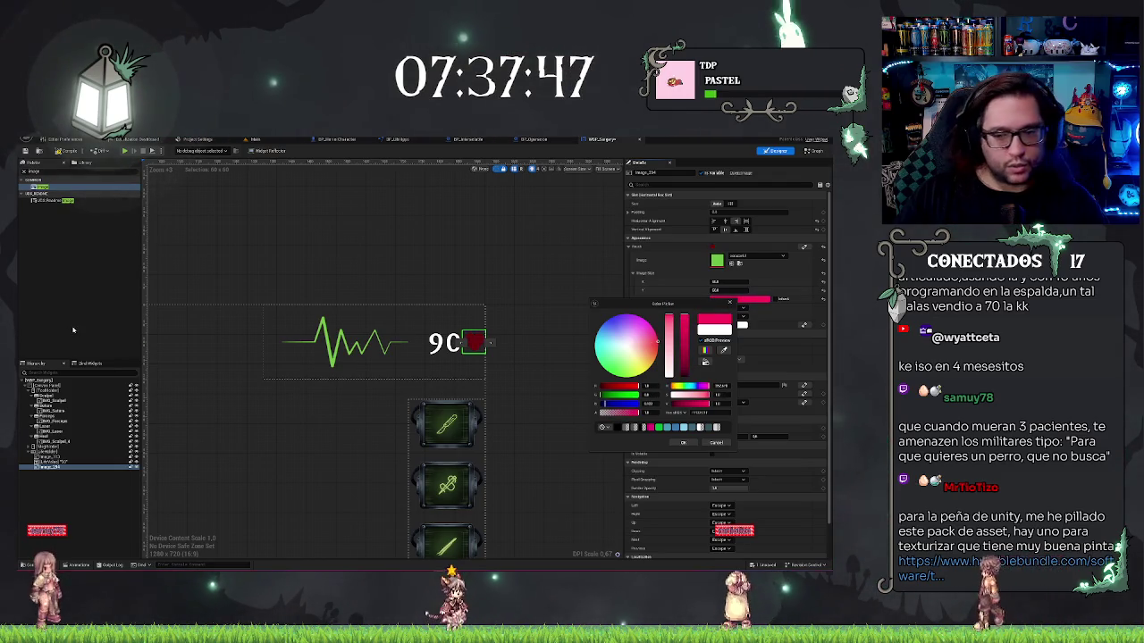
{"action": "left_click", "coordinate": [713, 443]}
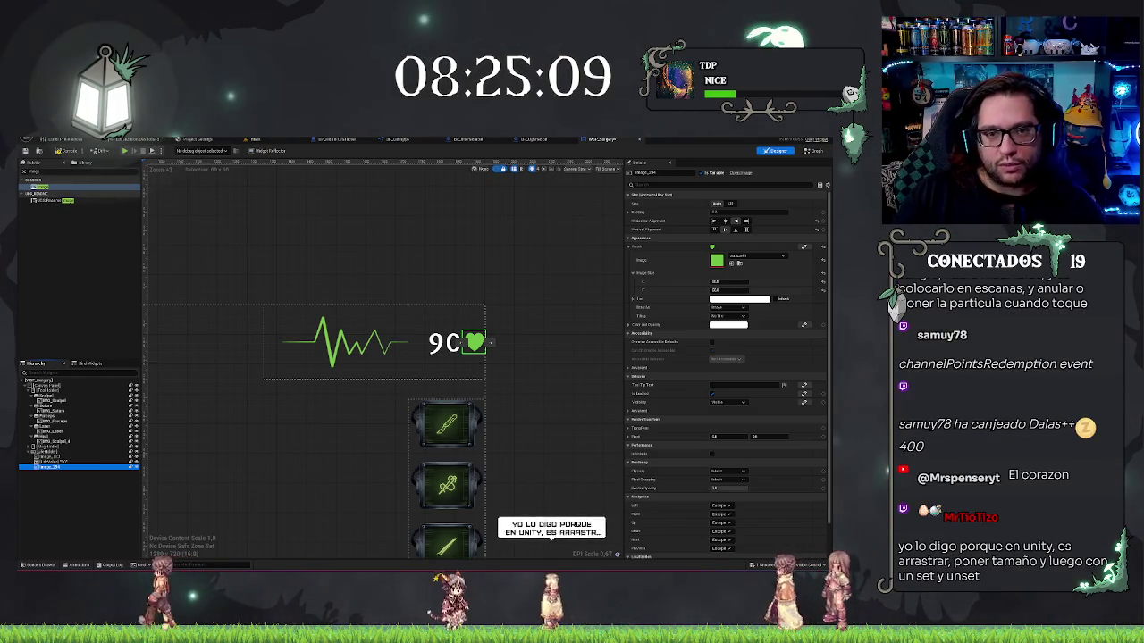
{"action": "left_click", "coordinate": [534, 293]}
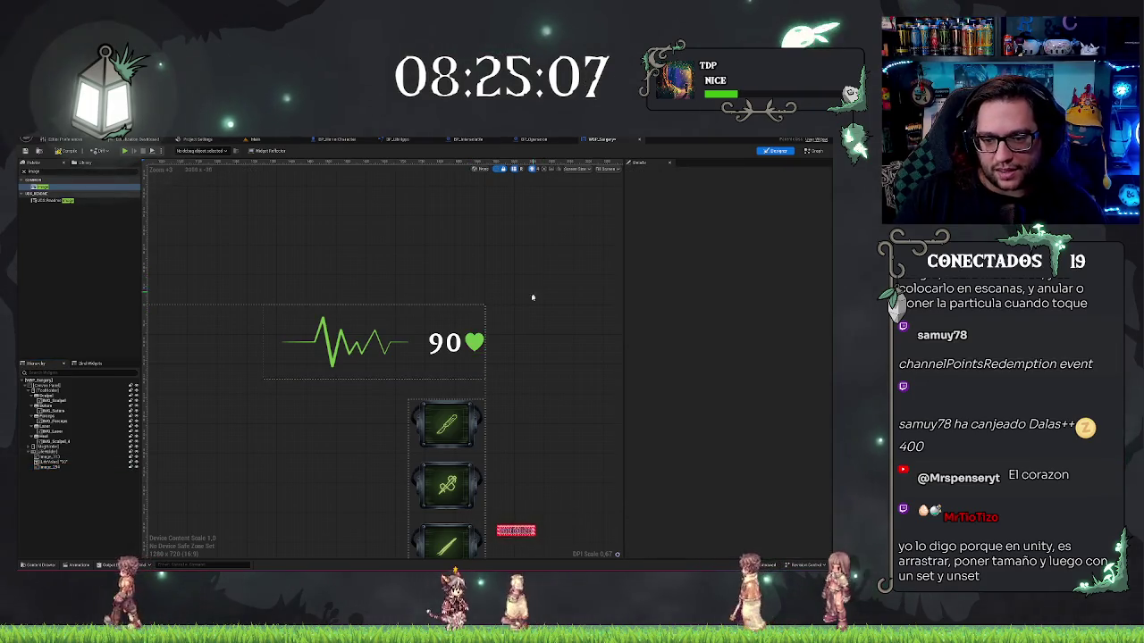
{"action": "left_click", "coordinate": [476, 342]}
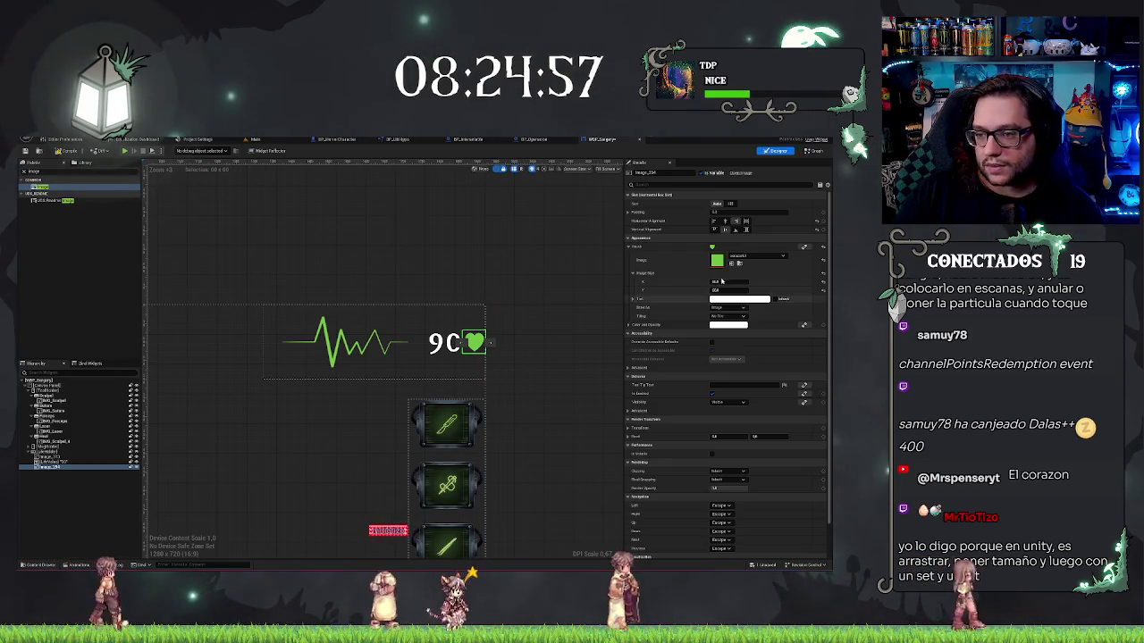
{"action": "left_click", "coordinate": [738, 299]}
{"action": "left_click", "coordinate": [634, 345]}
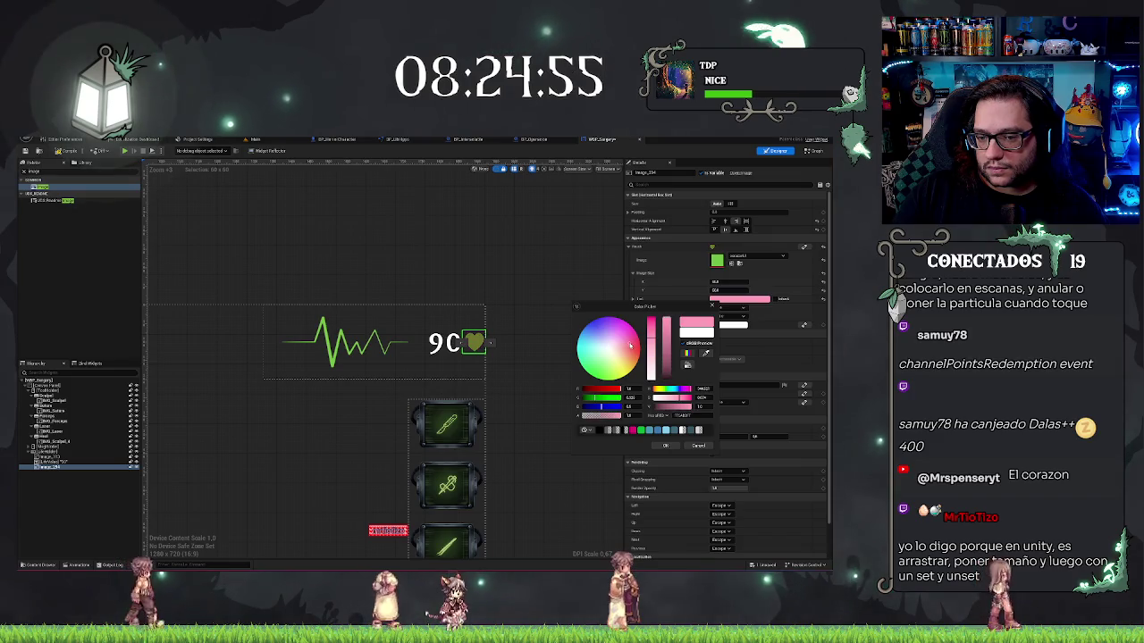
{"action": "left_click", "coordinate": [653, 347]}
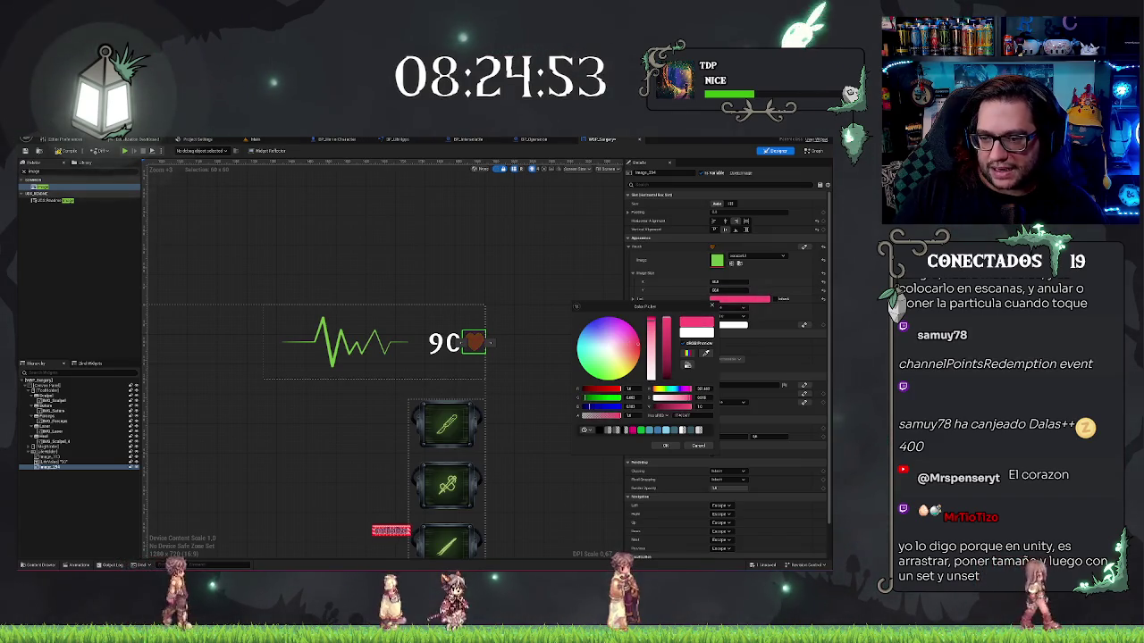
{"action": "left_click", "coordinate": [630, 345]}
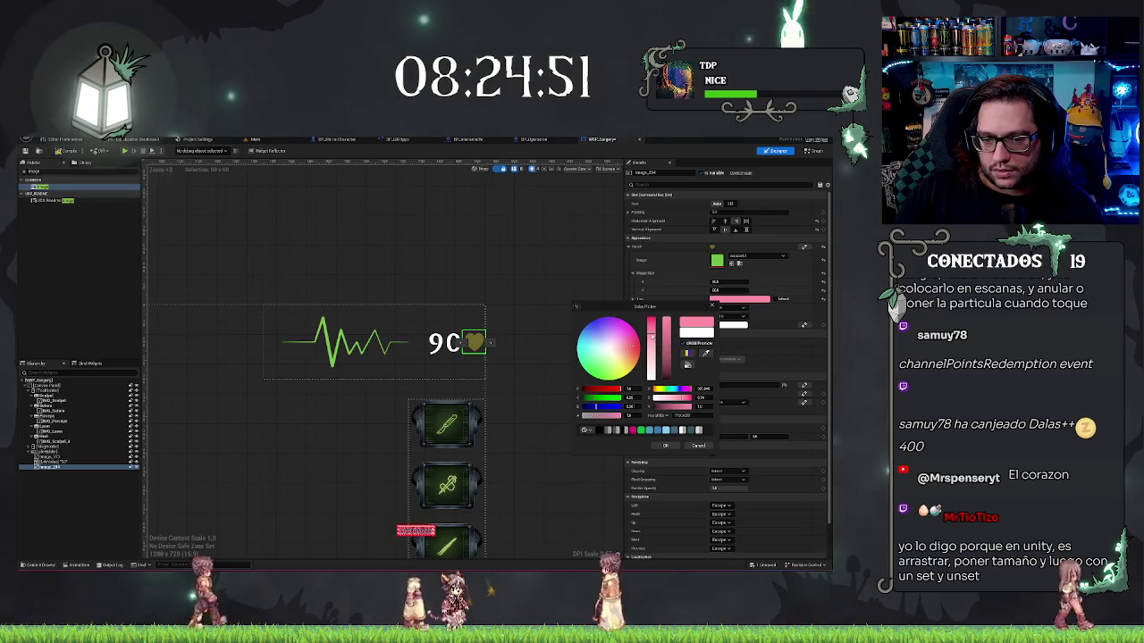
{"action": "left_click", "coordinate": [651, 330]}
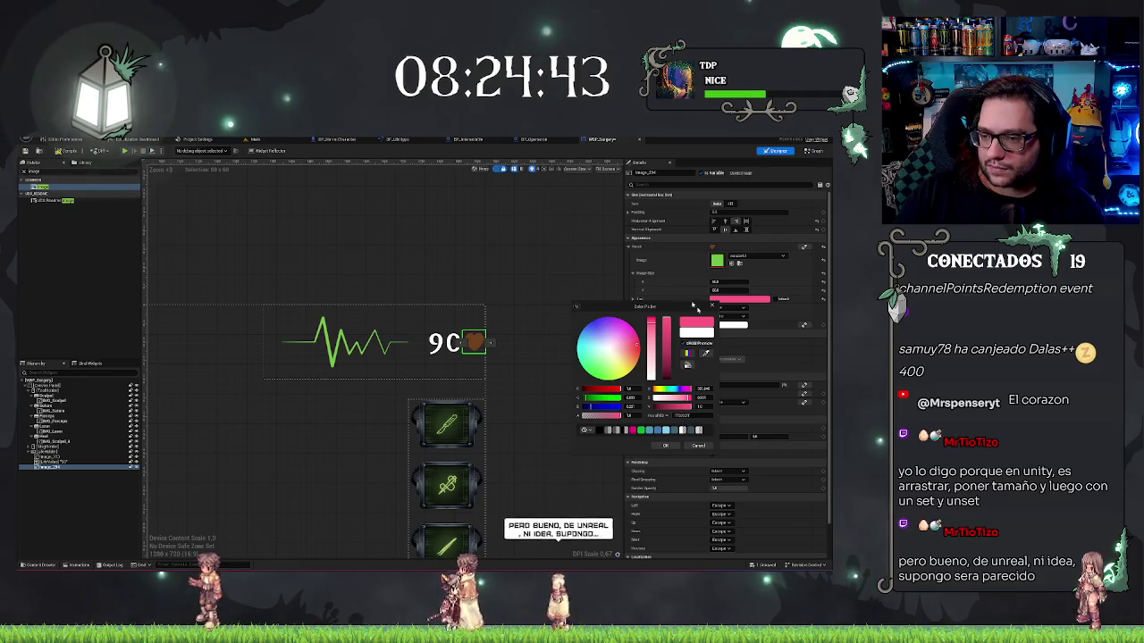
{"action": "left_click", "coordinate": [653, 258]}
{"action": "left_click", "coordinate": [474, 342]}
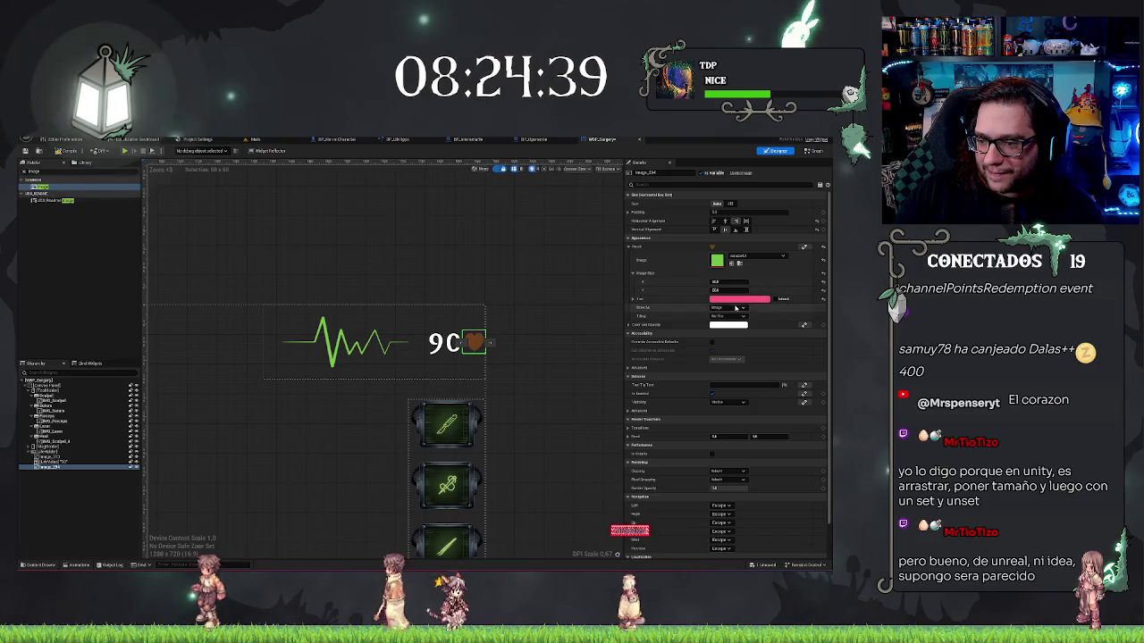
{"action": "left_click", "coordinate": [728, 325]}
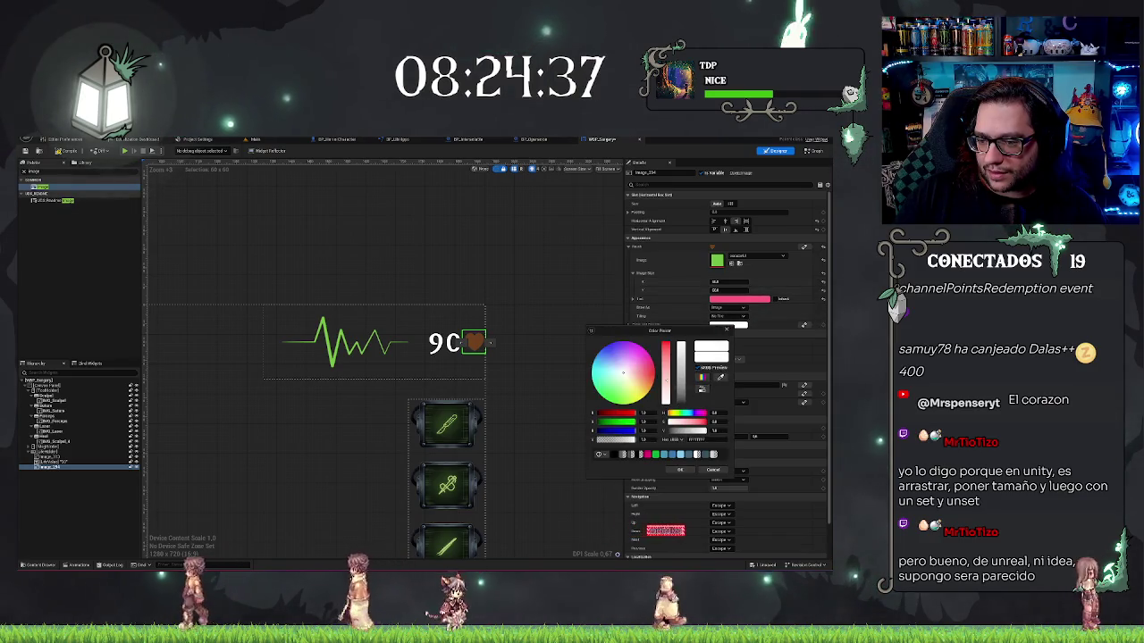
{"action": "left_click", "coordinate": [654, 374]}
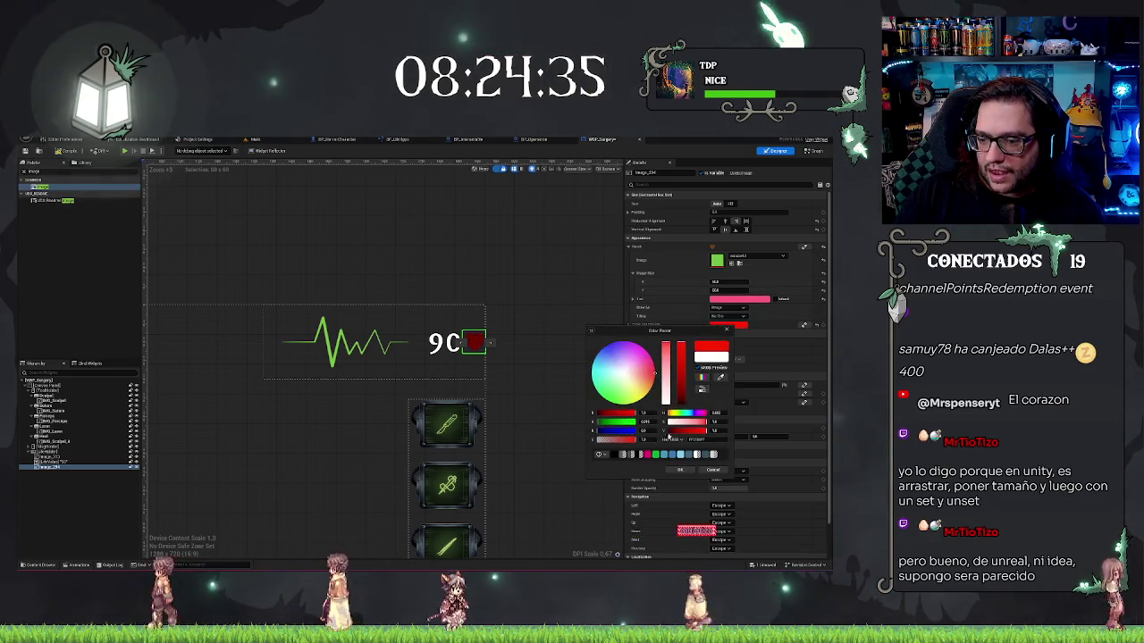
{"action": "left_click", "coordinate": [705, 469]}
{"action": "left_click", "coordinate": [728, 298]}
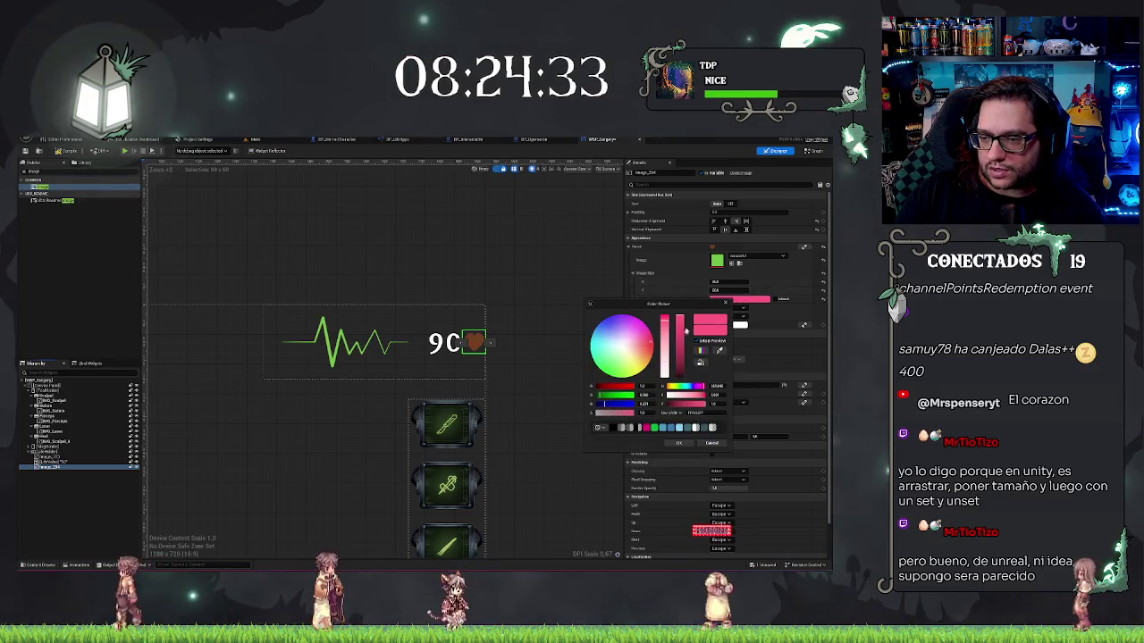
{"action": "left_click", "coordinate": [823, 299]}
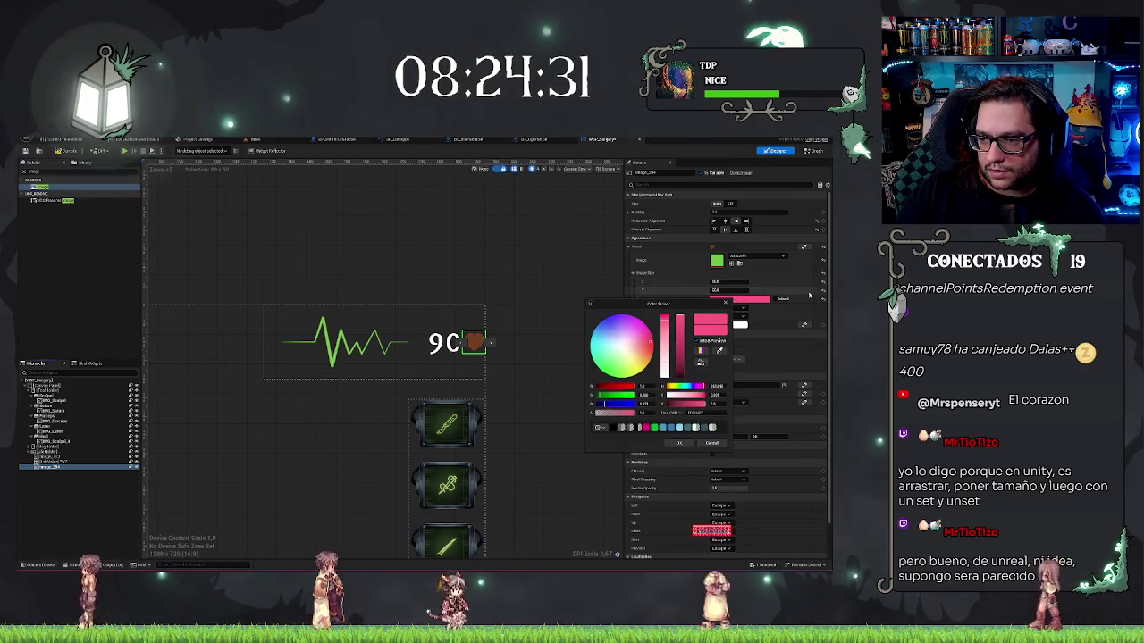
{"action": "left_click", "coordinate": [751, 299]}
{"action": "left_click", "coordinate": [662, 369]}
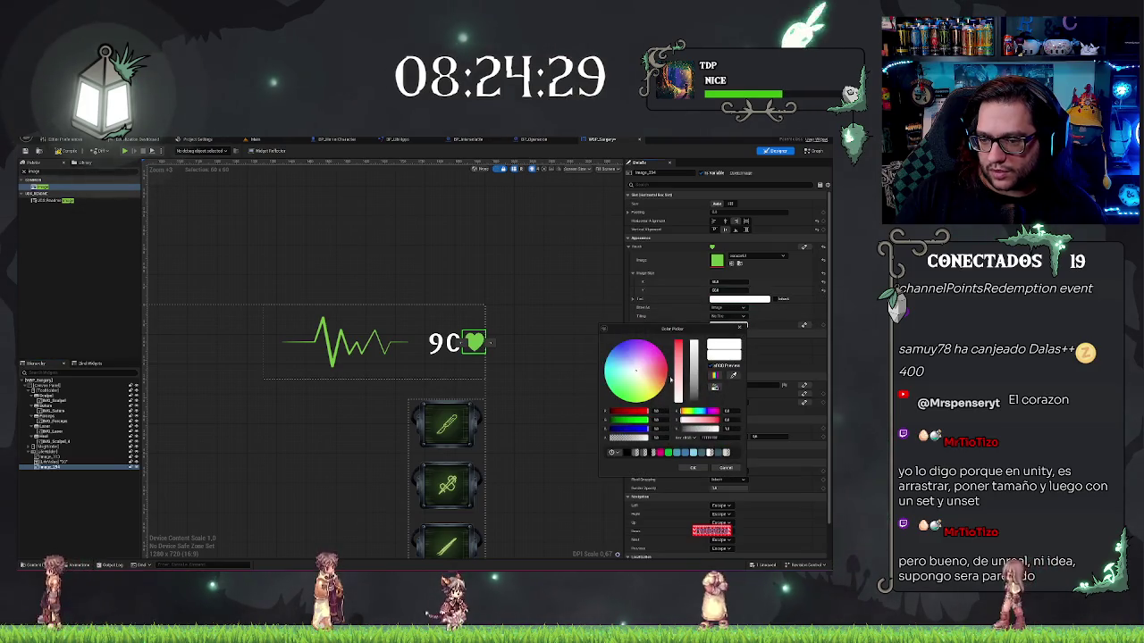
{"action": "left_click_drag", "start_coordinate": [662, 369], "coordinate": [705, 371]}
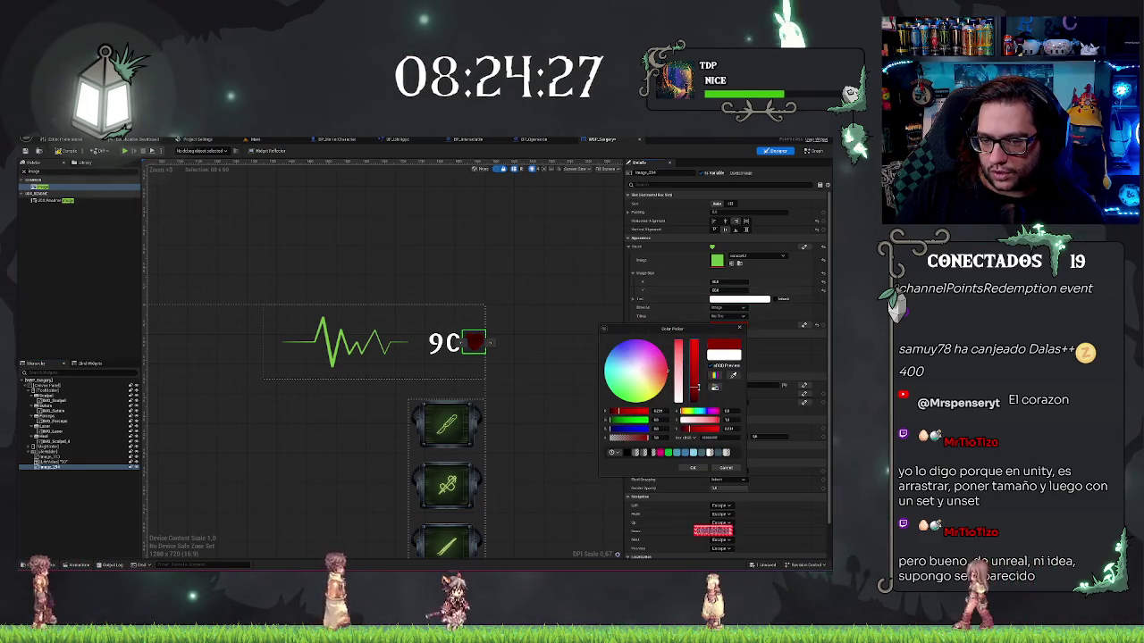
{"action": "left_click", "coordinate": [662, 377]}
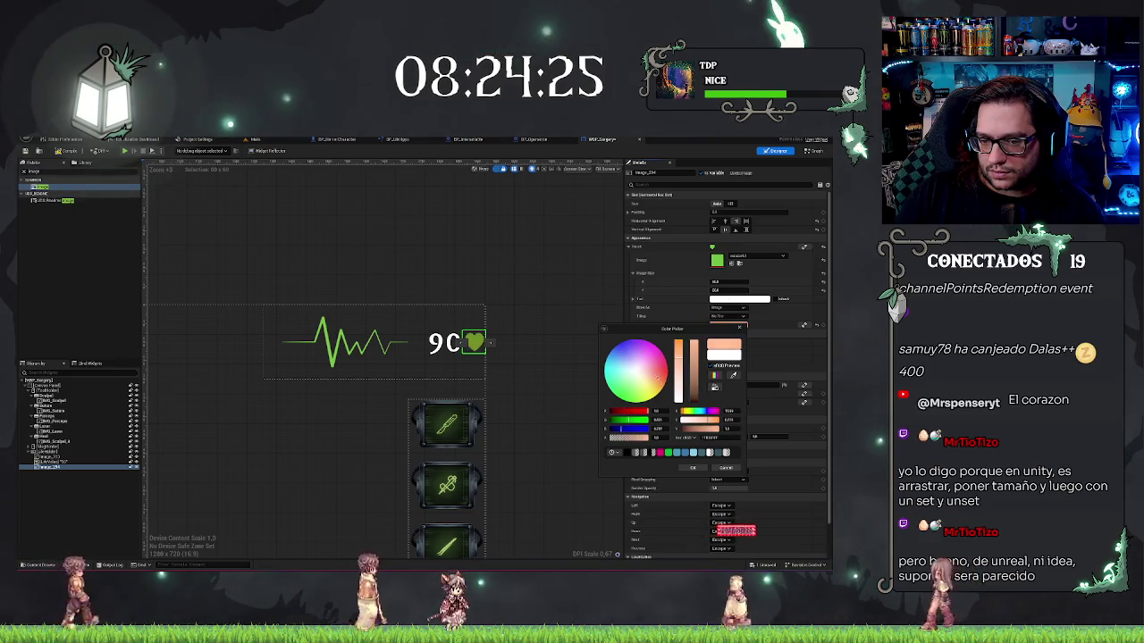
{"action": "left_click", "coordinate": [665, 368]}
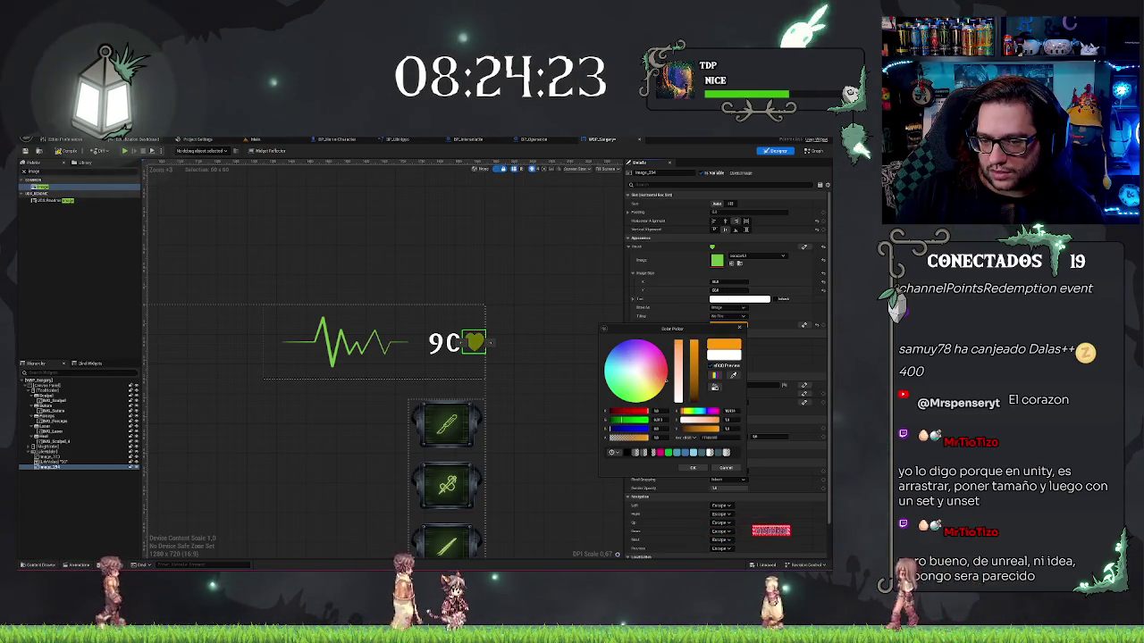
{"action": "left_click", "coordinate": [634, 394]}
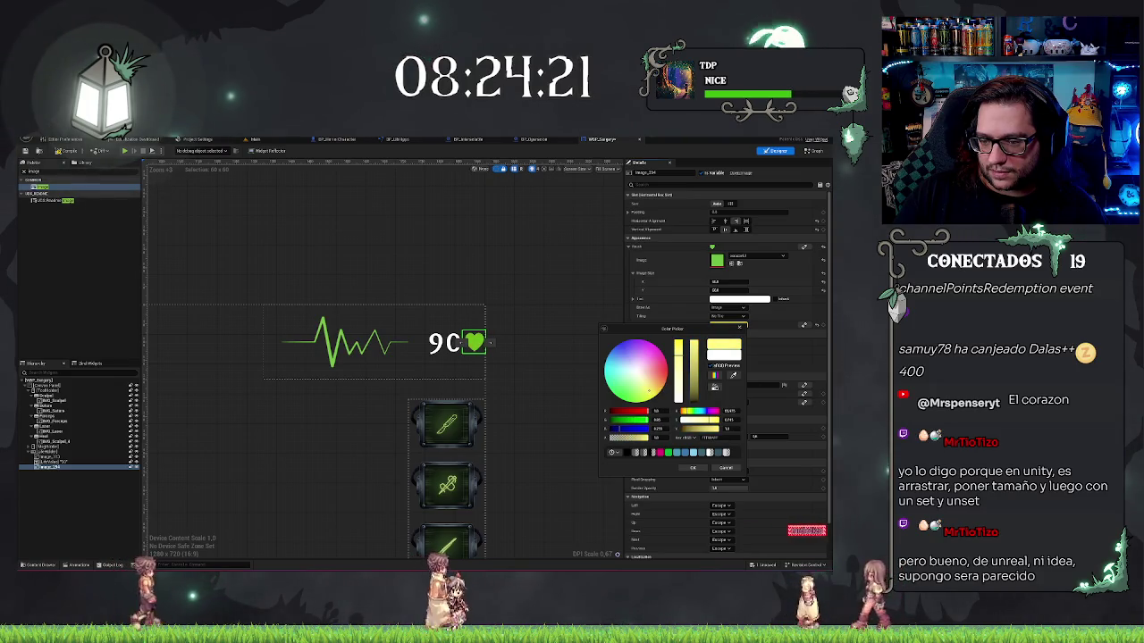
{"action": "mouse_move", "coordinate": [634, 394]}
{"action": "left_mouse_down"}
{"action": "mouse_move", "coordinate": [636, 357]}
{"action": "mouse_move", "coordinate": [667, 372]}
{"action": "mouse_move", "coordinate": [651, 393]}
{"action": "mouse_move", "coordinate": [616, 386]}
{"action": "mouse_move", "coordinate": [636, 348]}
{"action": "mouse_move", "coordinate": [664, 357]}
{"action": "mouse_move", "coordinate": [603, 393]}
{"action": "left_mouse_up"}
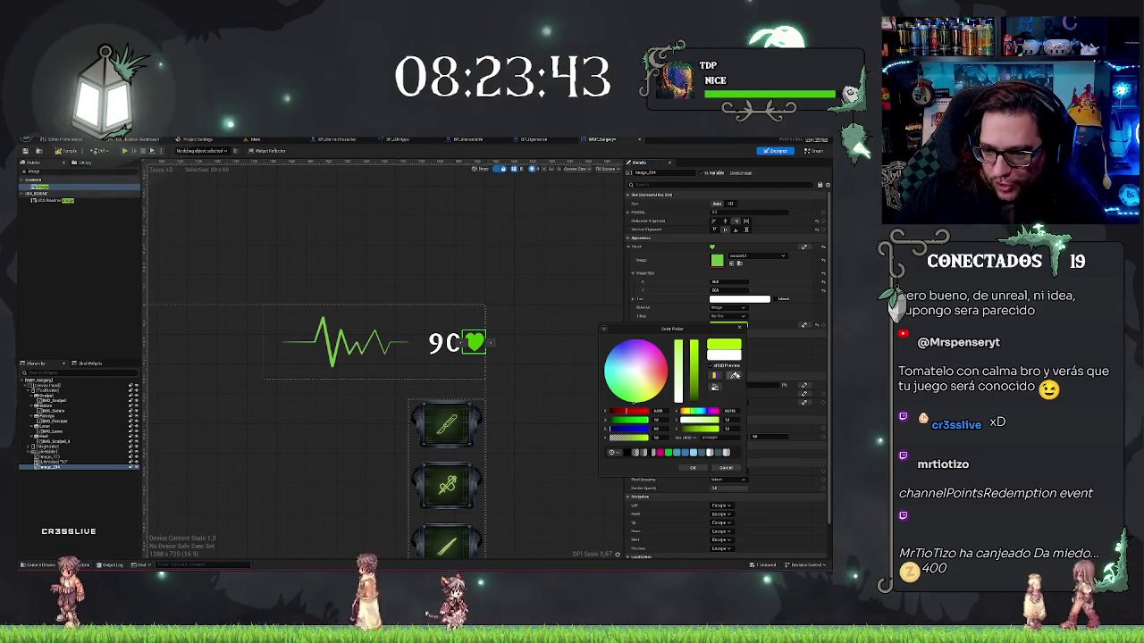
{"action": "left_click", "coordinate": [726, 468]}
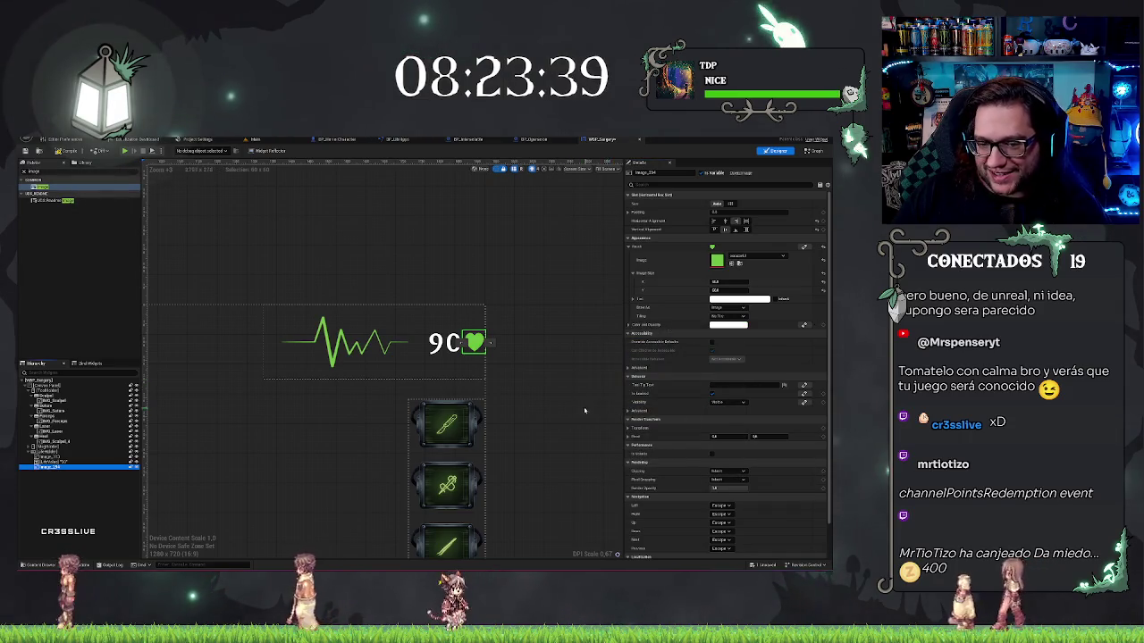
{"action": "left_click_drag", "start_coordinate": [585, 410], "coordinate": [563, 405]}
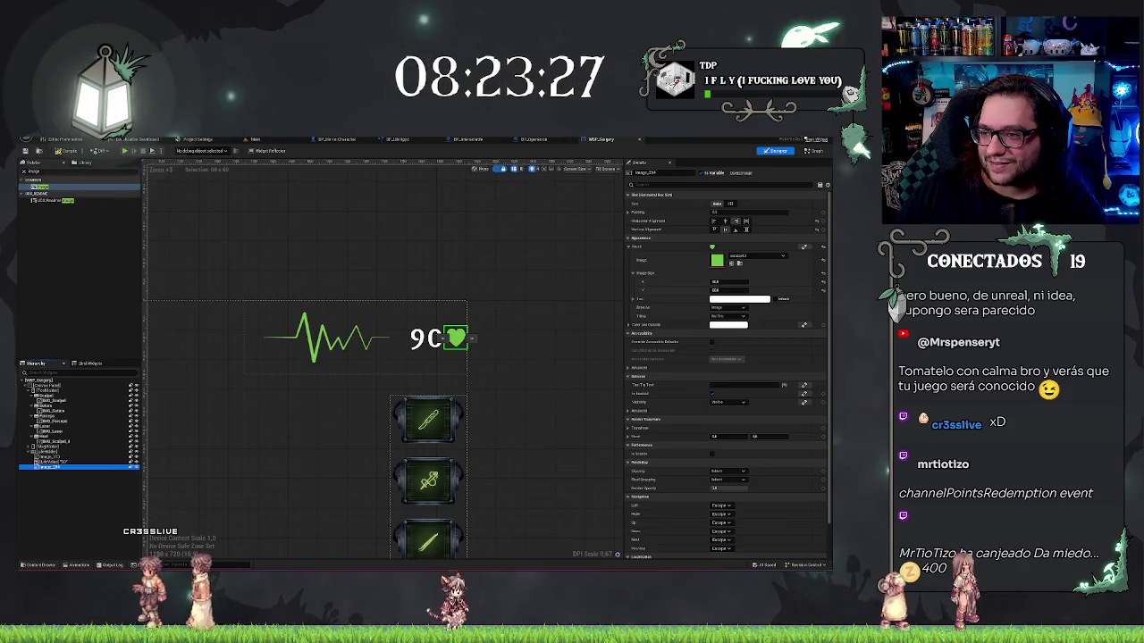
{"action": "left_click", "coordinate": [253, 140]}
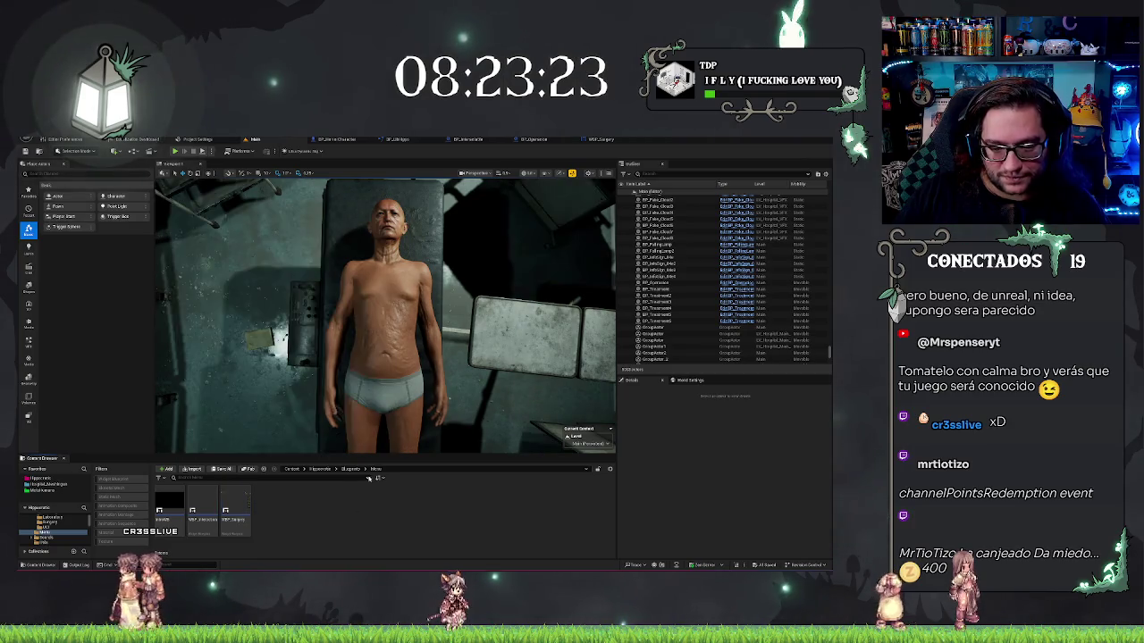
Navigate the Content Browser up one folder, then into Mechanics > Surgery.
{"action": "key", "text": "alt+Left"}
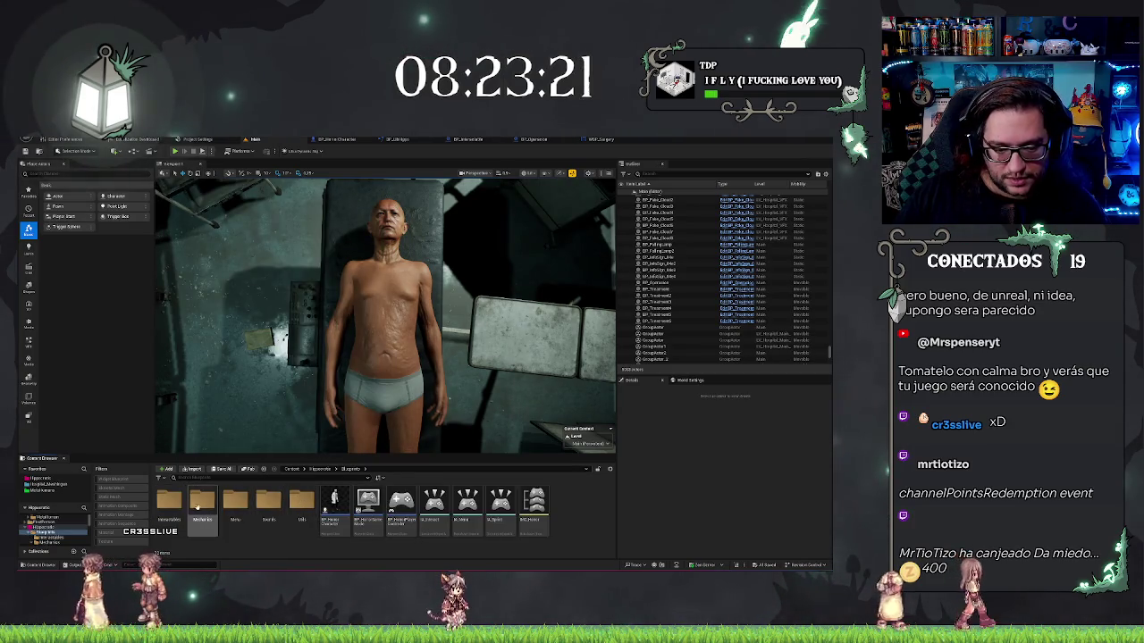
{"action": "double_click", "coordinate": [202, 505]}
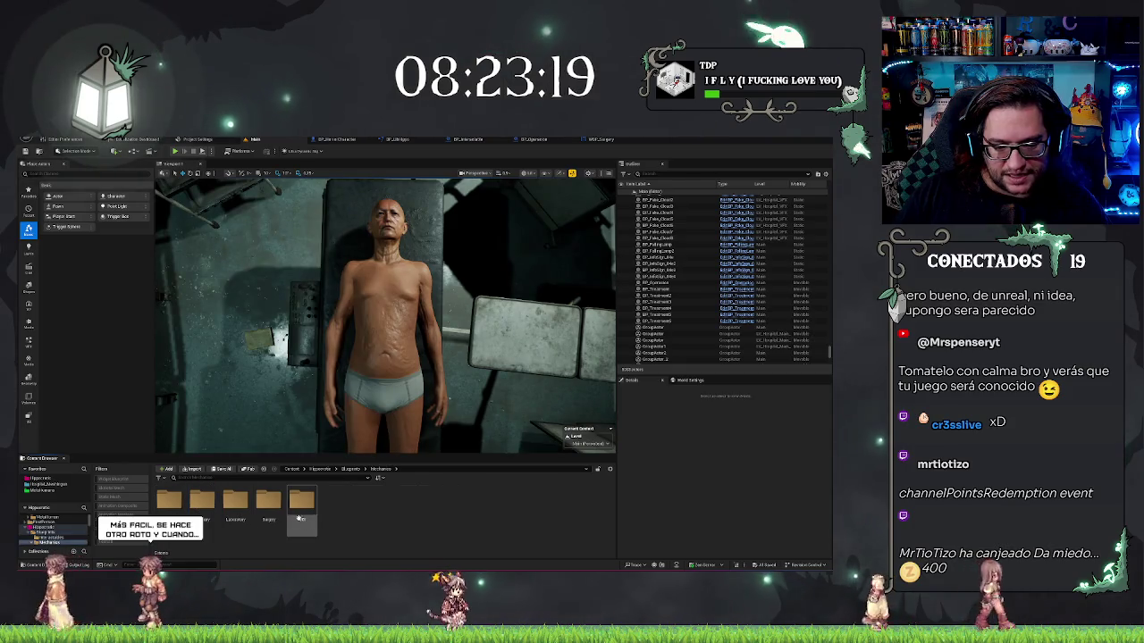
{"action": "double_click", "coordinate": [268, 502]}
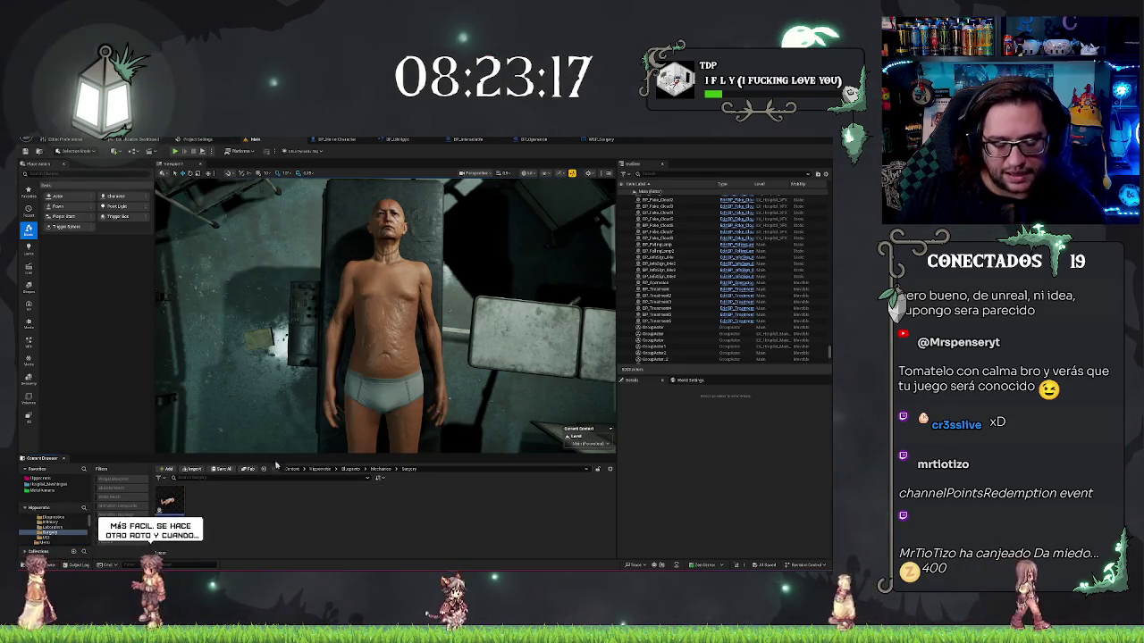
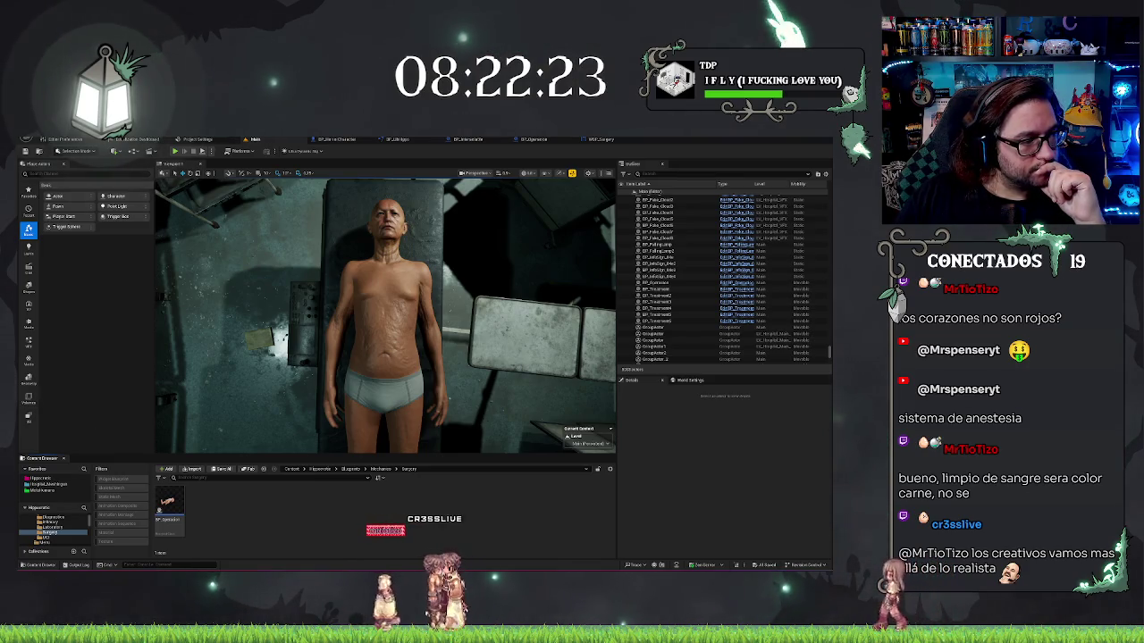
Rename the existing operation Blueprint asset in the Surgery folder.
{"action": "right_click", "coordinate": [240, 505]}
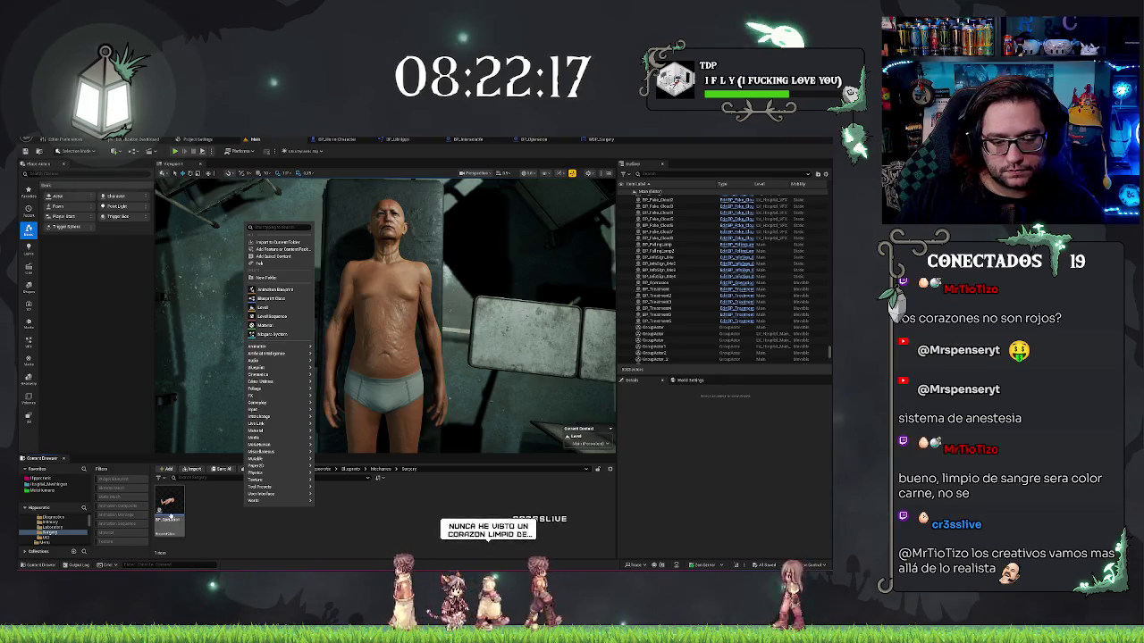
{"action": "left_click", "coordinate": [170, 516]}
{"action": "left_click", "coordinate": [171, 516]}
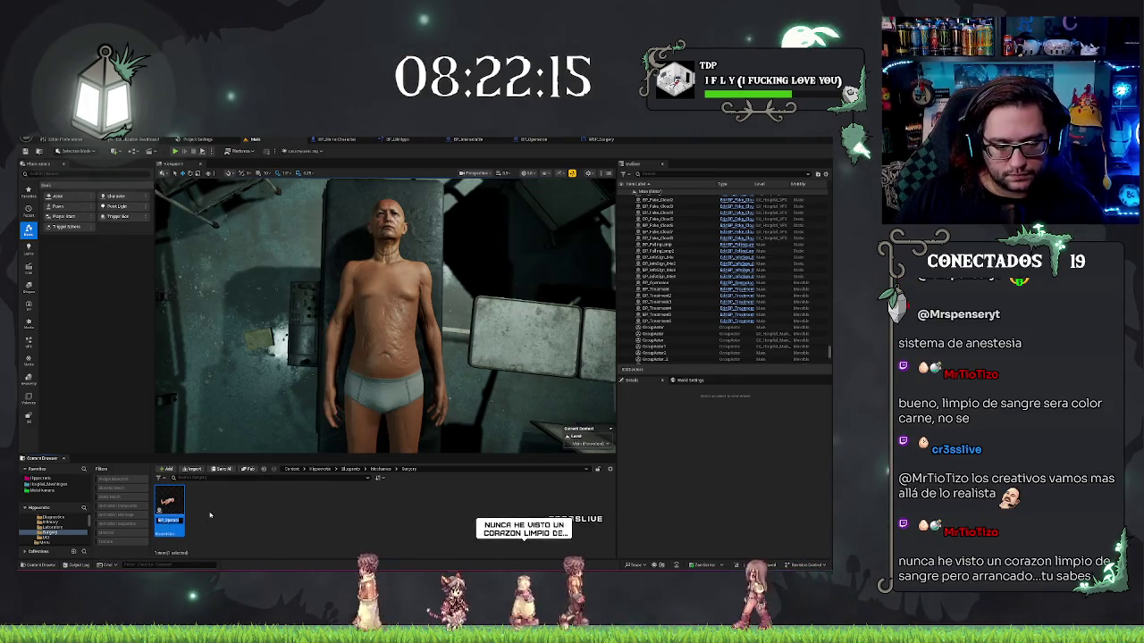
{"action": "key", "text": "Return"}
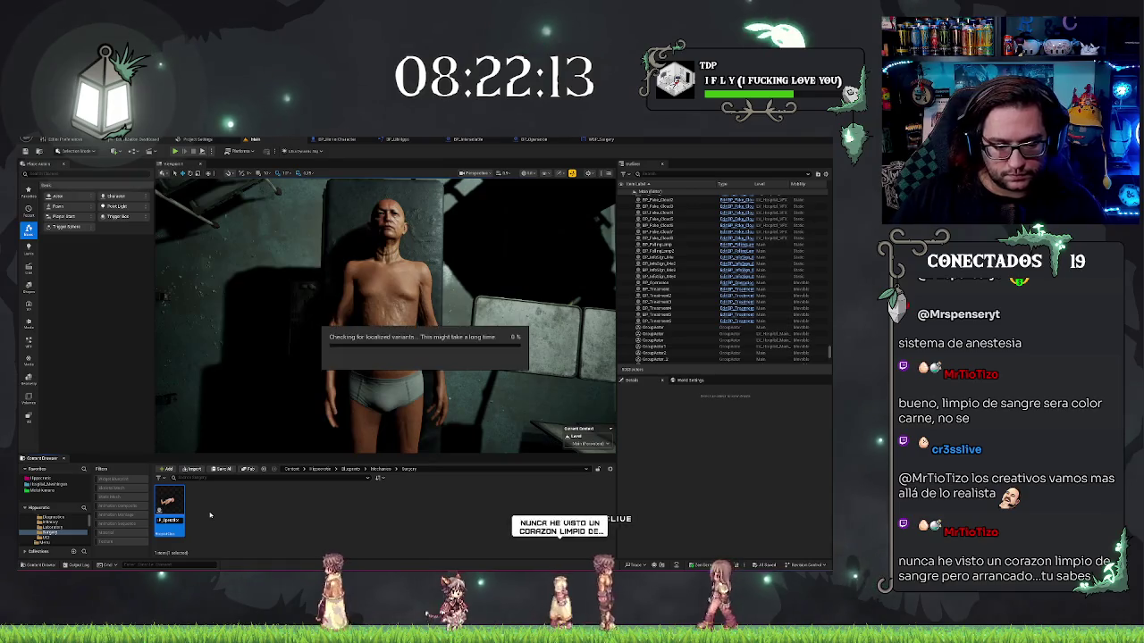
Create an Actor Blueprint named BP_OperationTarget in Surgery and open it in the editor.
{"action": "right_click", "coordinate": [221, 515]}
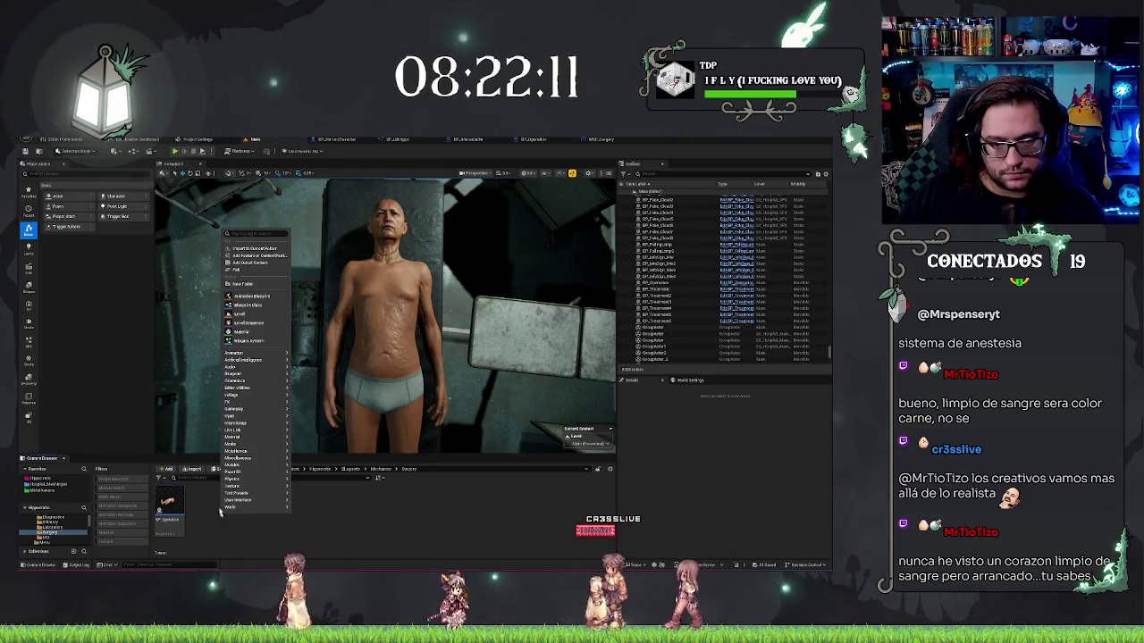
{"action": "left_click", "coordinate": [246, 305]}
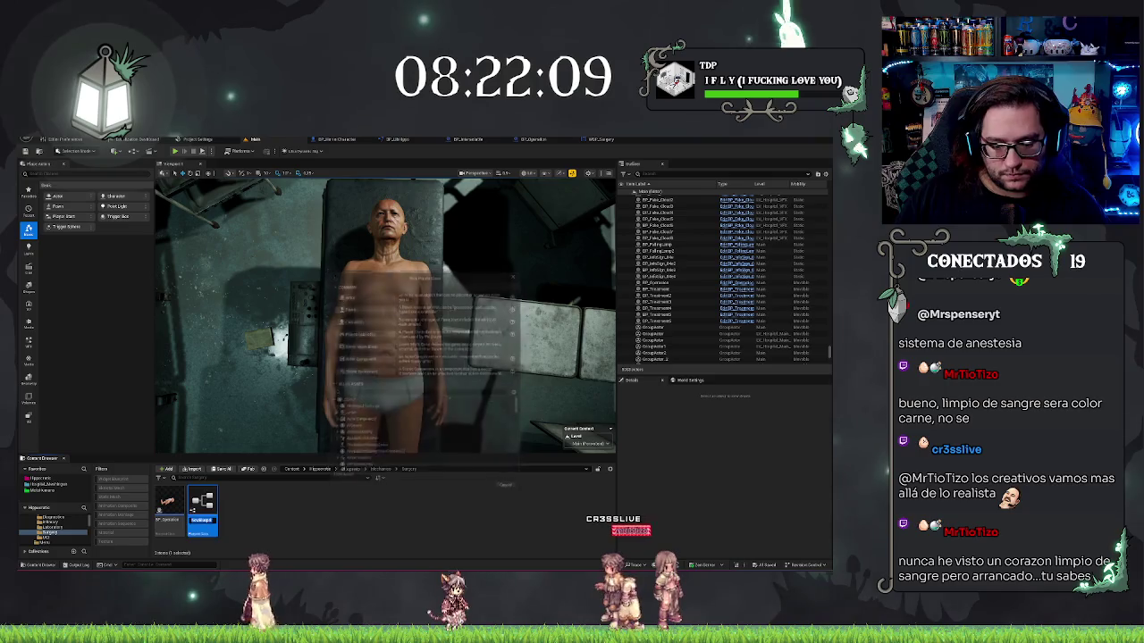
{"action": "left_click", "coordinate": [350, 296]}
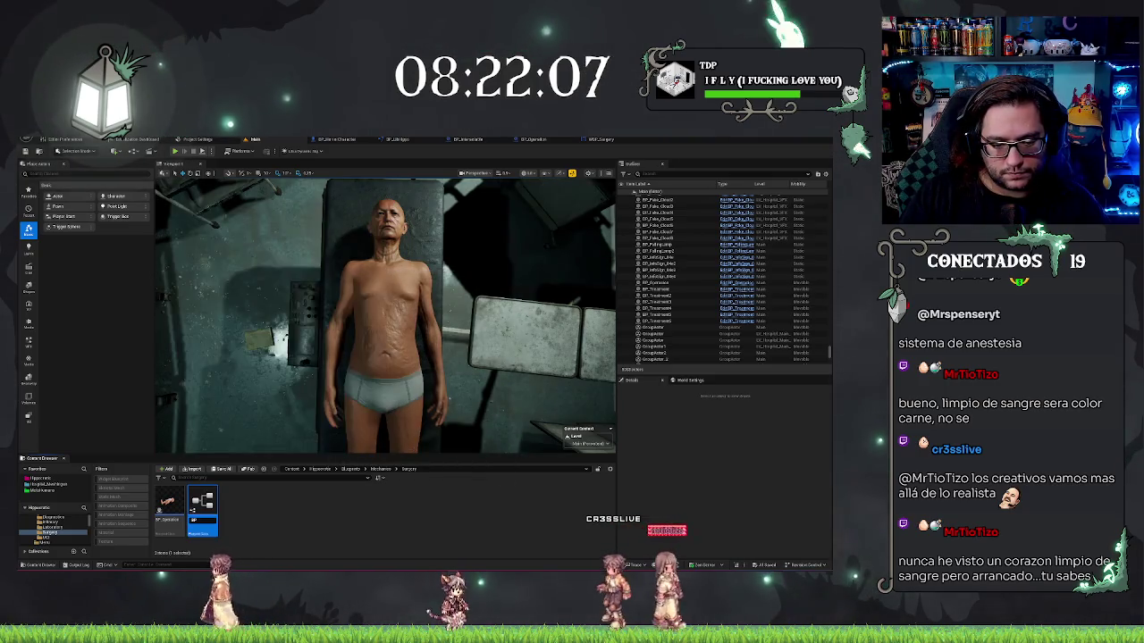
{"action": "type", "text": "BP_O"}
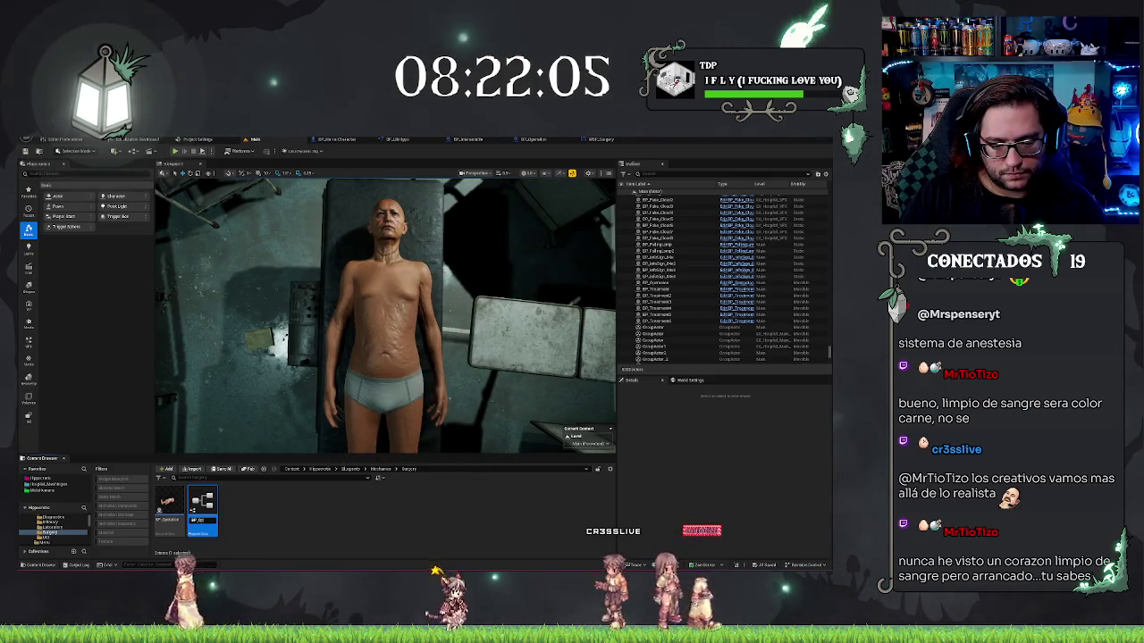
{"action": "type", "text": "2"}
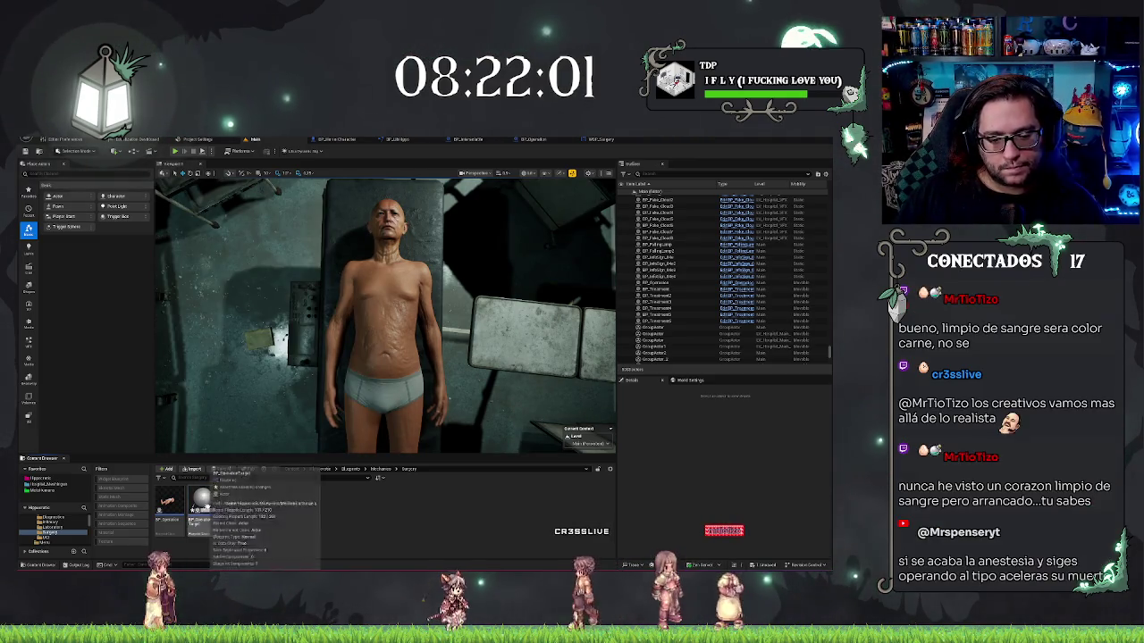
{"action": "left_click", "coordinate": [202, 508]}
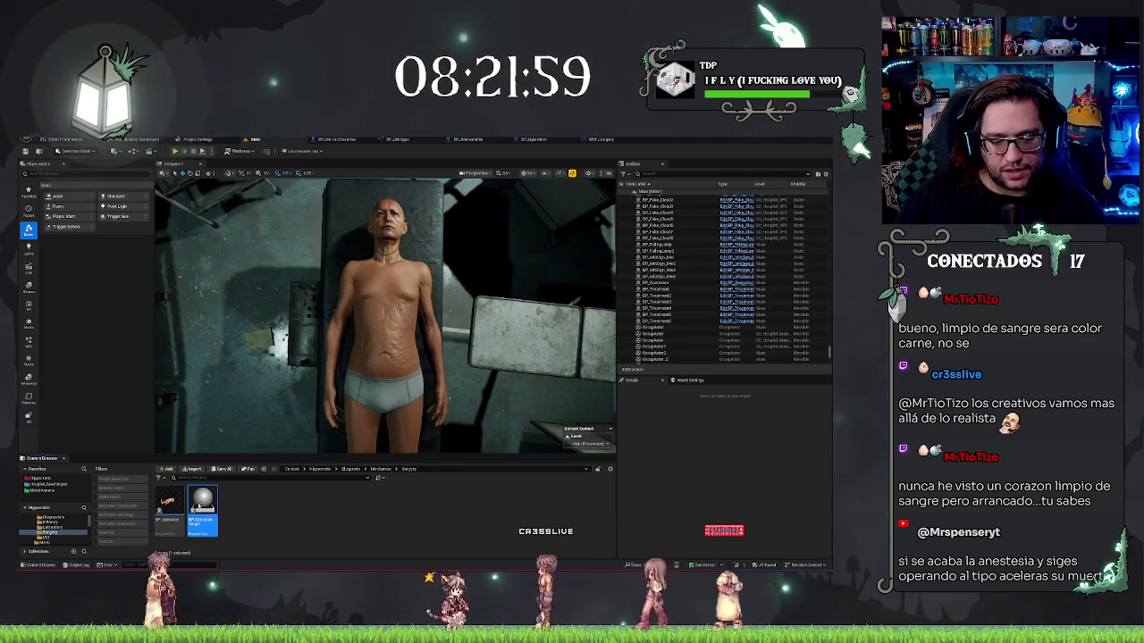
{"action": "double_click", "coordinate": [202, 508]}
Add a Static Mesh component named PalancaObject under the default scene root.
{"action": "left_click", "coordinate": [42, 190]}
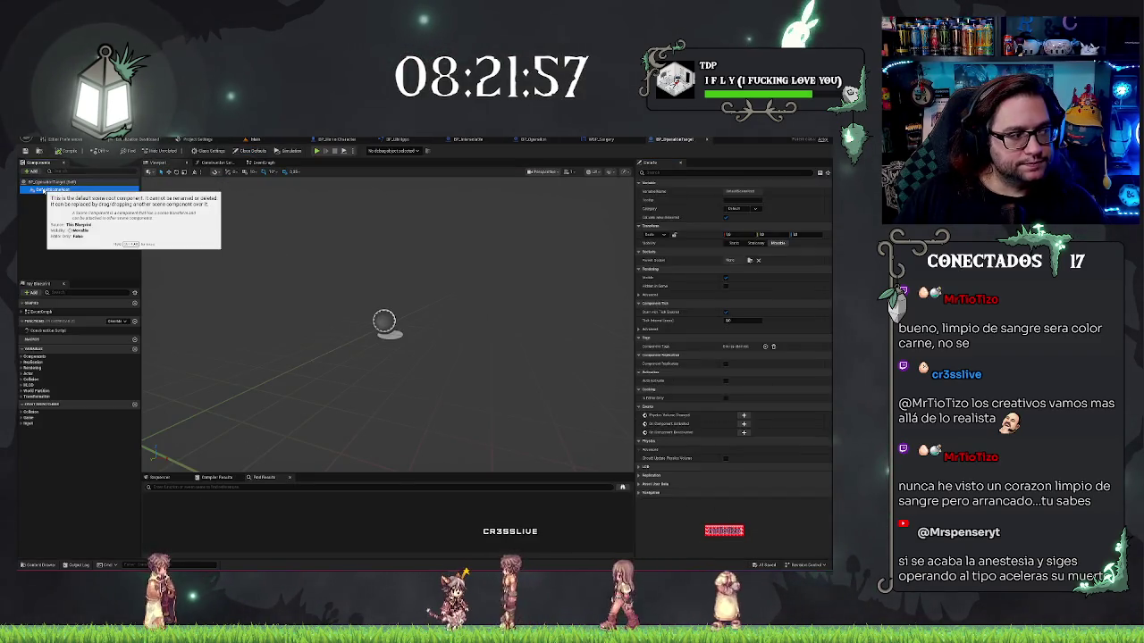
{"action": "left_click", "coordinate": [32, 175]}
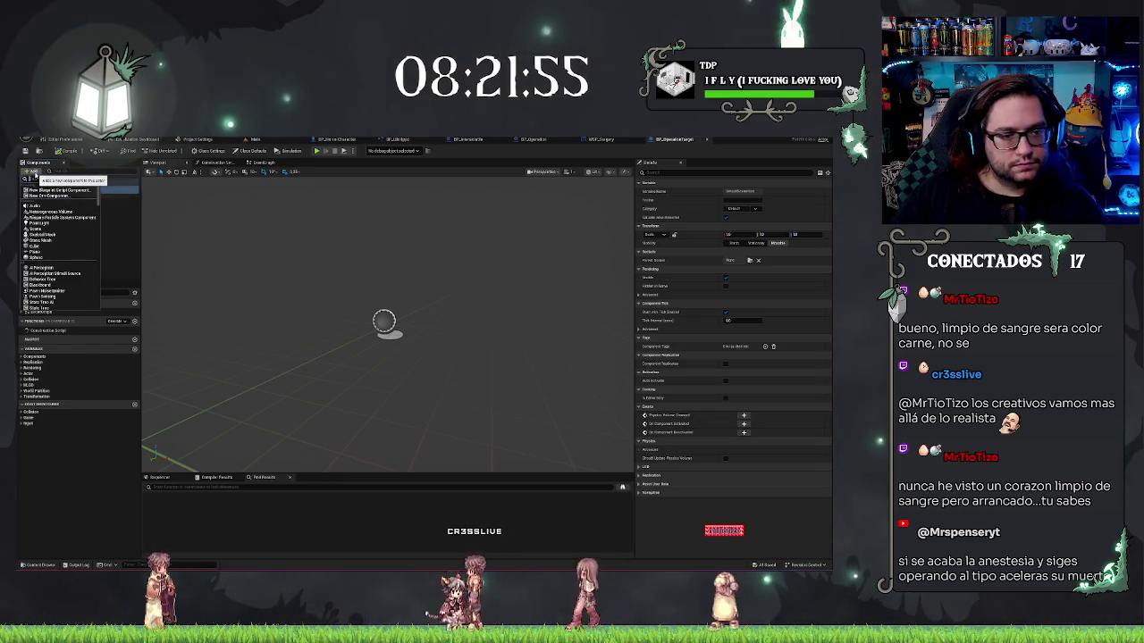
{"action": "type", "text": "mesh"}
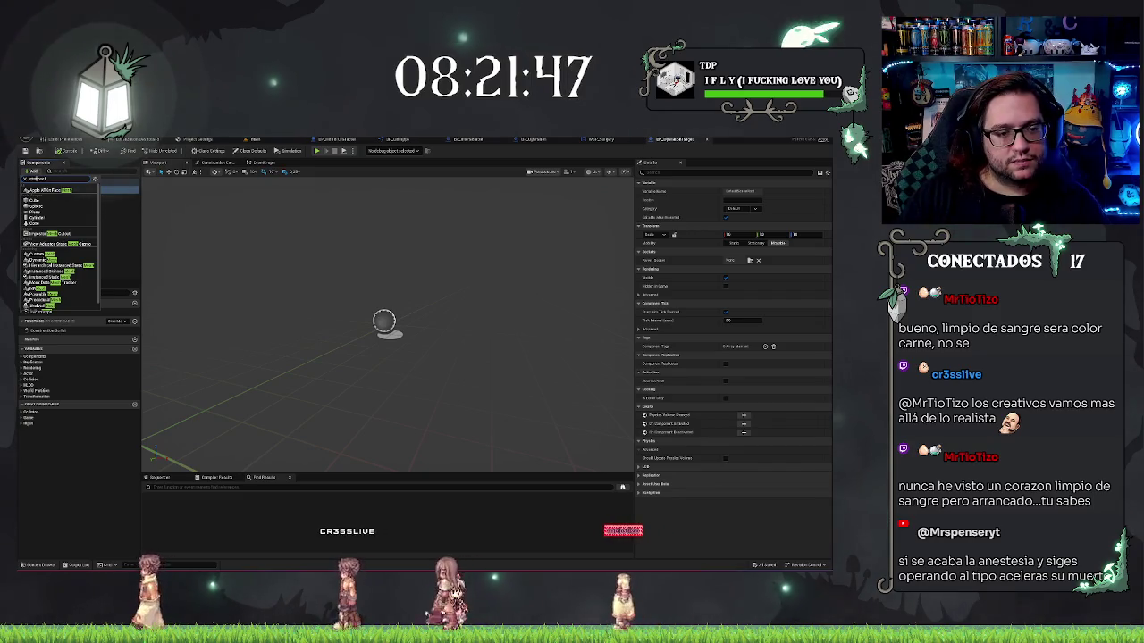
{"action": "key", "text": "Escape"}
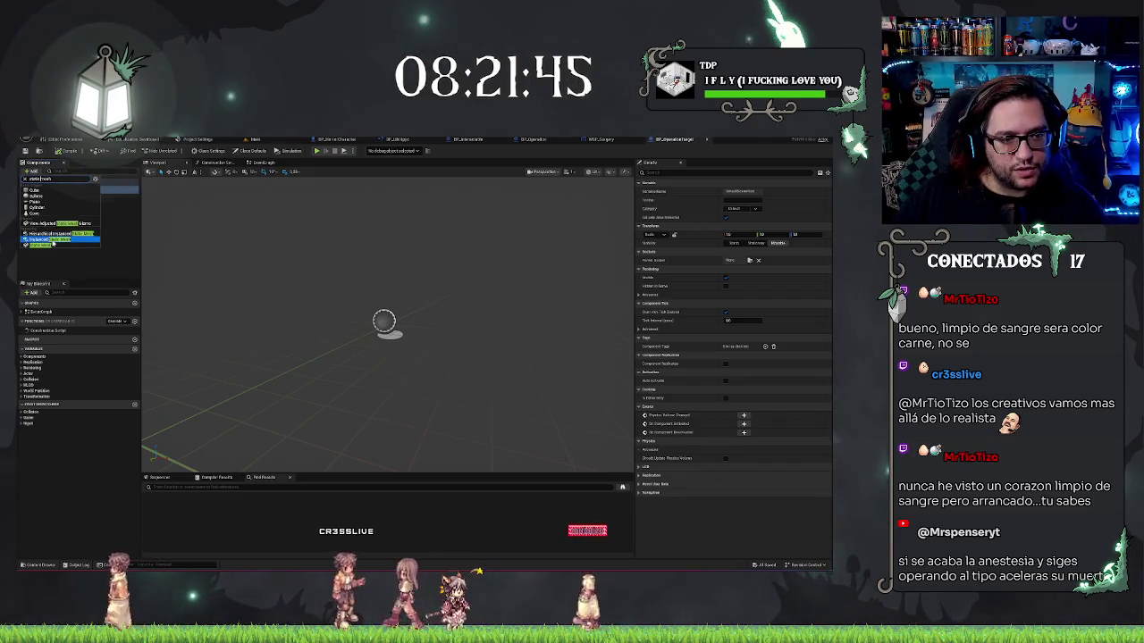
{"action": "left_click", "coordinate": [59, 218]}
{"action": "type", "text": "Palanca"}
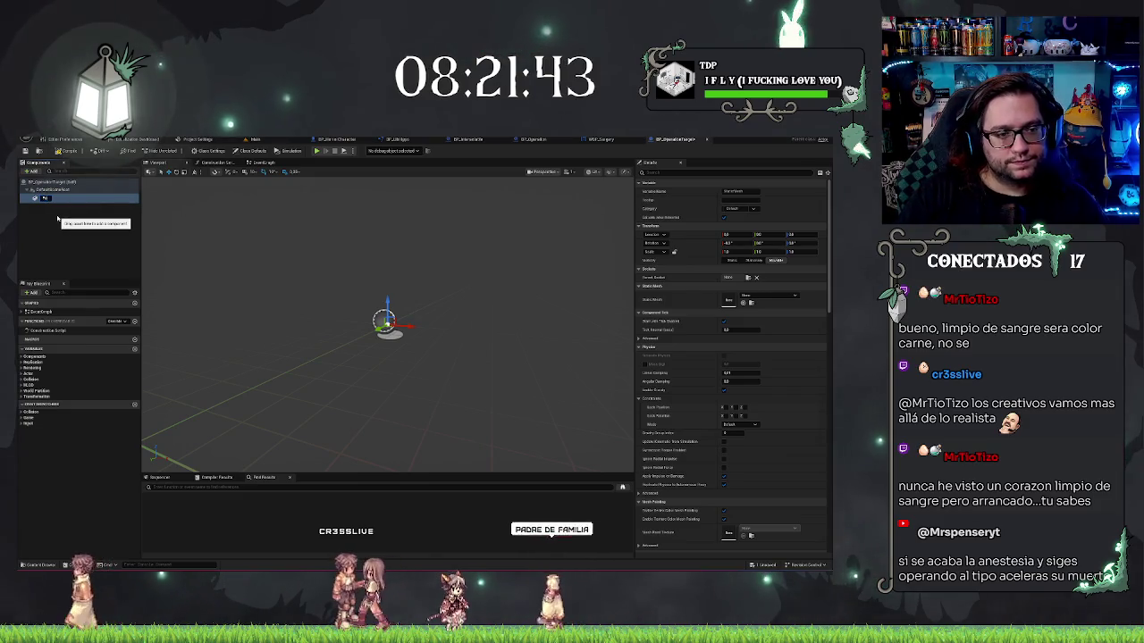
{"action": "type", "text": "Object"}
{"action": "key", "text": "Return"}
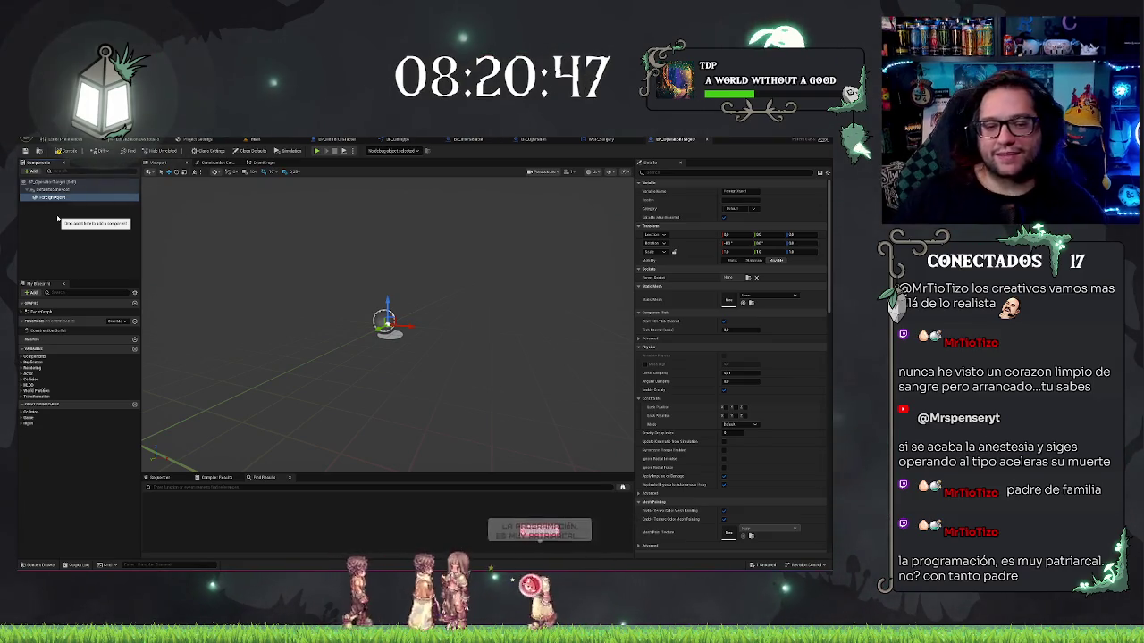
{"action": "mouse_move", "coordinate": [409, 337]}
{"action": "left_mouse_down"}
{"action": "mouse_move", "coordinate": [472, 362]}
{"action": "mouse_move", "coordinate": [465, 331]}
{"action": "mouse_move", "coordinate": [460, 344]}
{"action": "mouse_move", "coordinate": [405, 328]}
{"action": "left_mouse_up"}
{"action": "left_click", "coordinate": [79, 232]}
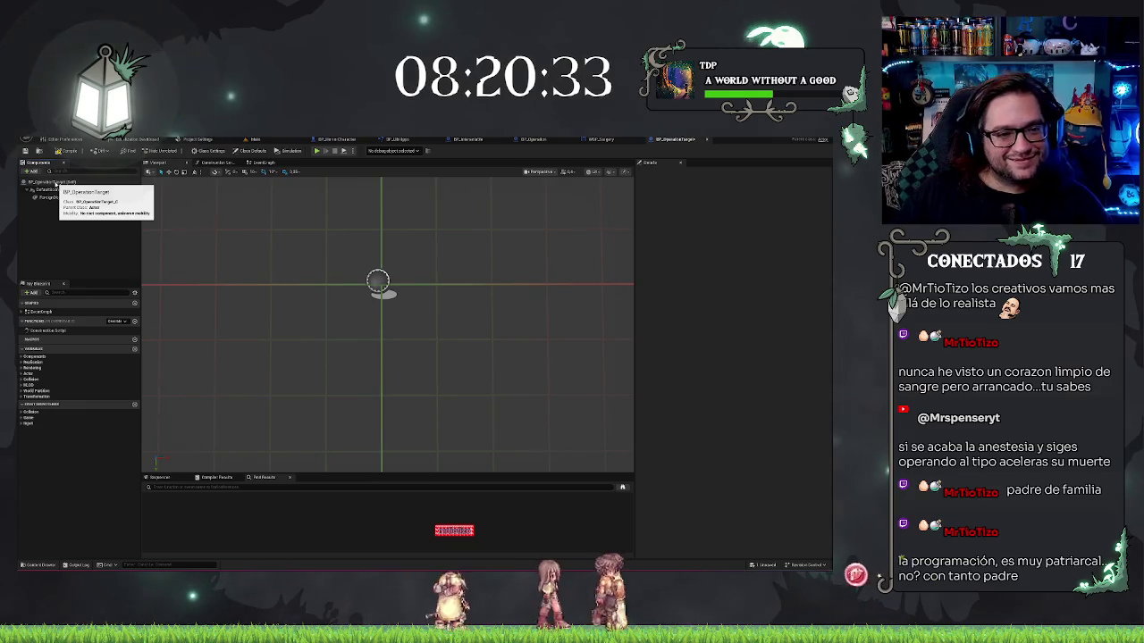
Add a Decal component, keeping its default ImageDecal name.
{"action": "left_click", "coordinate": [31, 171]}
{"action": "key", "text": "Return"}
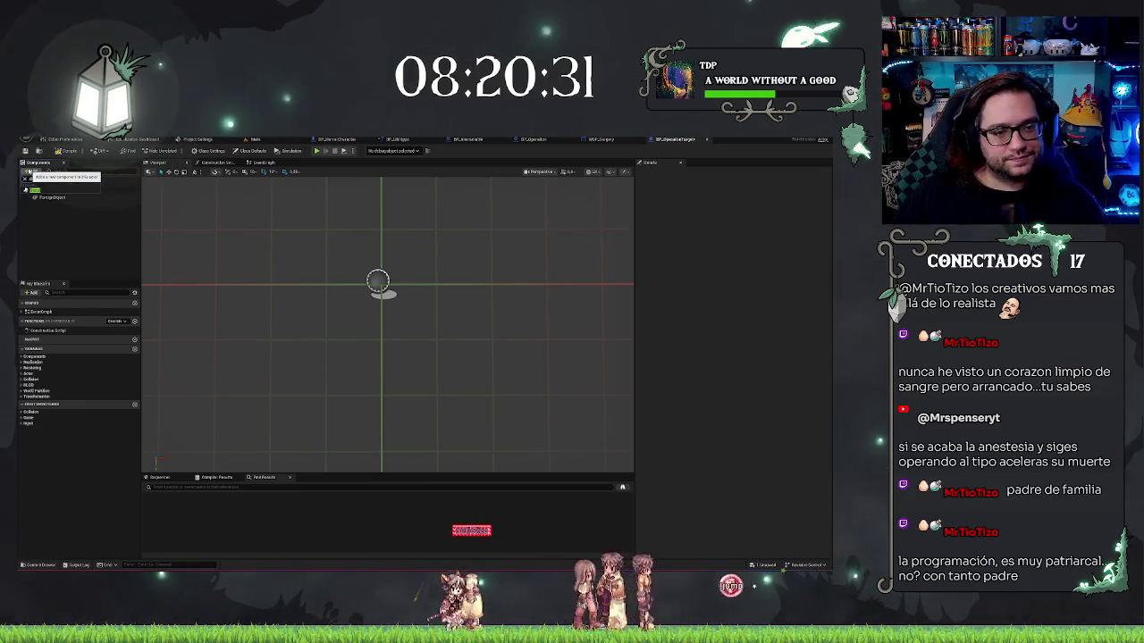
{"action": "type", "text": "decal"}
{"action": "key", "text": "Return"}
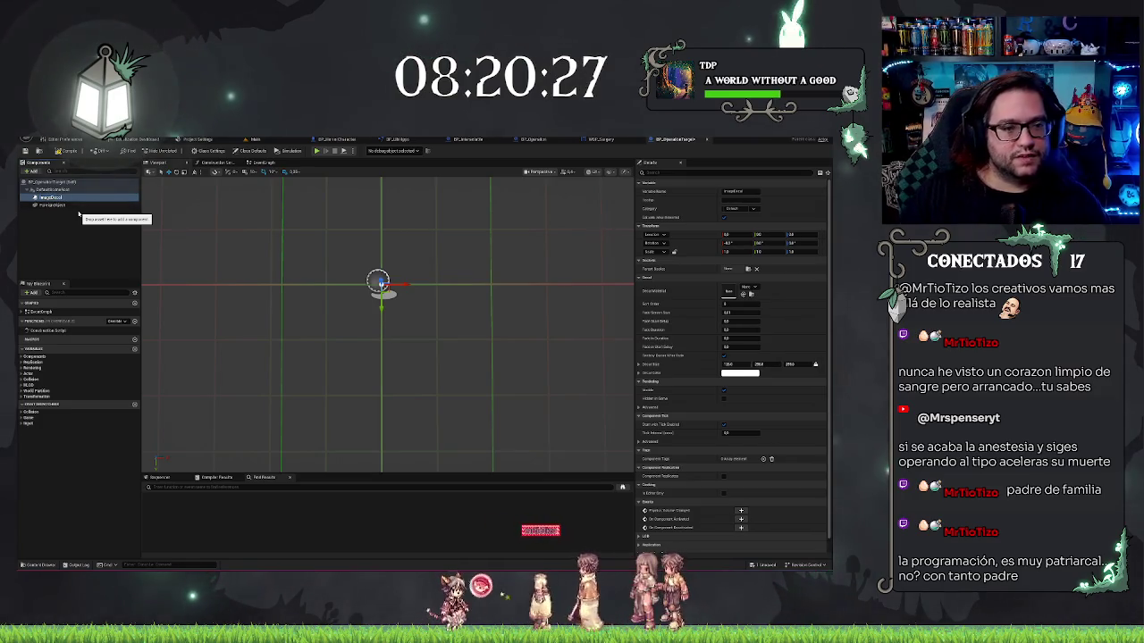
Add a Spline component named Movement beneath the decal.
{"action": "left_click", "coordinate": [36, 172]}
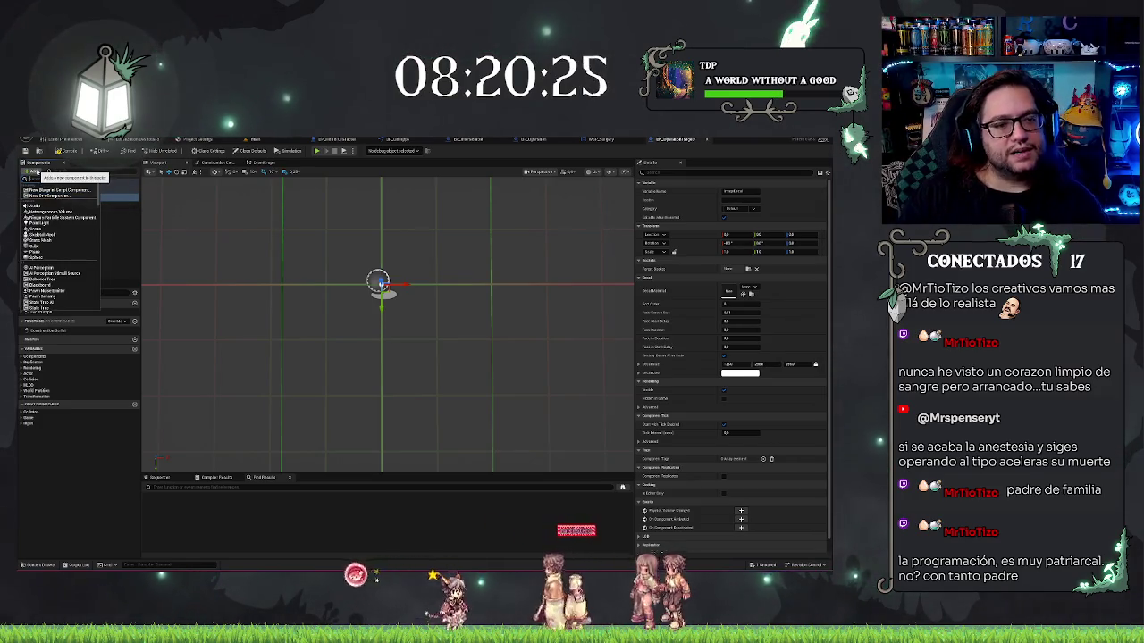
{"action": "type", "text": "mo"}
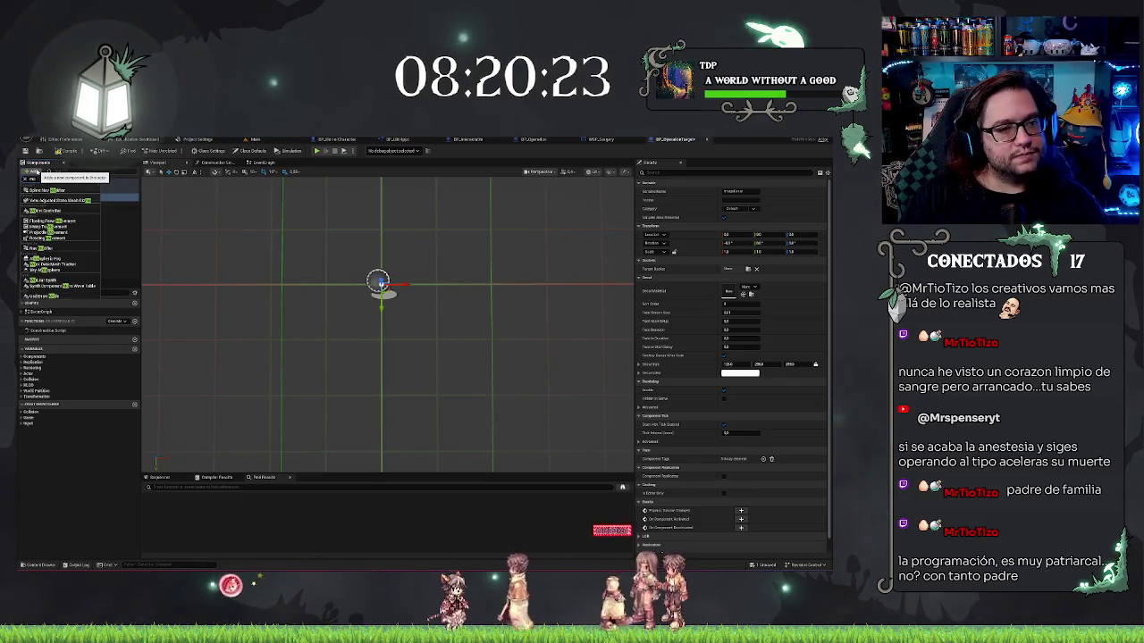
{"action": "key", "text": "BackSpace"}
{"action": "key", "text": "BackSpace"}
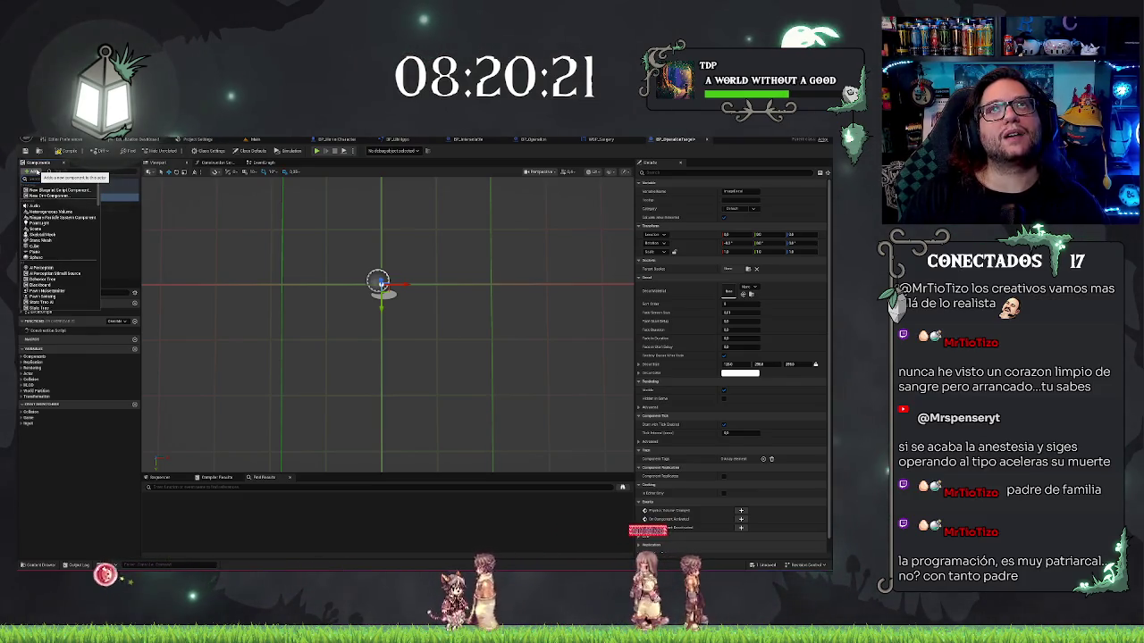
{"action": "left_click", "coordinate": [68, 231]}
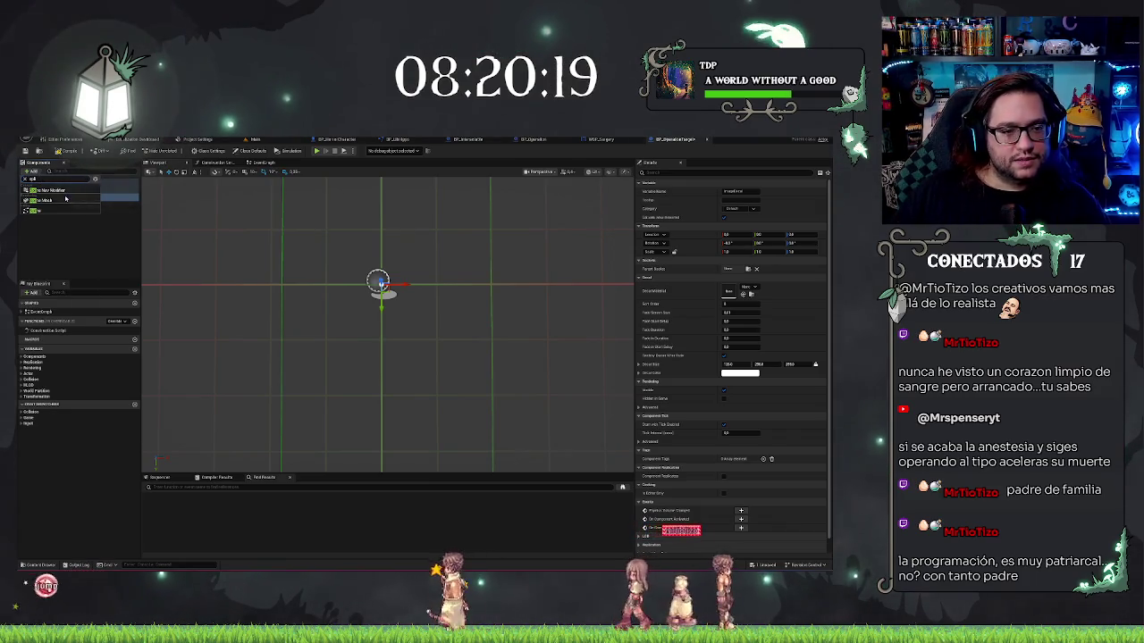
{"action": "type", "text": "Movement"}
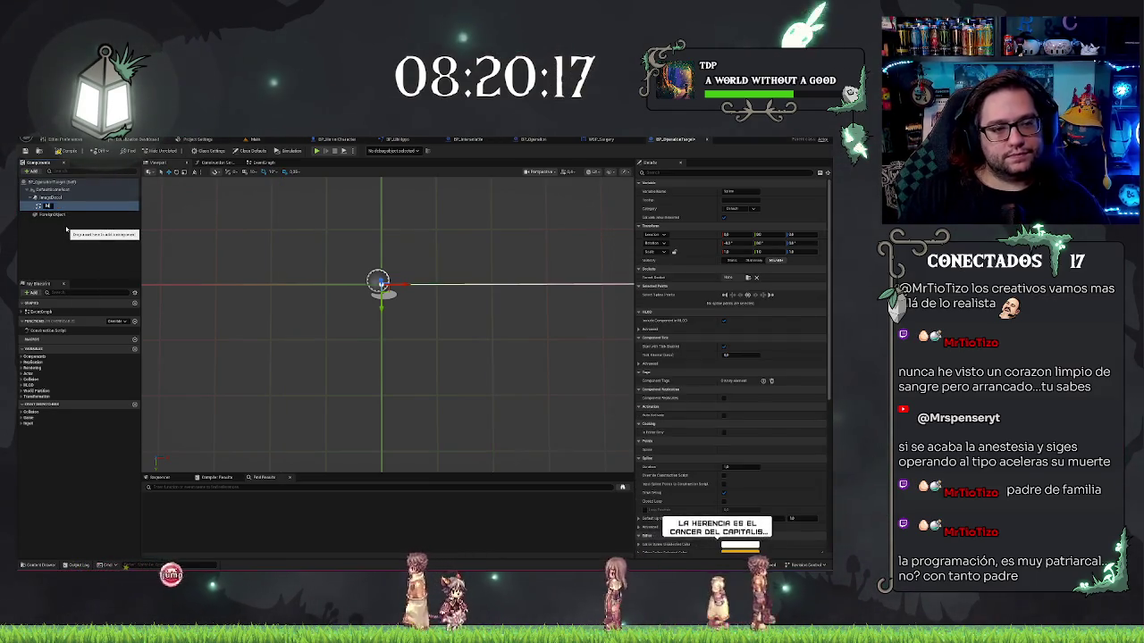
{"action": "key", "text": "Return"}
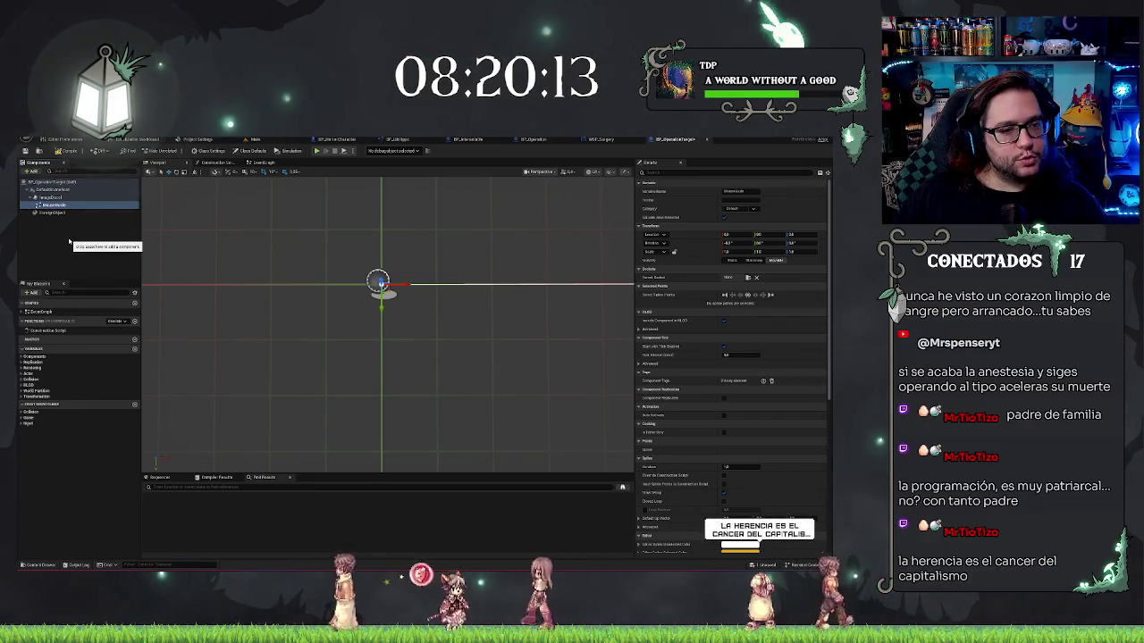
{"action": "left_click", "coordinate": [69, 242]}
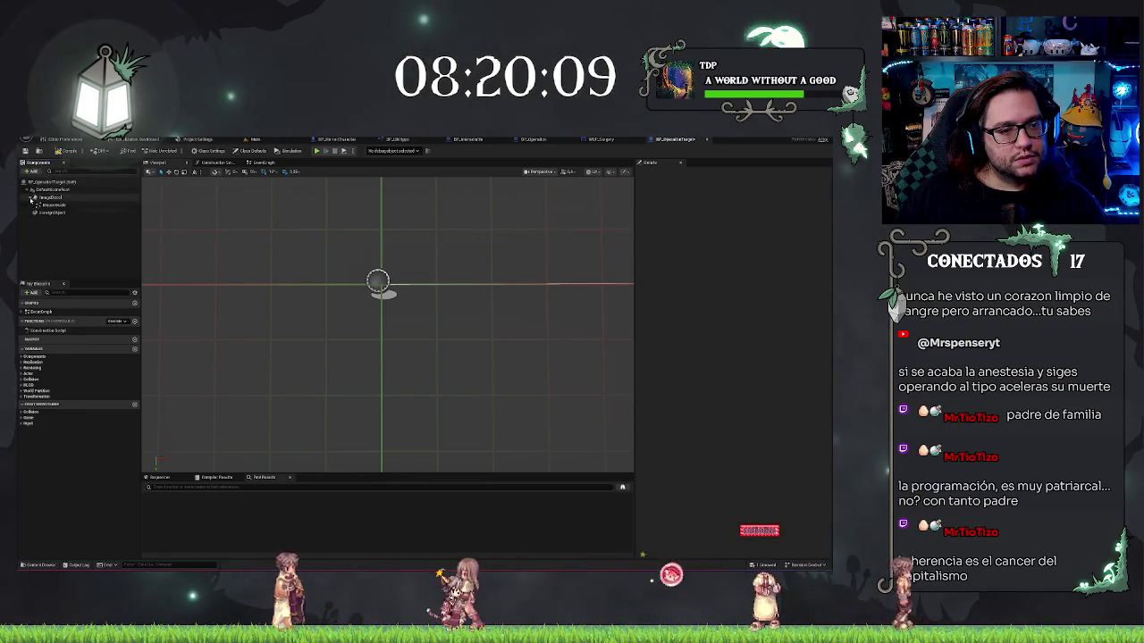
{"action": "key", "text": "Delete"}
Keep DefaultSceneRoot as the root, select ImageDecal and frame the viewport on its box.
{"action": "left_click_drag", "start_coordinate": [42, 205], "coordinate": [43, 191]}
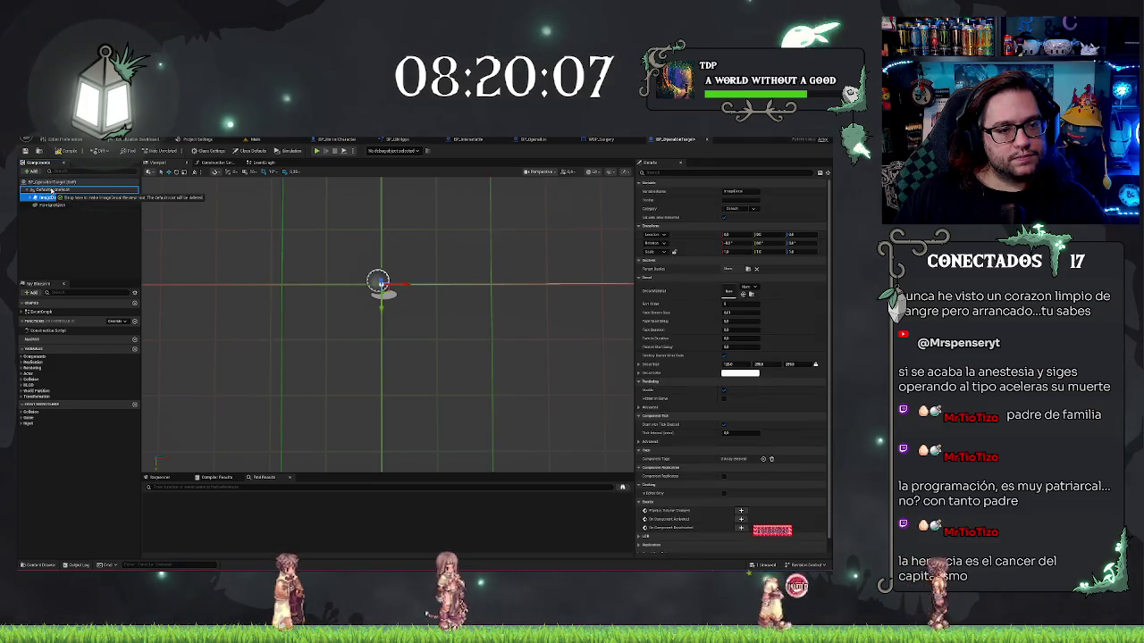
{"action": "left_click", "coordinate": [56, 229]}
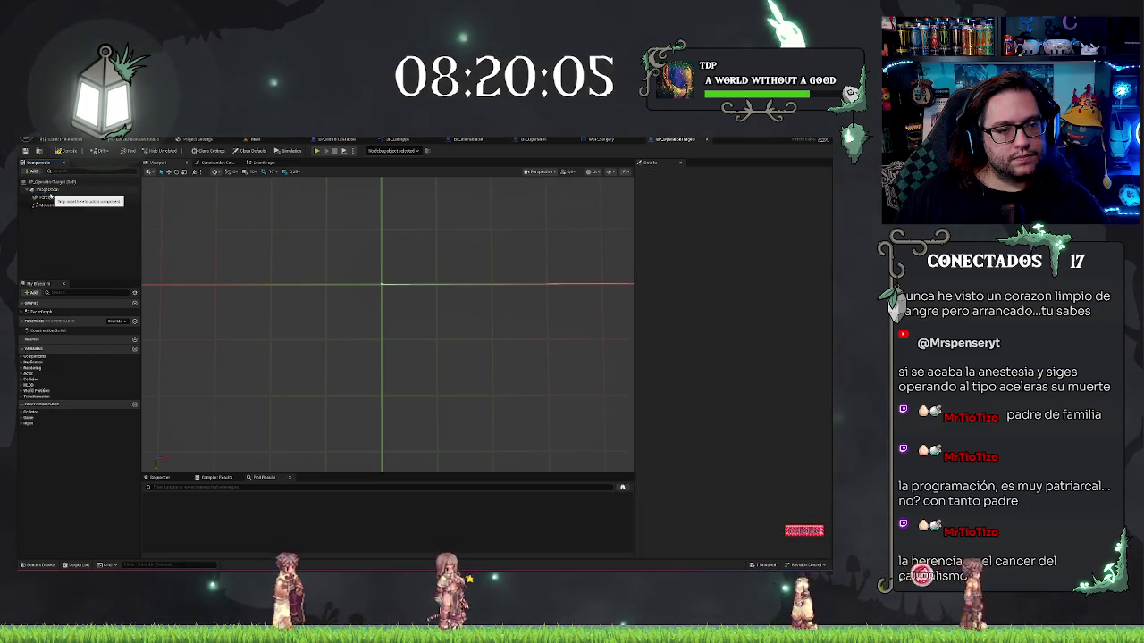
{"action": "key", "text": "ctrl+z"}
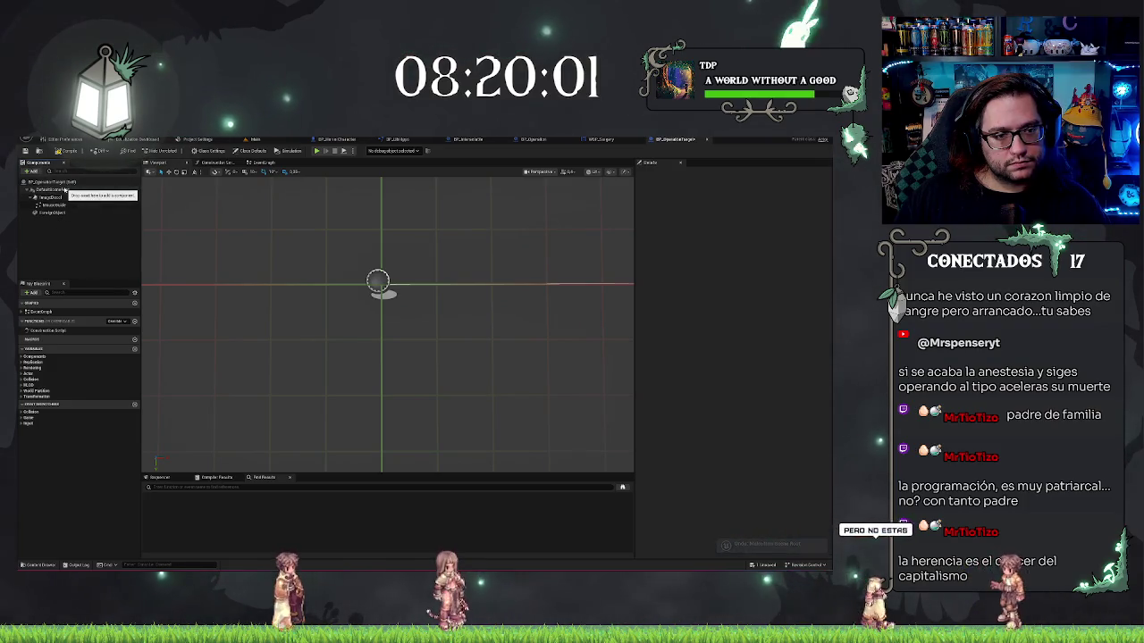
{"action": "left_click", "coordinate": [52, 197]}
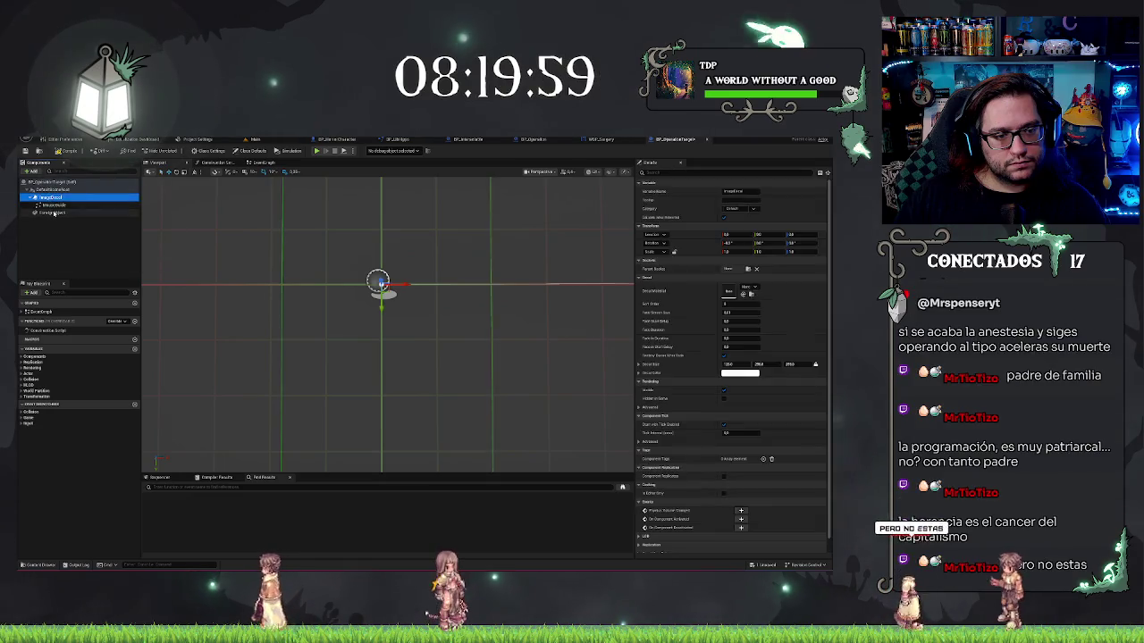
{"action": "left_click", "coordinate": [54, 213]}
{"action": "left_click_drag", "start_coordinate": [56, 191], "coordinate": [55, 212]}
{"action": "left_click", "coordinate": [55, 198]}
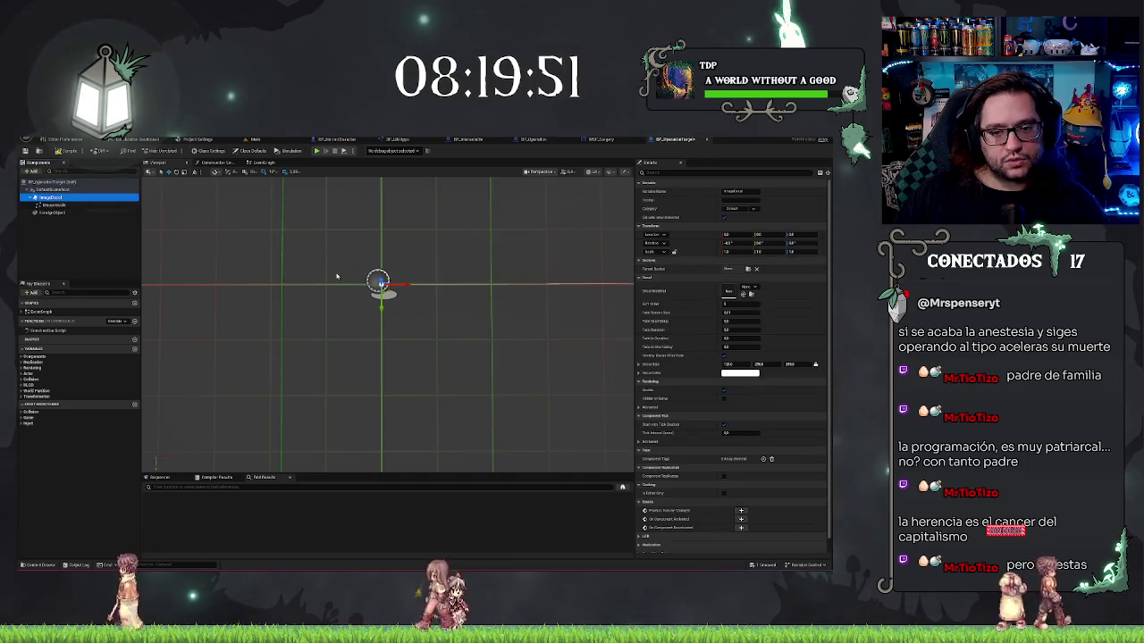
{"action": "key", "text": "f"}
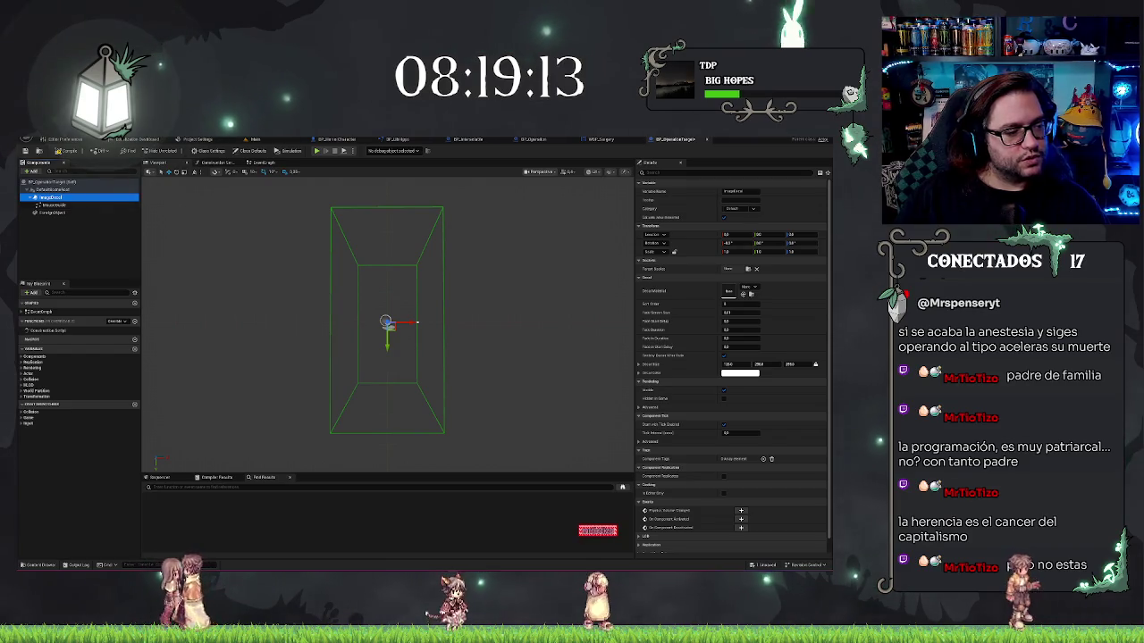
Attach the MouseGuide spline directly under DefaultSceneRoot.
{"action": "left_click", "coordinate": [52, 205]}
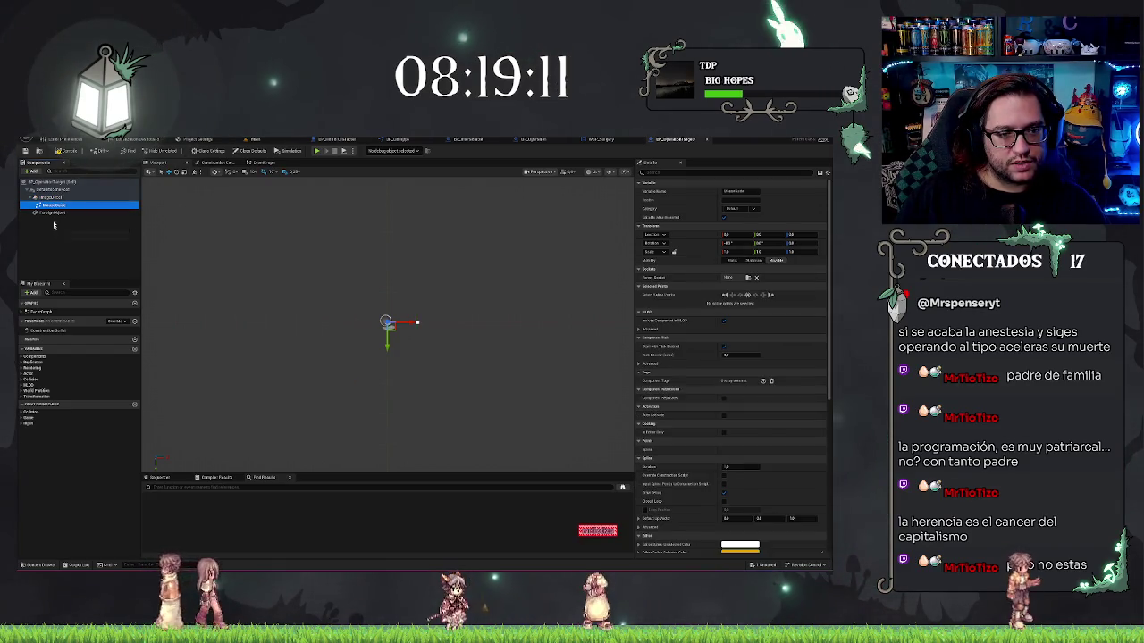
{"action": "left_click_drag", "start_coordinate": [57, 206], "coordinate": [49, 191]}
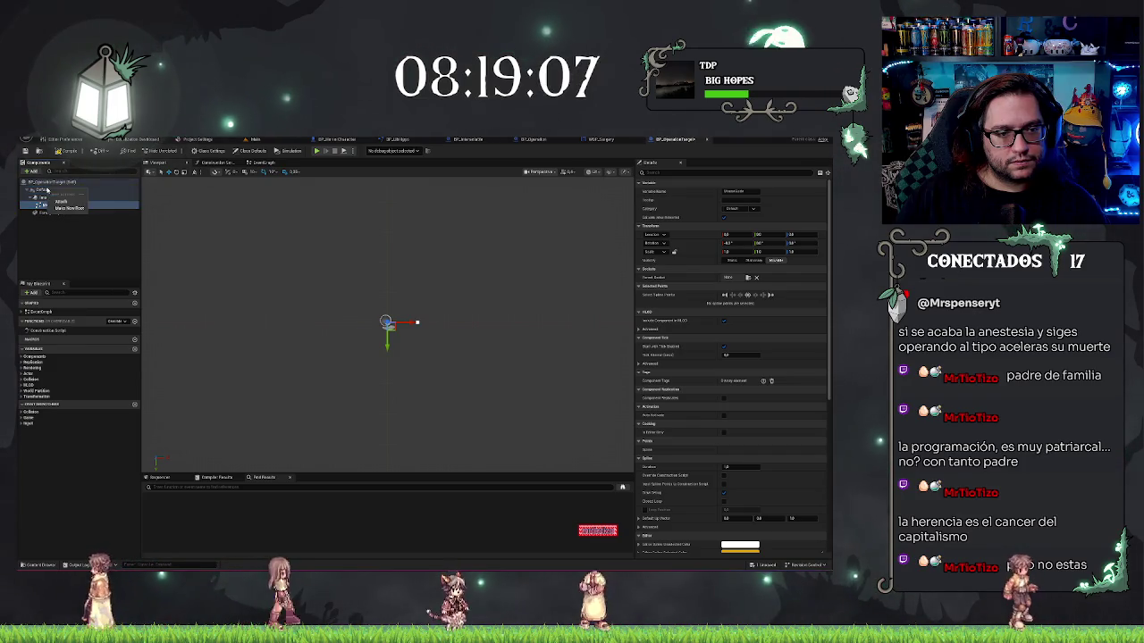
{"action": "left_click", "coordinate": [60, 202]}
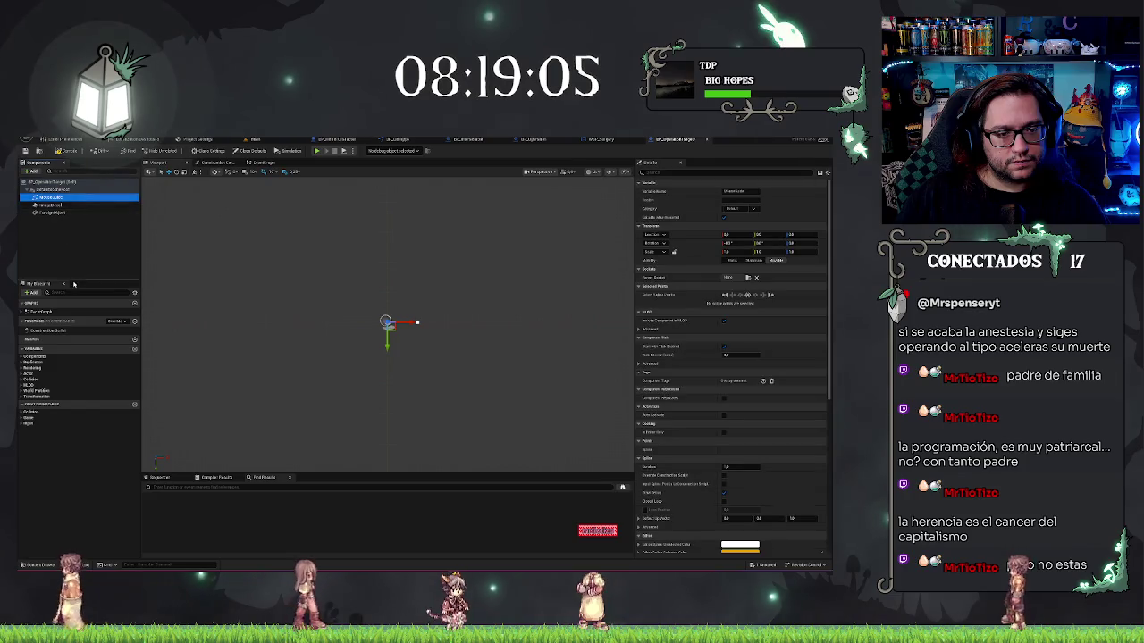
{"action": "left_click", "coordinate": [51, 212]}
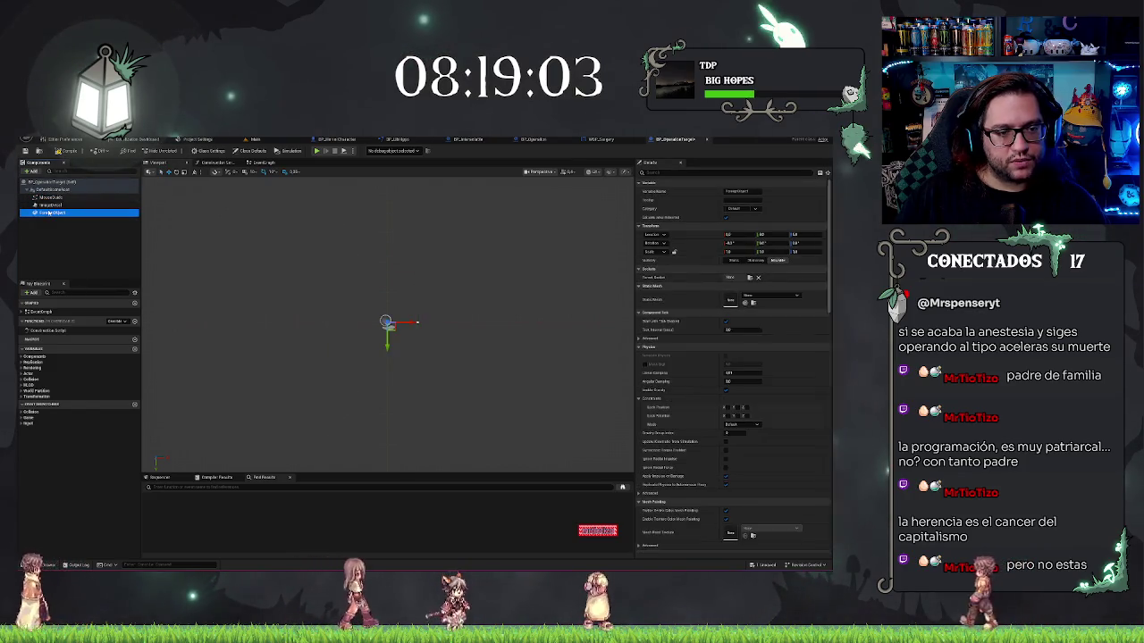
{"action": "left_click", "coordinate": [50, 205]}
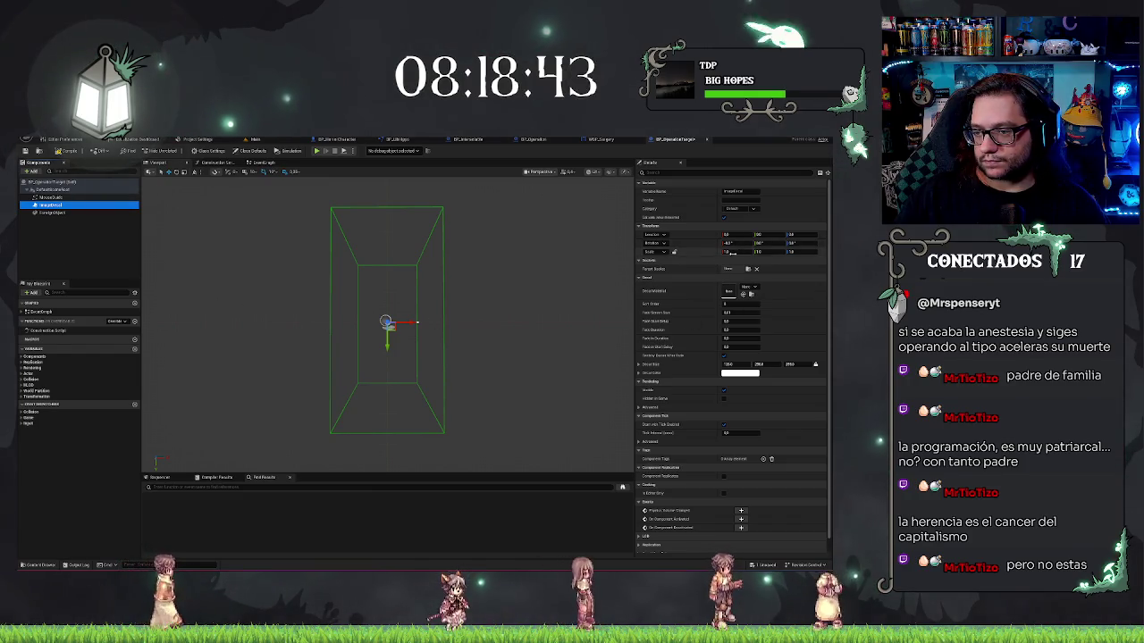
Scale ImageDecal to 0.1 on two axes and rotate it 90 degrees.
{"action": "left_click", "coordinate": [728, 252]}
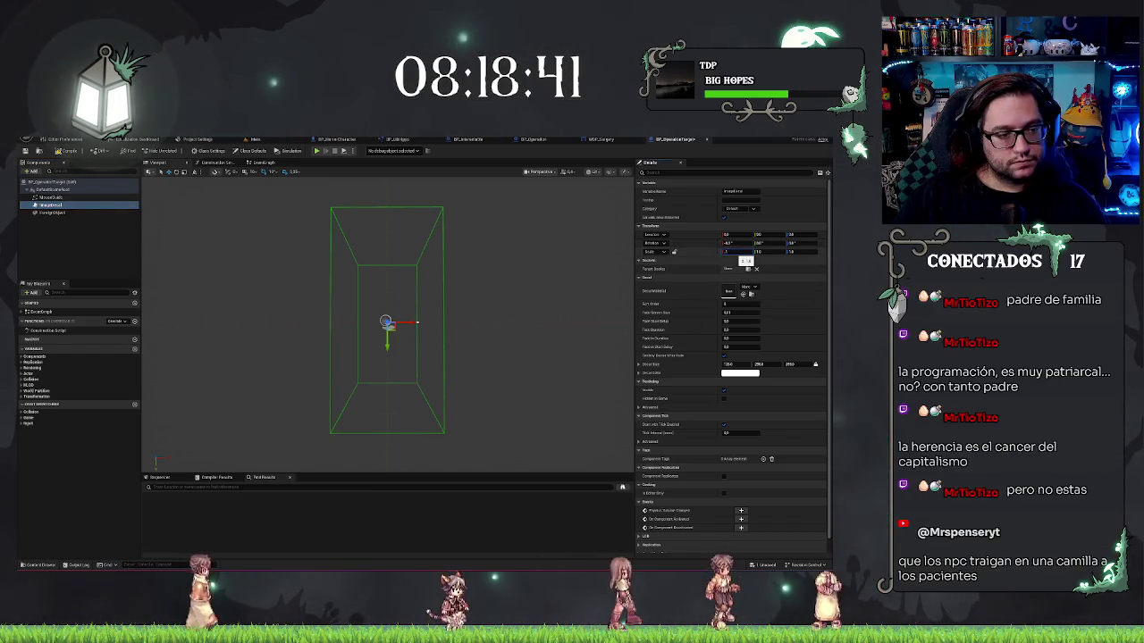
{"action": "key", "text": "Tab"}
{"action": "type", "text": "0.1"}
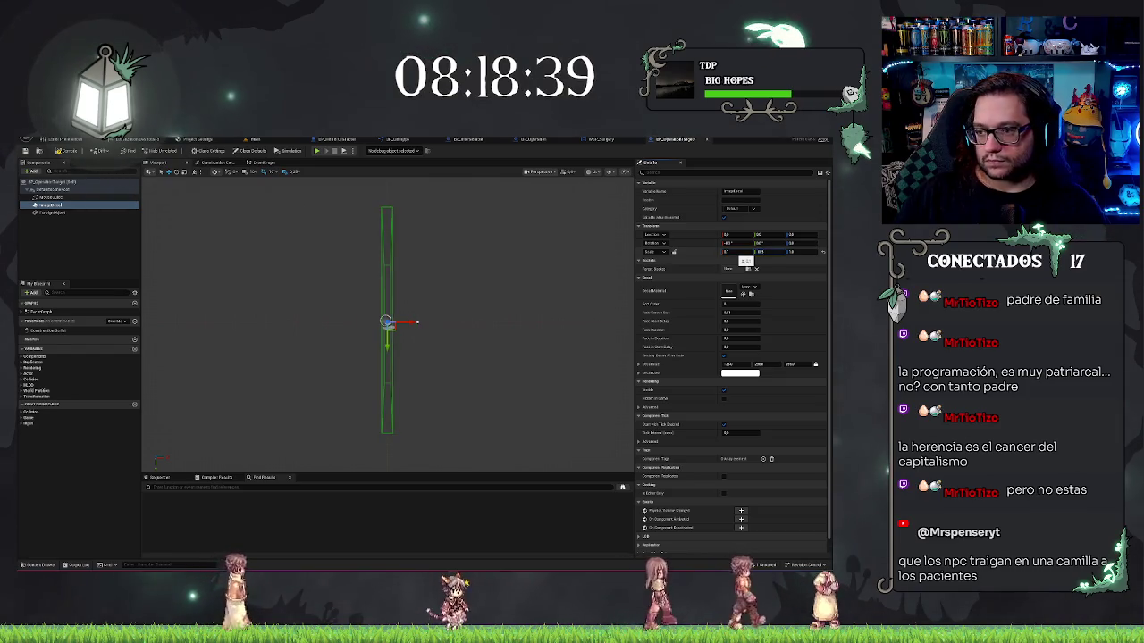
{"action": "key", "text": "Tab"}
{"action": "type", "text": "0.1"}
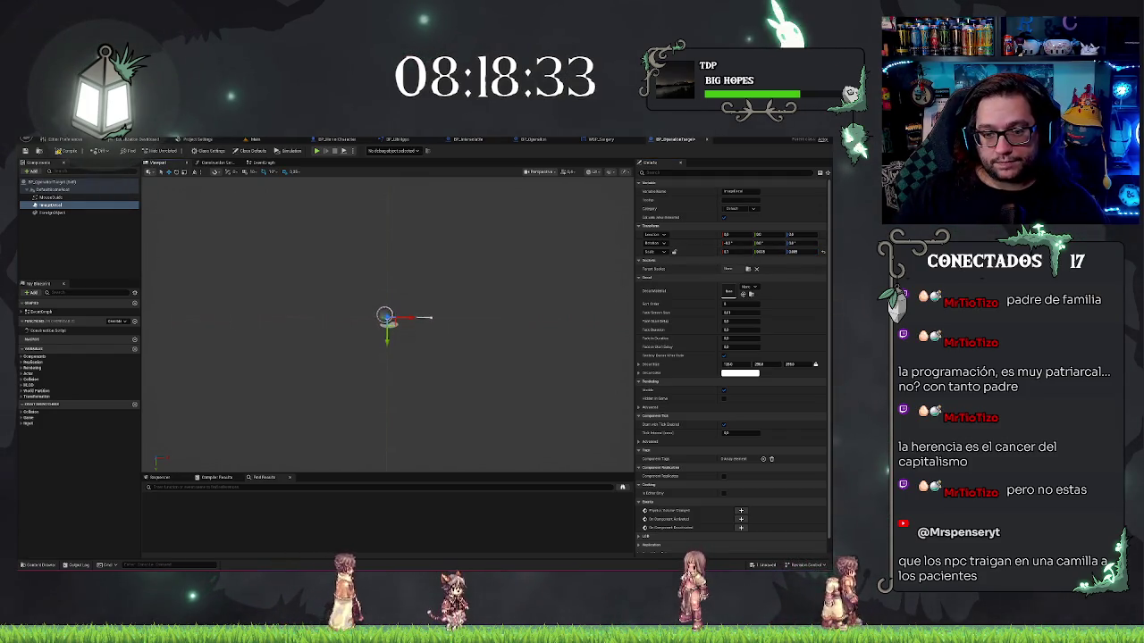
{"action": "left_click_drag", "start_coordinate": [384, 313], "coordinate": [384, 259]}
{"action": "mouse_move", "coordinate": [534, 361]}
{"action": "left_mouse_down"}
{"action": "mouse_move", "coordinate": [533, 349]}
{"action": "mouse_move", "coordinate": [534, 361]}
{"action": "left_mouse_up"}
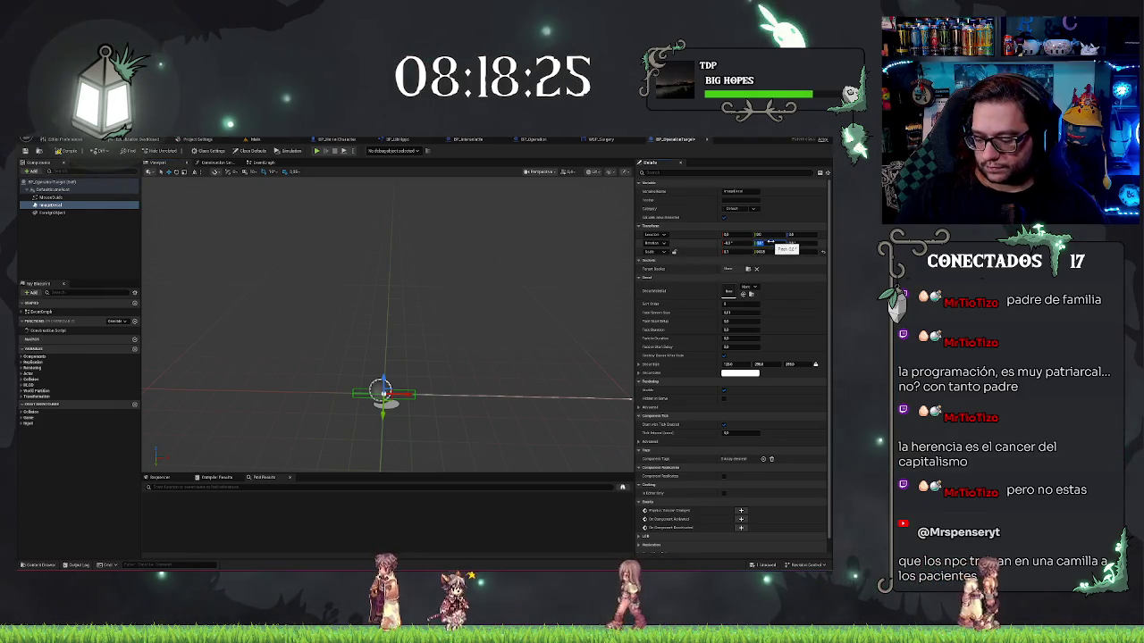
{"action": "left_click", "coordinate": [762, 243]}
{"action": "type", "text": "90"}
{"action": "key", "text": "Return"}
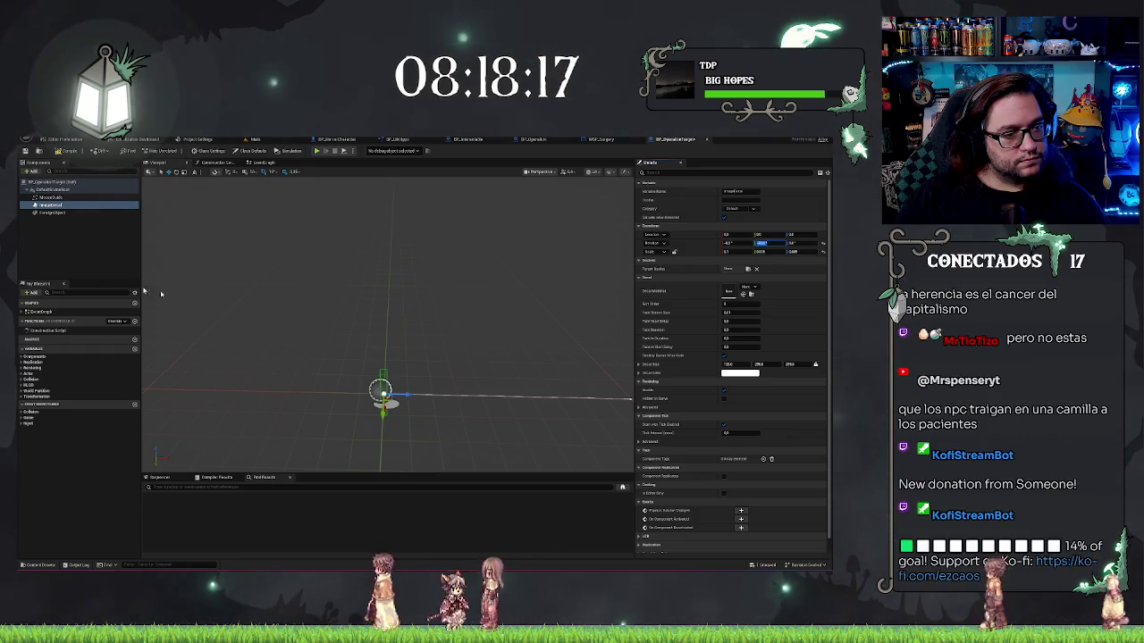
{"action": "left_click_drag", "start_coordinate": [316, 324], "coordinate": [317, 328]}
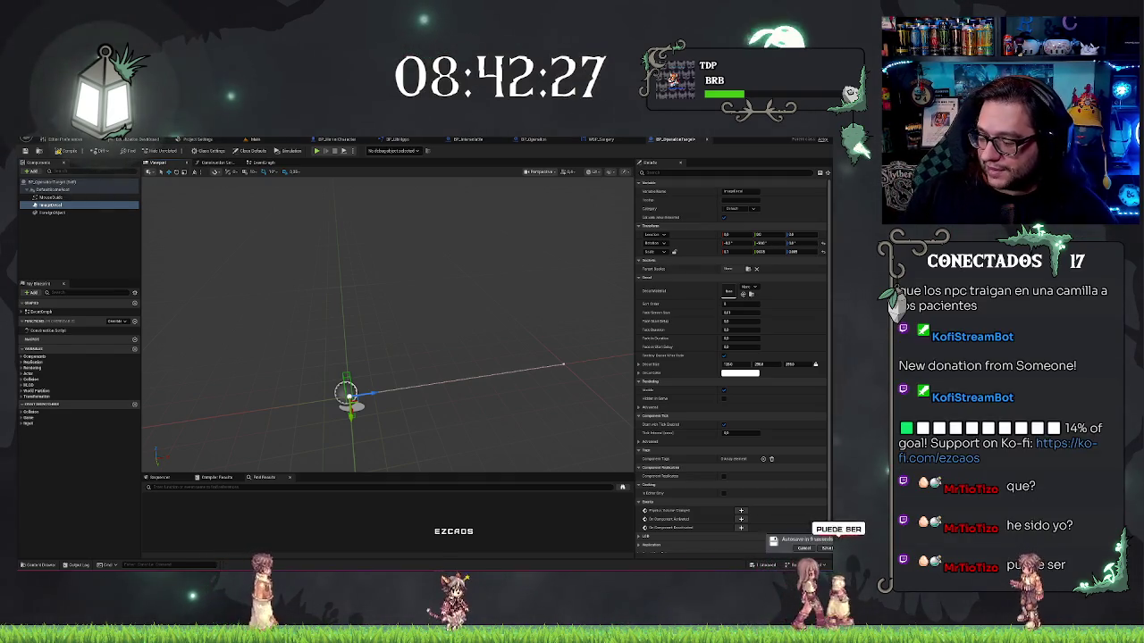
{"action": "mouse_move", "coordinate": [429, 395]}
{"action": "left_mouse_down"}
{"action": "mouse_move", "coordinate": [411, 375]}
{"action": "mouse_move", "coordinate": [432, 394]}
{"action": "left_mouse_up"}
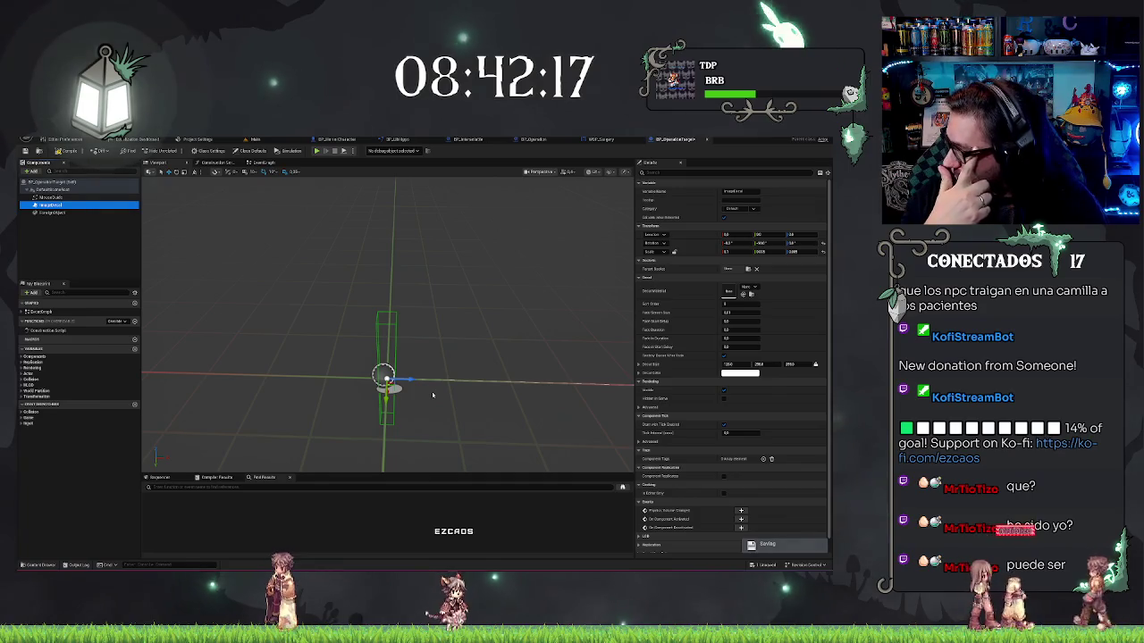
{"action": "mouse_move", "coordinate": [437, 346]}
{"action": "left_mouse_down"}
{"action": "mouse_move", "coordinate": [420, 349]}
{"action": "mouse_move", "coordinate": [437, 345]}
{"action": "left_mouse_up"}
{"action": "mouse_move", "coordinate": [432, 346]}
{"action": "left_mouse_down"}
{"action": "mouse_move", "coordinate": [384, 322]}
{"action": "mouse_move", "coordinate": [411, 366]}
{"action": "left_mouse_up"}
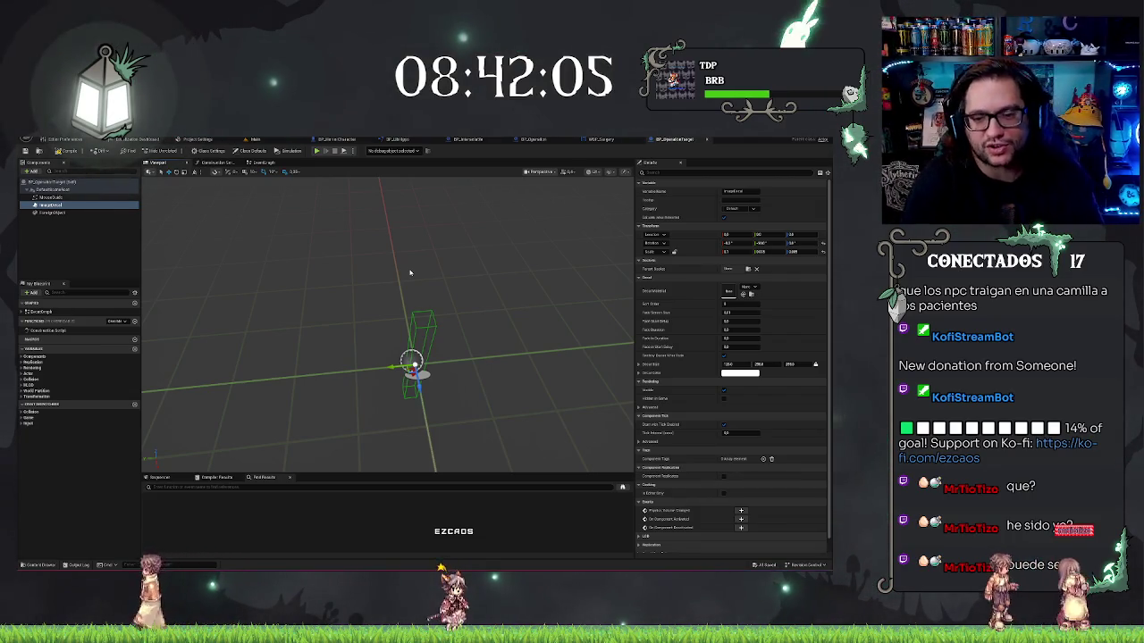
{"action": "mouse_move", "coordinate": [410, 272]}
{"action": "left_mouse_down"}
{"action": "mouse_move", "coordinate": [482, 268]}
{"action": "mouse_move", "coordinate": [449, 277]}
{"action": "mouse_move", "coordinate": [455, 259]}
{"action": "mouse_move", "coordinate": [411, 266]}
{"action": "left_mouse_up"}
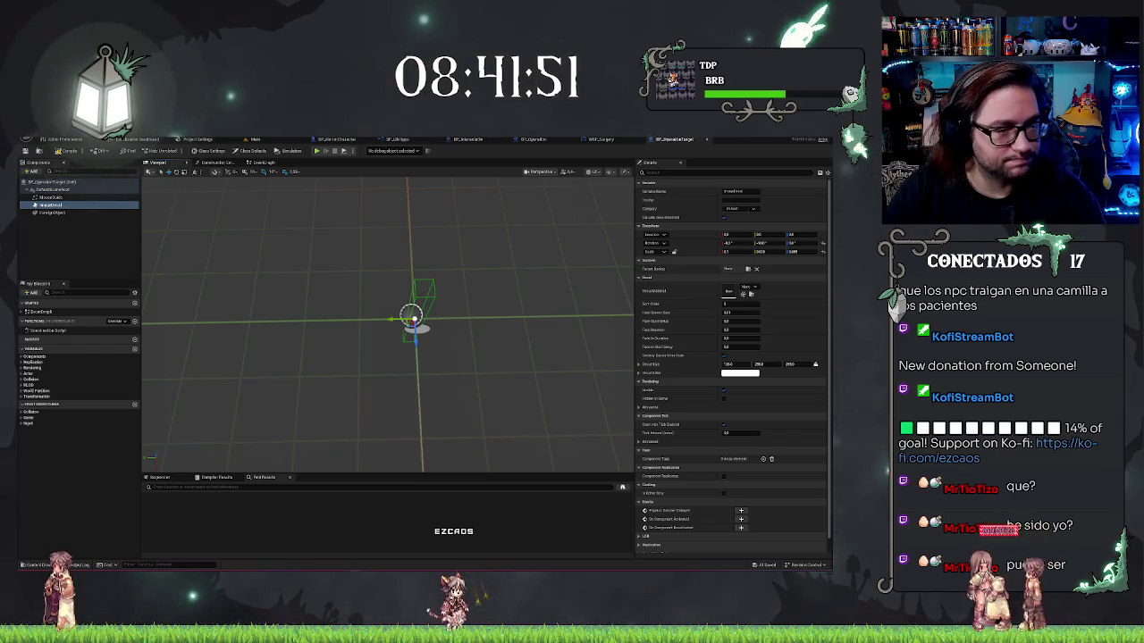
{"action": "left_click", "coordinate": [54, 204]}
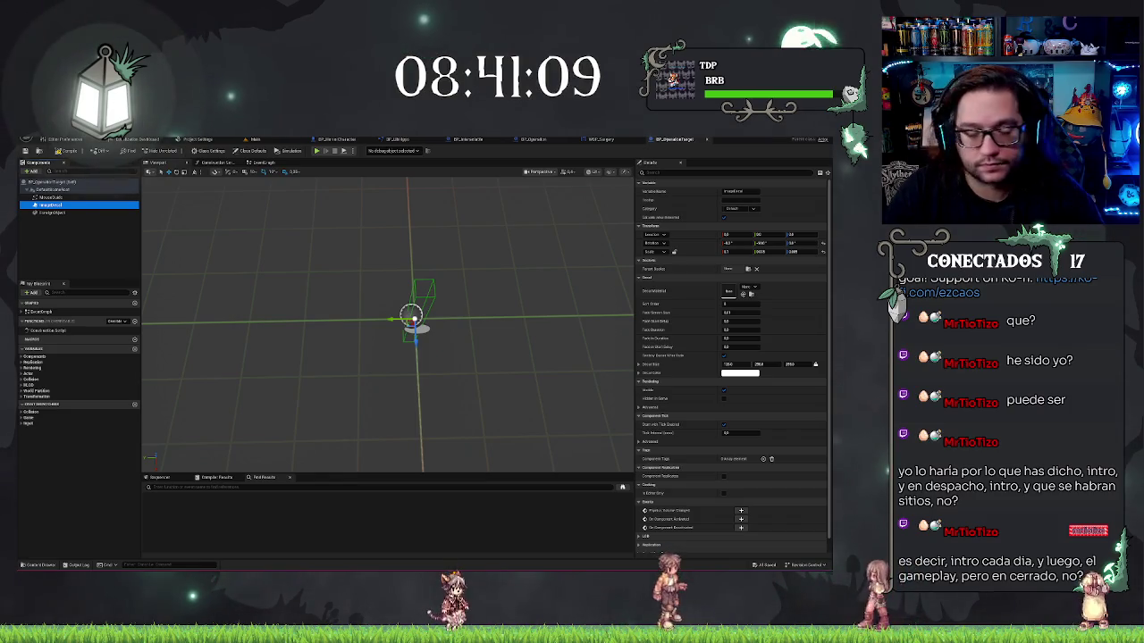
Compare MouseGuide with ForeignObject, then give MouseGuide the copied long-decimal transform values.
{"action": "left_click", "coordinate": [50, 197]}
{"action": "mouse_move", "coordinate": [191, 313]}
{"action": "left_mouse_down"}
{"action": "mouse_move", "coordinate": [232, 313]}
{"action": "mouse_move", "coordinate": [239, 393]}
{"action": "mouse_move", "coordinate": [239, 318]}
{"action": "left_mouse_up"}
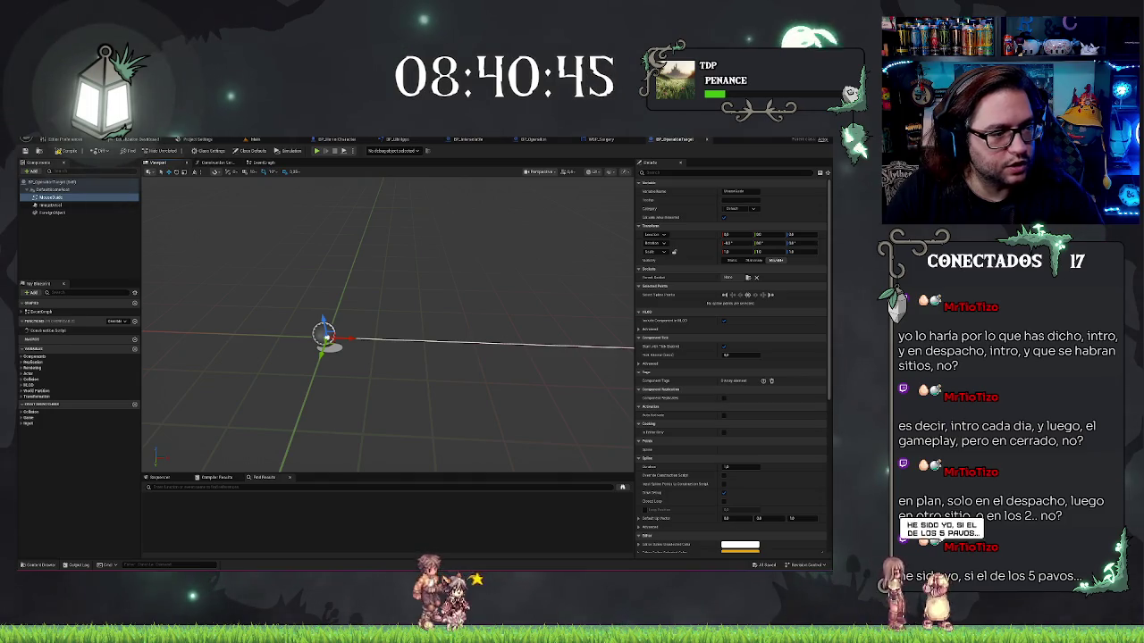
{"action": "left_click", "coordinate": [53, 214]}
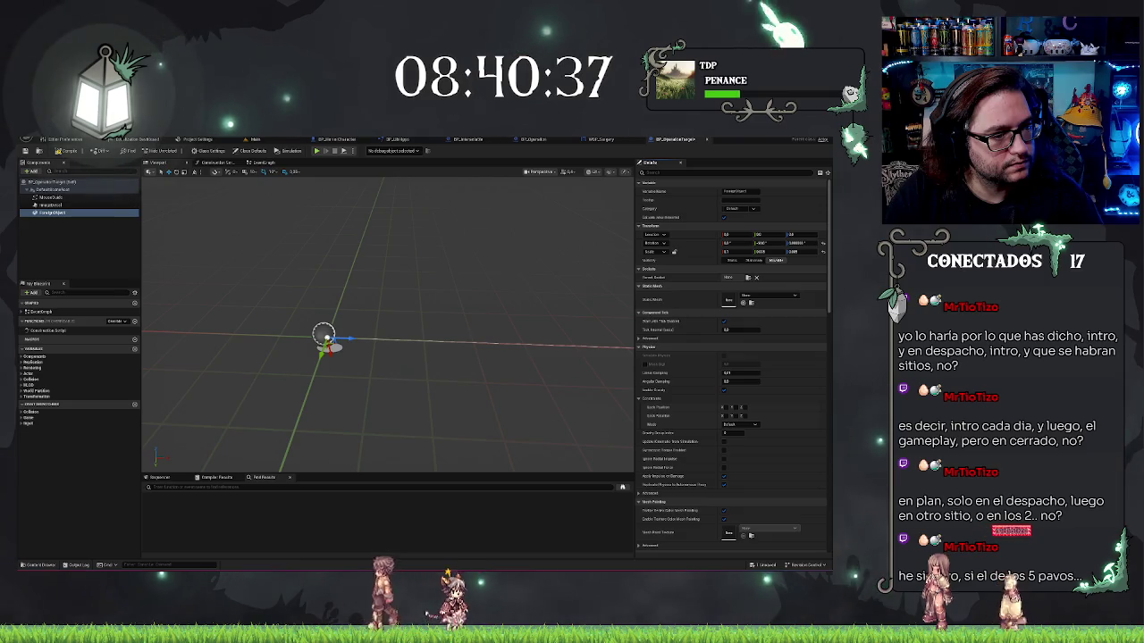
{"action": "mouse_move", "coordinate": [269, 260]}
{"action": "left_mouse_down"}
{"action": "mouse_move", "coordinate": [259, 268]}
{"action": "mouse_move", "coordinate": [237, 254]}
{"action": "mouse_move", "coordinate": [264, 262]}
{"action": "left_mouse_up"}
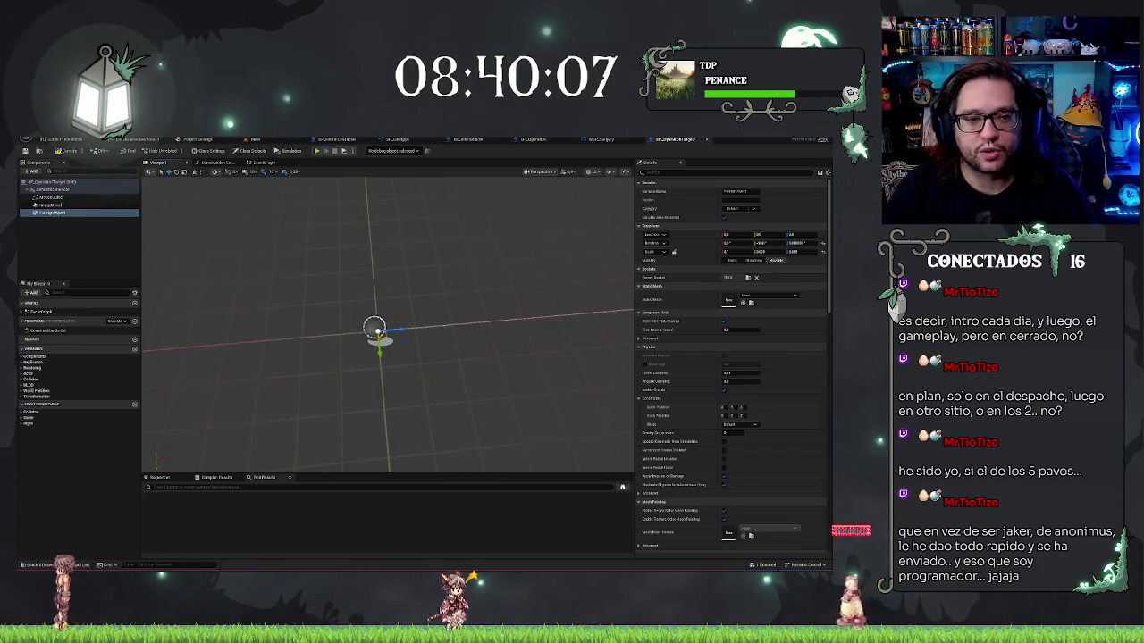
{"action": "left_click", "coordinate": [50, 197]}
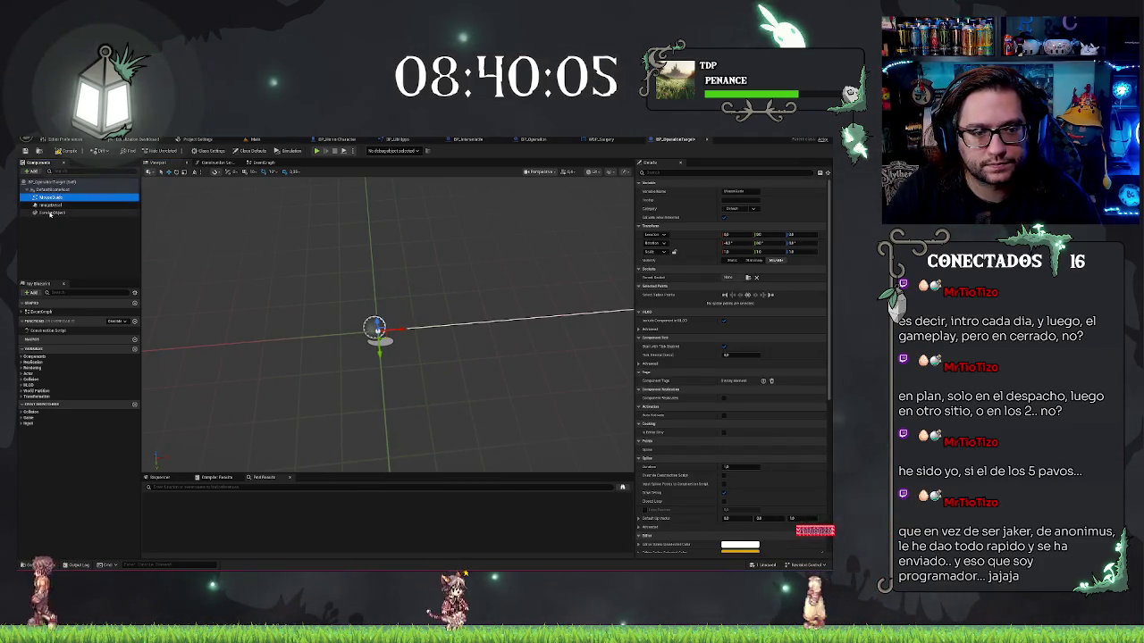
{"action": "left_click", "coordinate": [50, 212]}
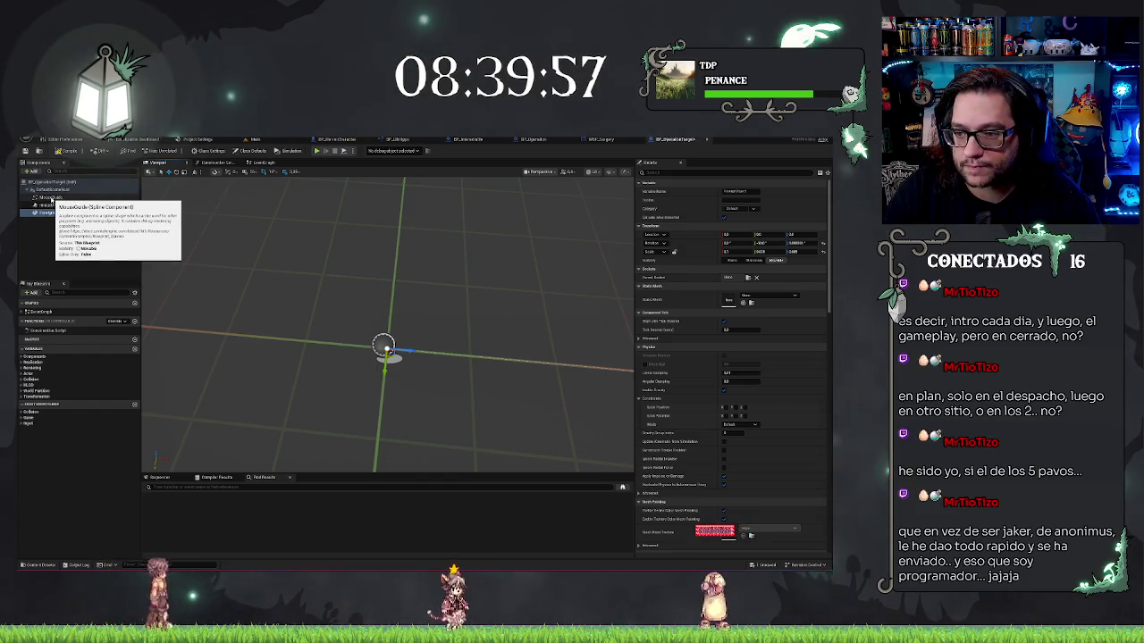
{"action": "left_click", "coordinate": [52, 198]}
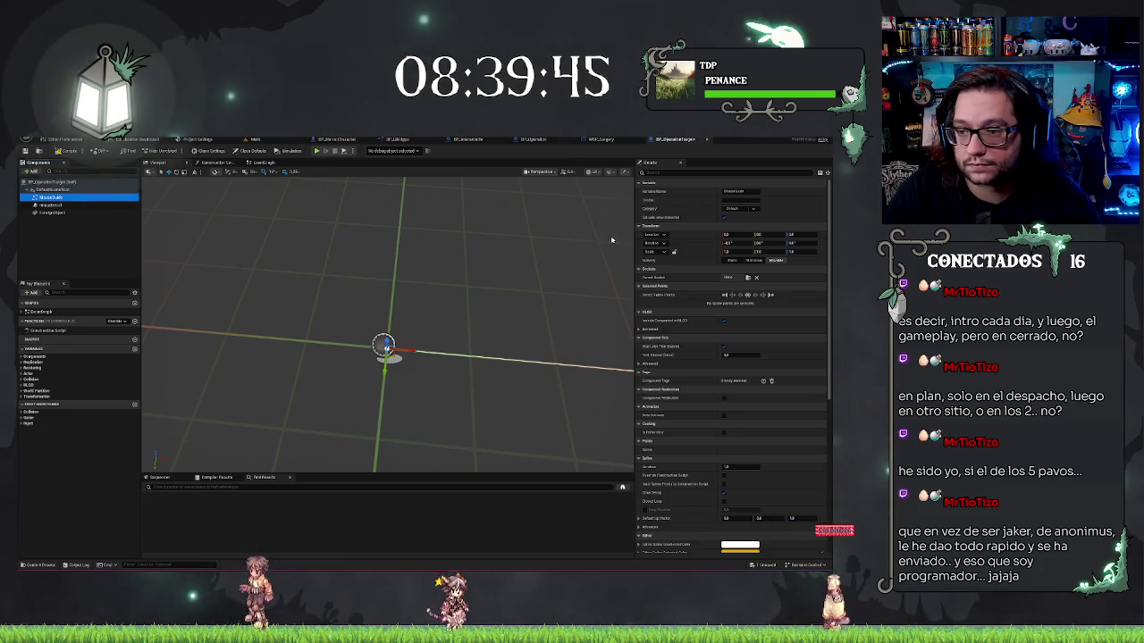
{"action": "key", "text": "ctrl+z"}
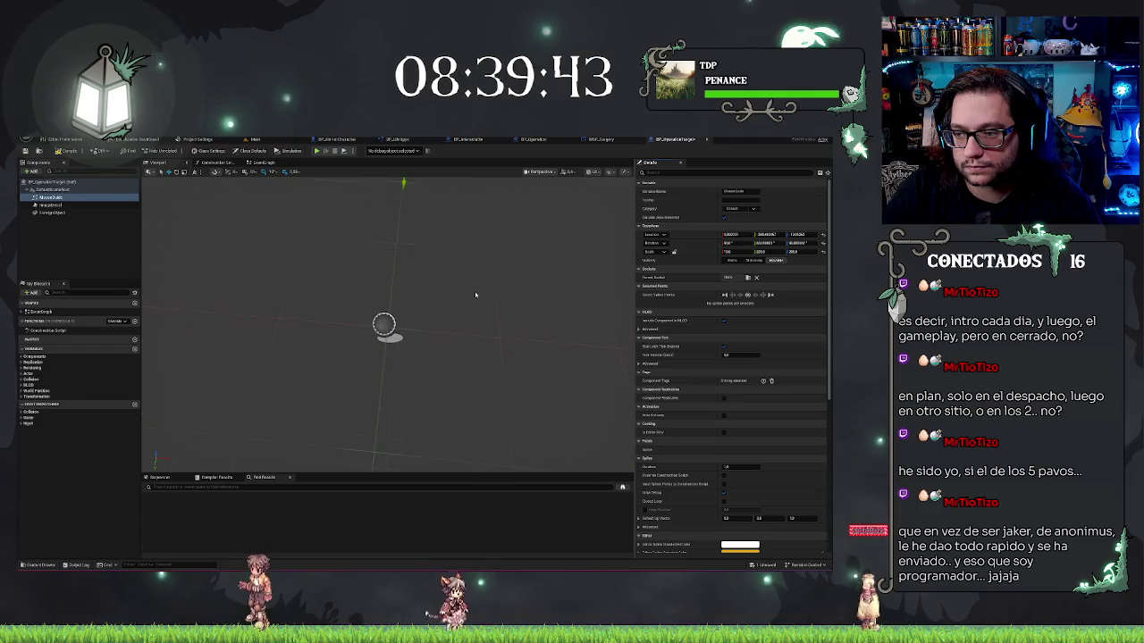
{"action": "key", "text": "ctrl+z"}
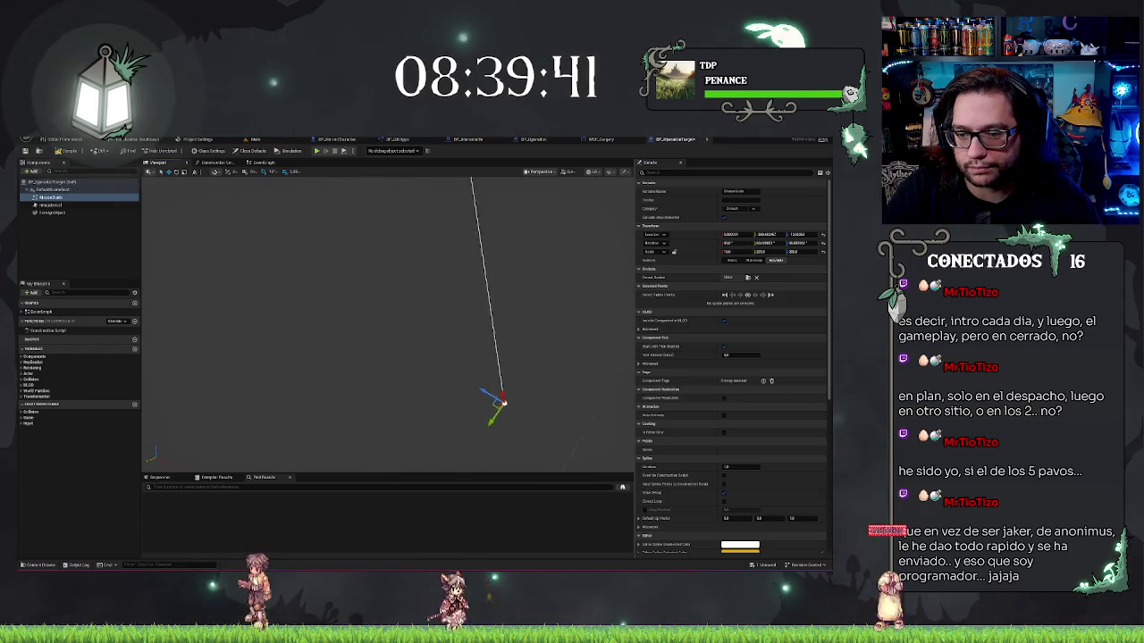
{"action": "scroll", "coordinate": [442, 324], "scroll_direction": "down", "scroll_amount": 5}
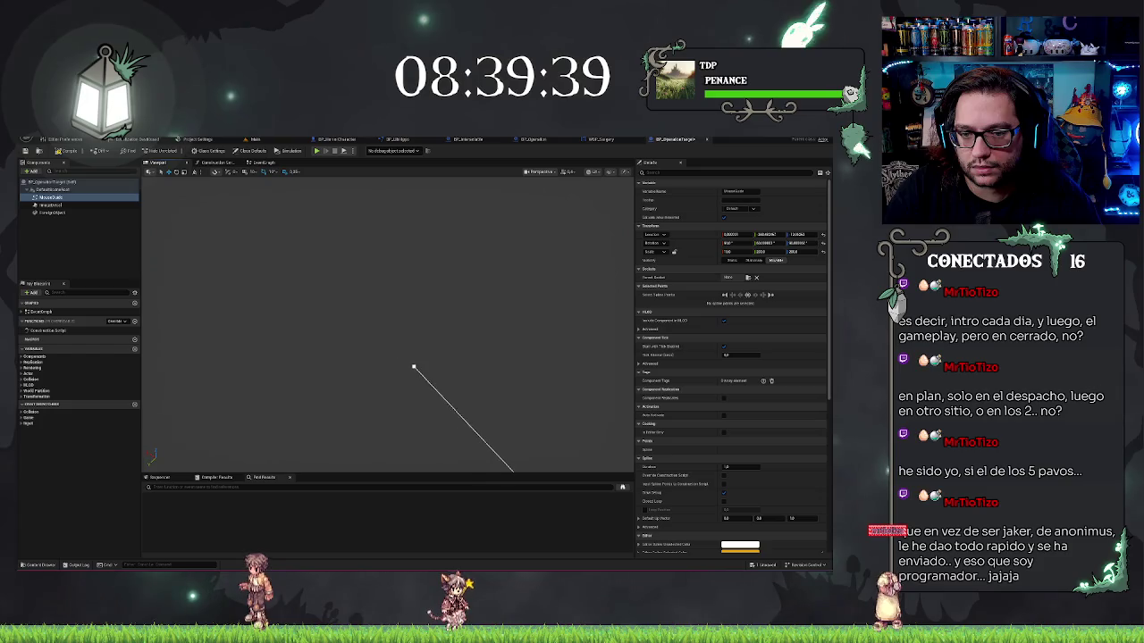
{"action": "mouse_move", "coordinate": [387, 324]}
{"action": "left_mouse_down"}
{"action": "mouse_move", "coordinate": [327, 324]}
{"action": "mouse_move", "coordinate": [338, 306]}
{"action": "left_mouse_up"}
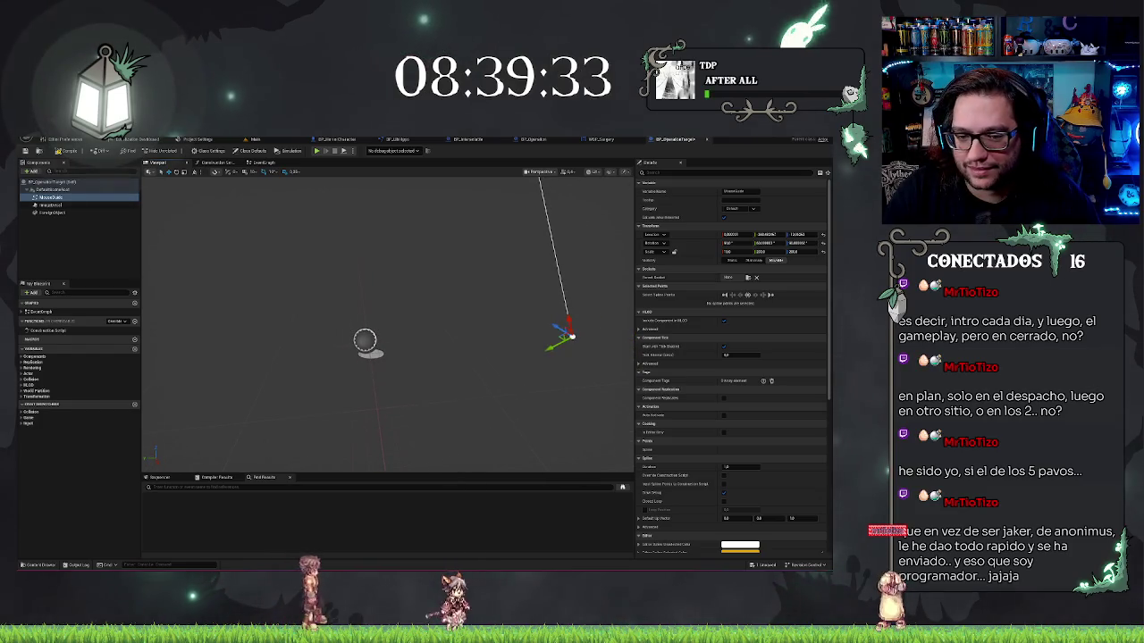
{"action": "left_click_drag", "start_coordinate": [338, 306], "coordinate": [340, 297]}
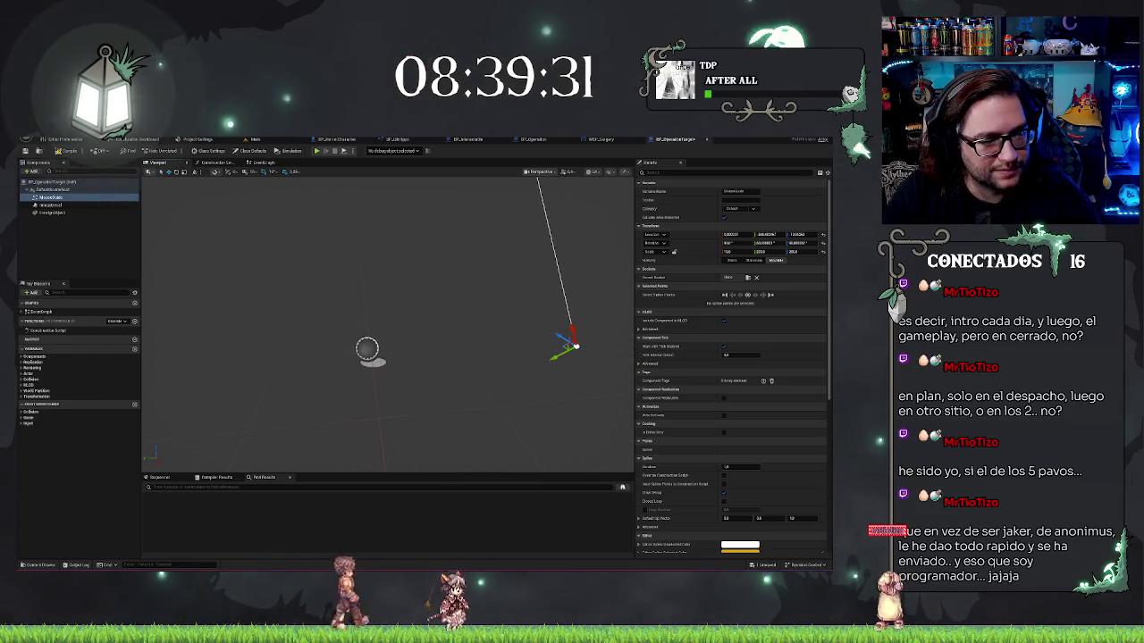
{"action": "key", "text": "ctrl+v"}
{"action": "left_click_drag", "start_coordinate": [475, 306], "coordinate": [473, 308]}
{"action": "mouse_move", "coordinate": [388, 322]}
{"action": "left_mouse_down"}
{"action": "mouse_move", "coordinate": [400, 318]}
{"action": "mouse_move", "coordinate": [390, 323]}
{"action": "left_mouse_up"}
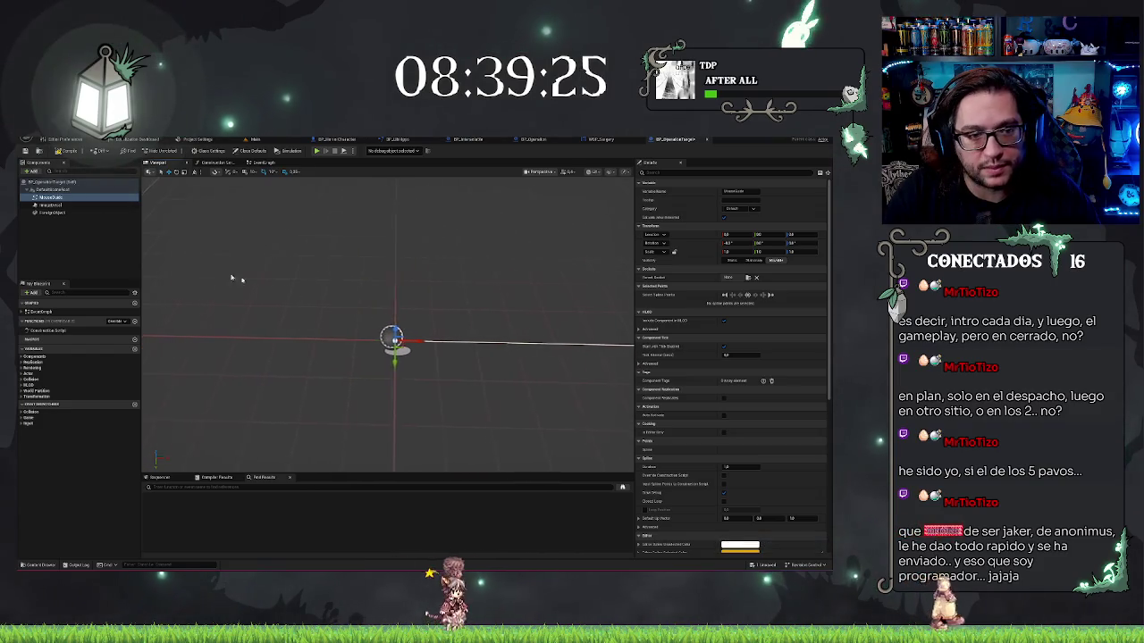
{"action": "left_click", "coordinate": [52, 213]}
{"action": "left_click", "coordinate": [52, 205]}
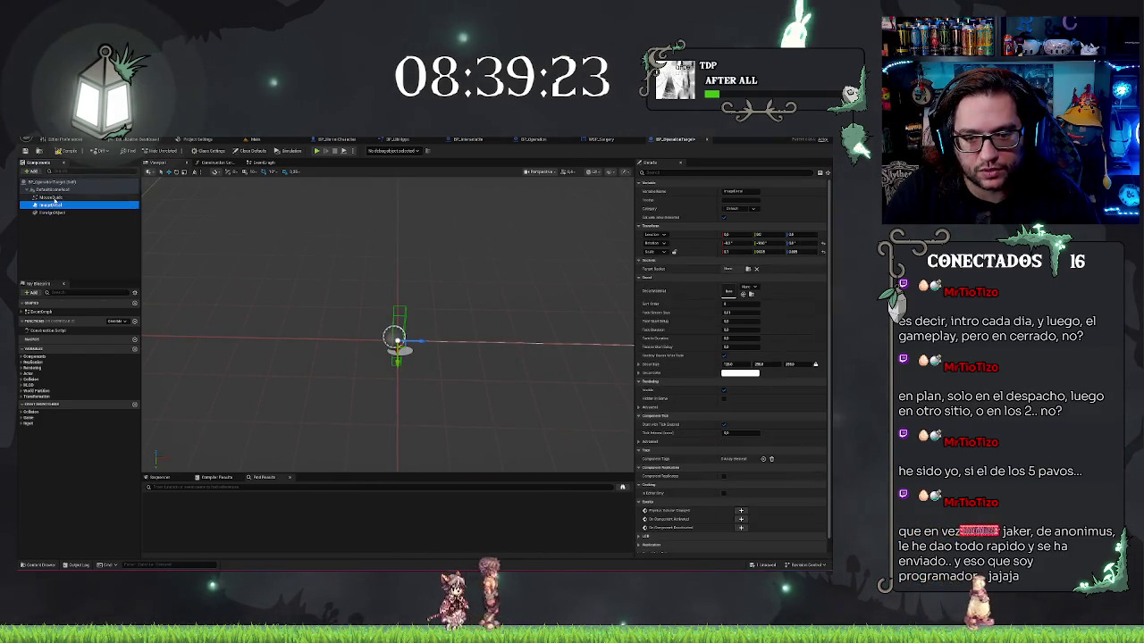
{"action": "left_click", "coordinate": [52, 196]}
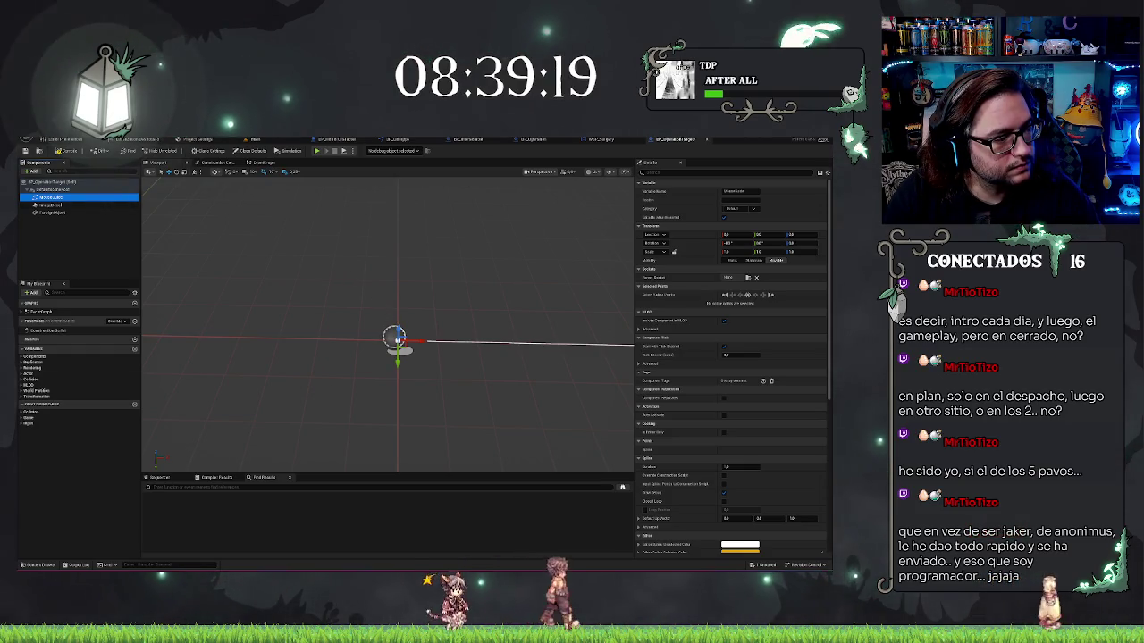
{"action": "left_click_drag", "start_coordinate": [473, 351], "coordinate": [473, 320]}
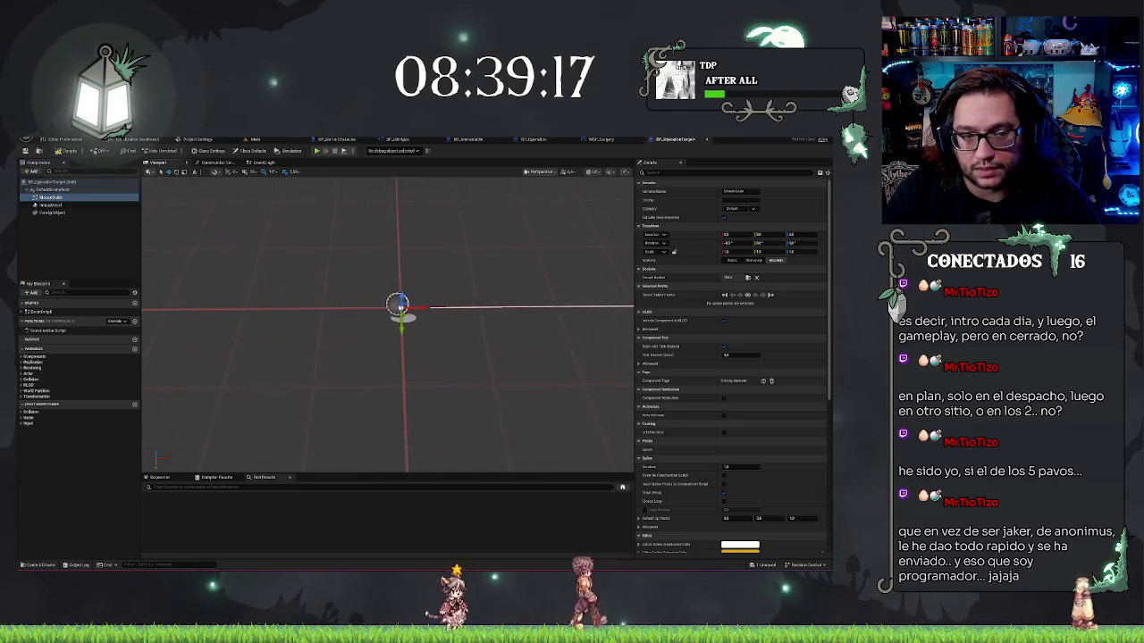
{"action": "left_click", "coordinate": [80, 206]}
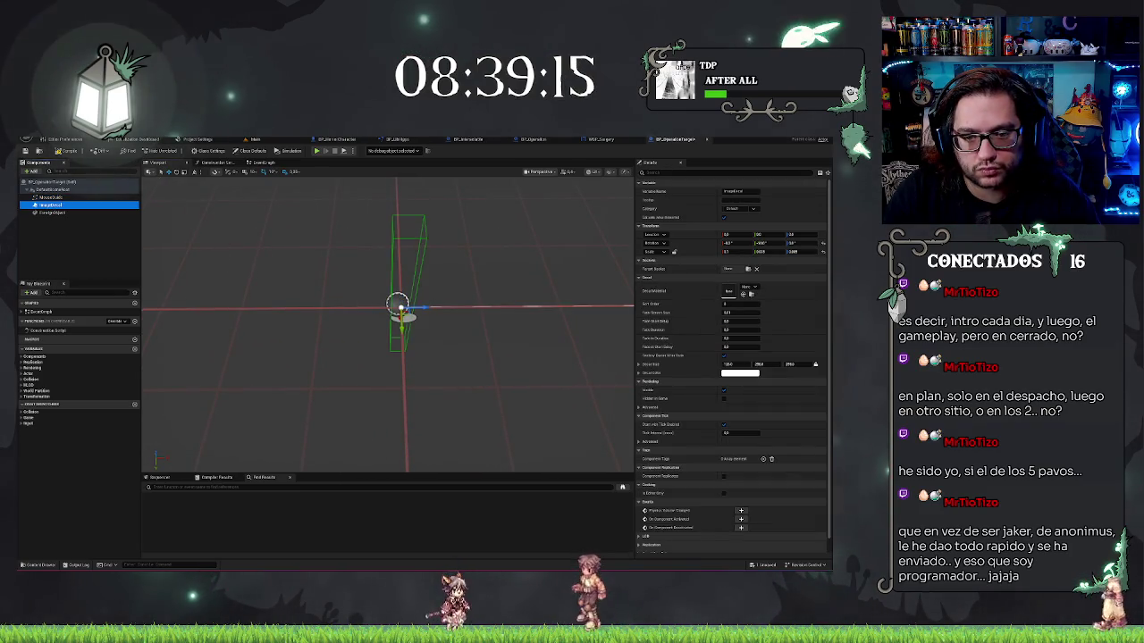
{"action": "left_click", "coordinate": [80, 198]}
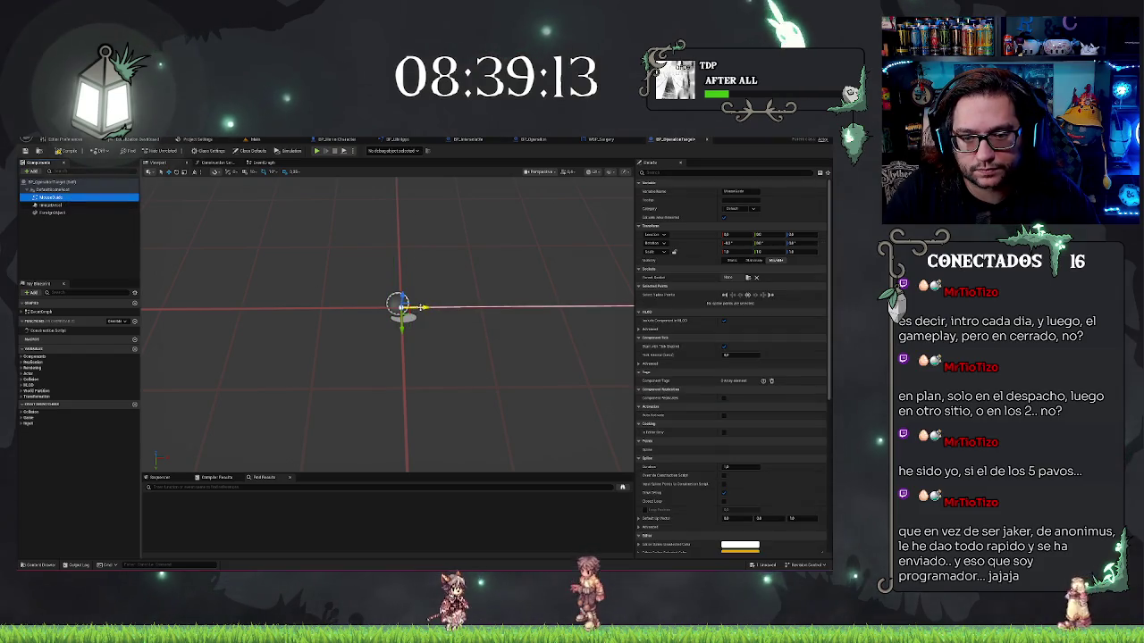
{"action": "mouse_move", "coordinate": [473, 320]}
{"action": "left_mouse_down"}
{"action": "mouse_move", "coordinate": [590, 319]}
{"action": "mouse_move", "coordinate": [478, 339]}
{"action": "left_mouse_up"}
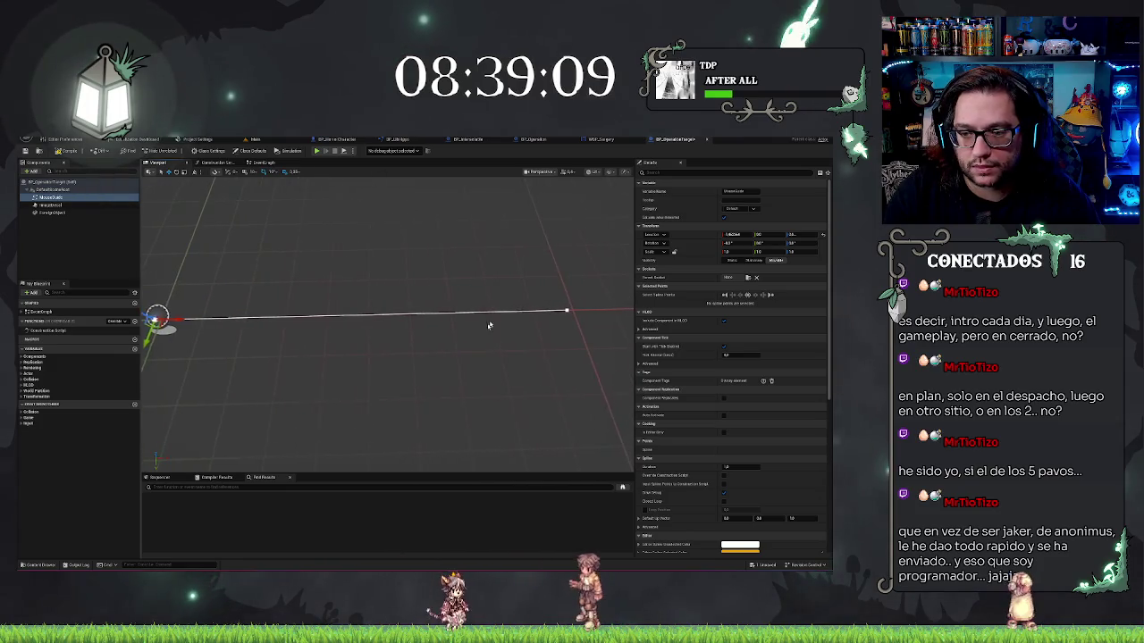
{"action": "left_click", "coordinate": [566, 309]}
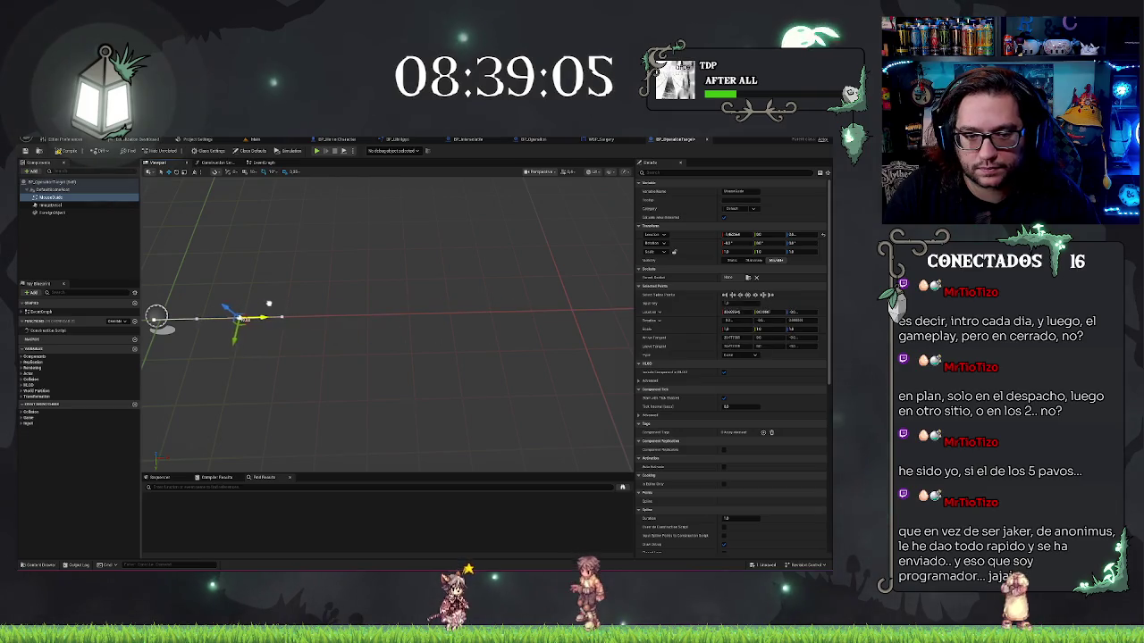
{"action": "mouse_move", "coordinate": [398, 306]}
{"action": "left_mouse_down"}
{"action": "mouse_move", "coordinate": [370, 306]}
{"action": "mouse_move", "coordinate": [398, 307]}
{"action": "left_mouse_up"}
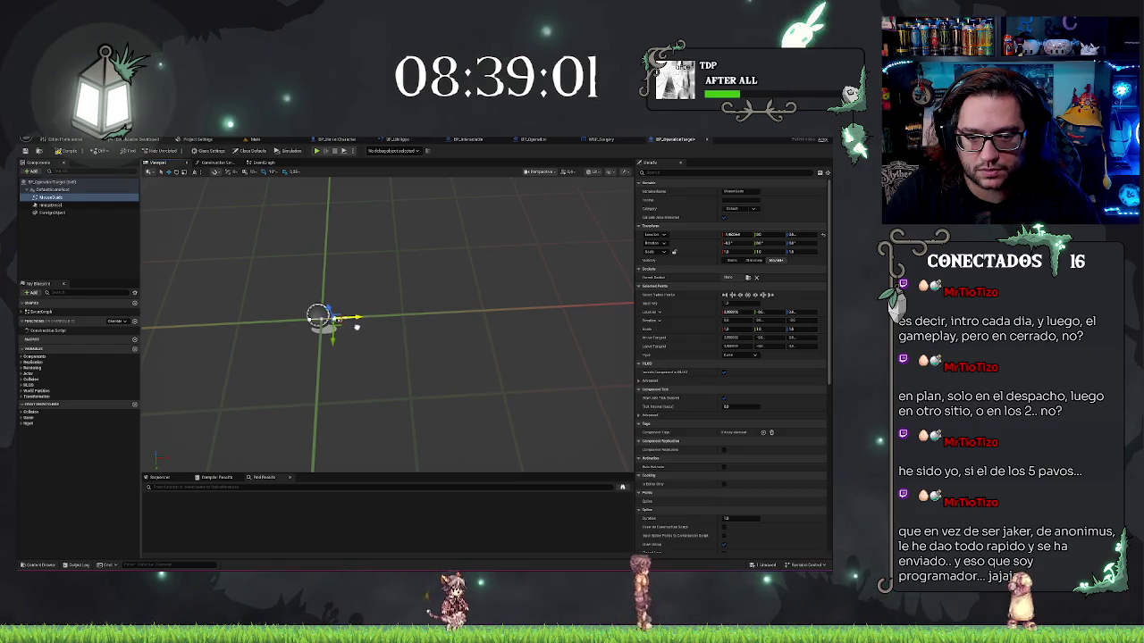
{"action": "mouse_move", "coordinate": [357, 327]}
{"action": "left_mouse_down"}
{"action": "mouse_move", "coordinate": [340, 327]}
{"action": "mouse_move", "coordinate": [384, 327]}
{"action": "mouse_move", "coordinate": [371, 327]}
{"action": "left_mouse_up"}
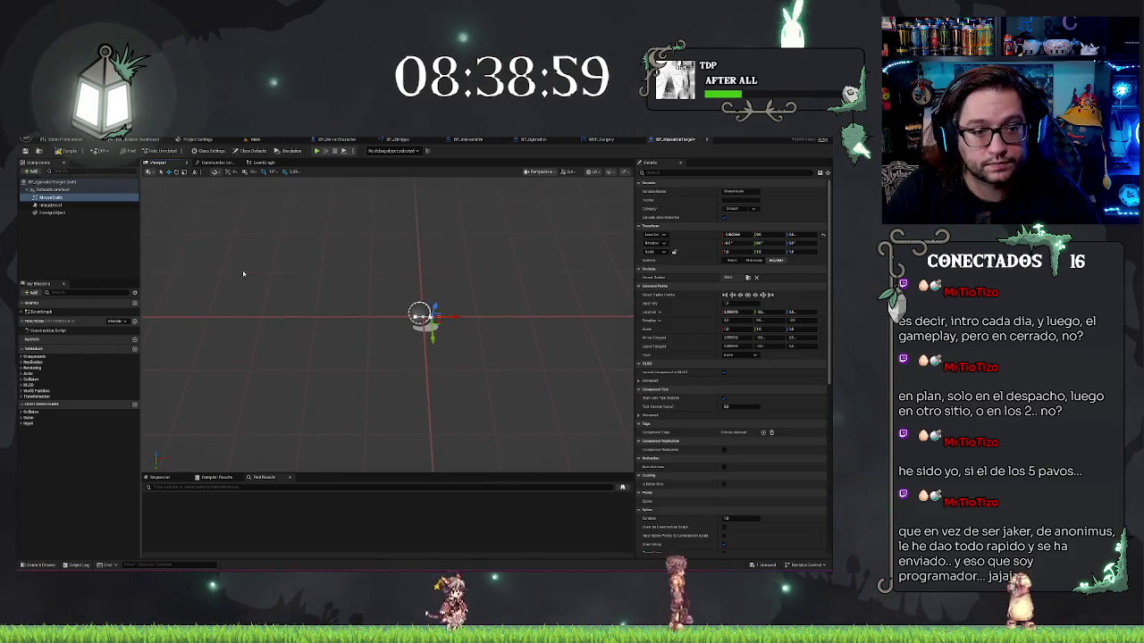
{"action": "left_click", "coordinate": [96, 234]}
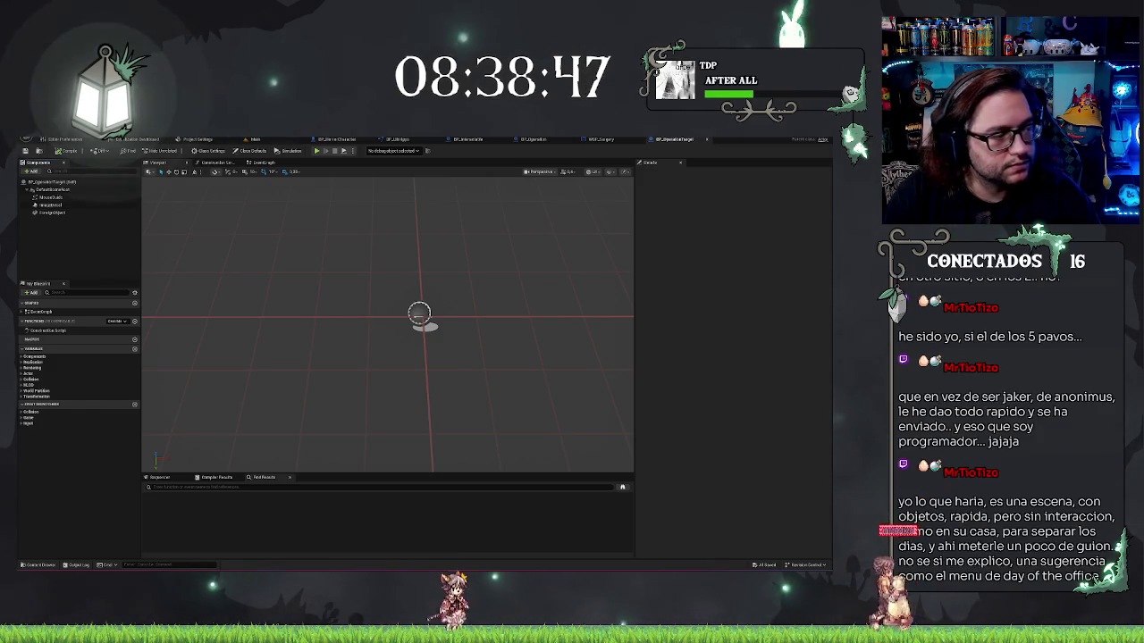
{"action": "left_click_drag", "start_coordinate": [445, 234], "coordinate": [438, 241]}
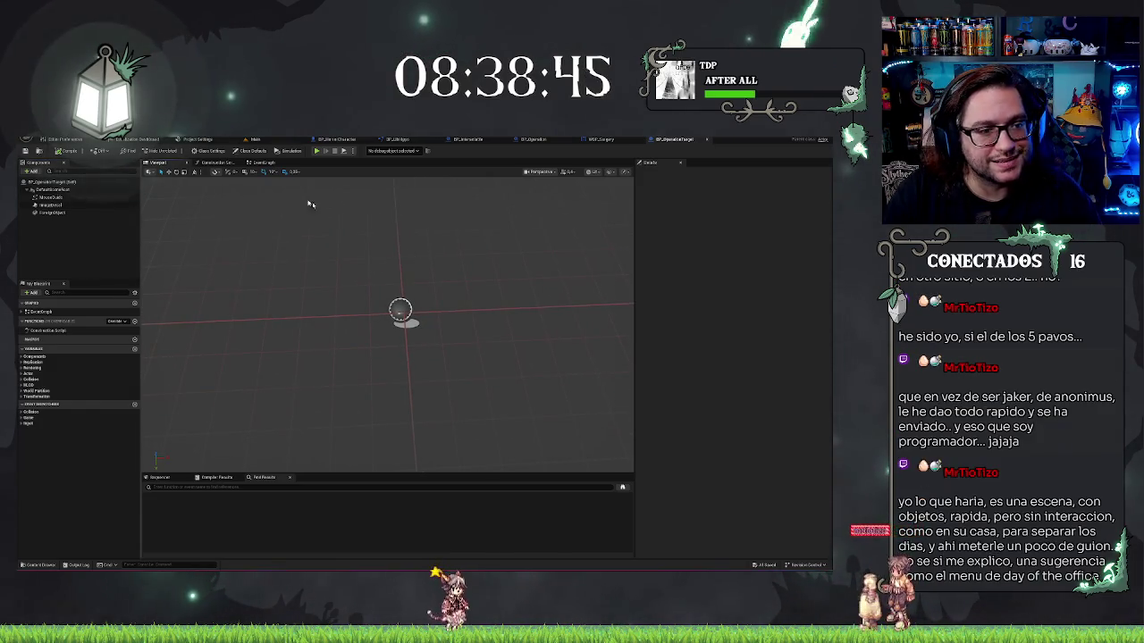
Duplicate BP_OperationTarget as BP_Operer and open the copy in the Blueprint editor.
{"action": "left_click", "coordinate": [278, 140]}
{"action": "right_click", "coordinate": [201, 516]}
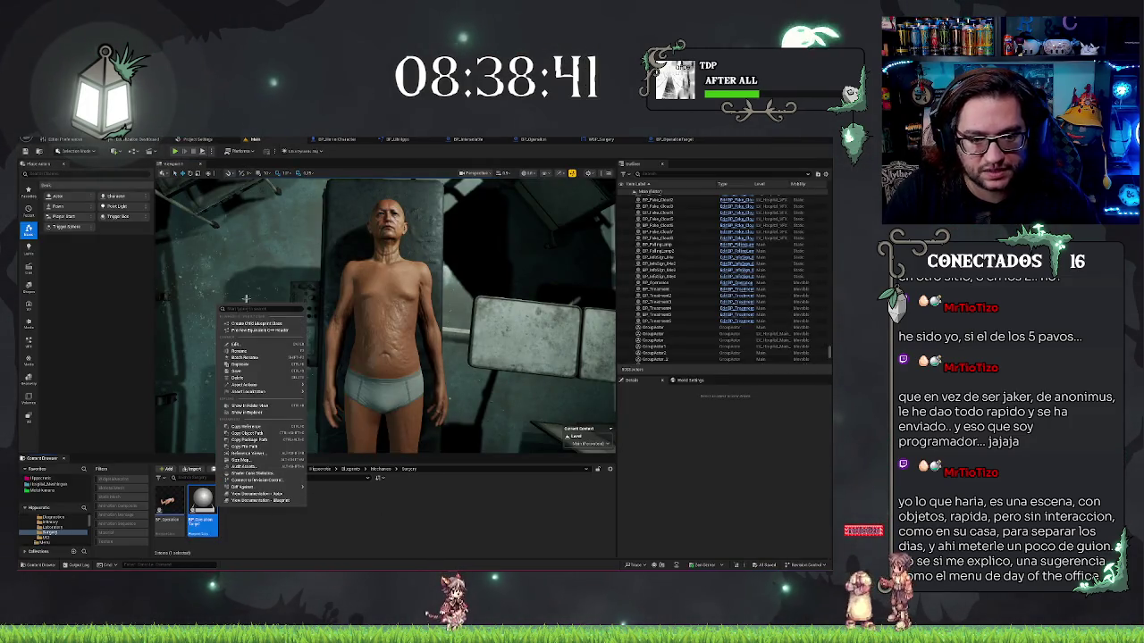
{"action": "left_click", "coordinate": [242, 331]}
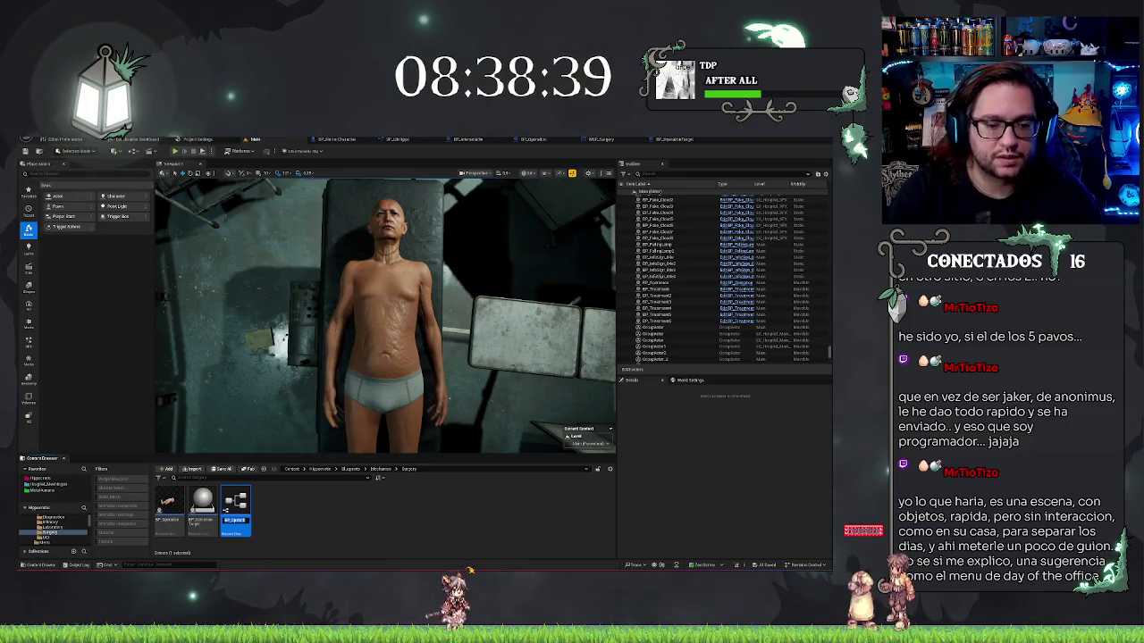
{"action": "type", "text": "BP_Oper"}
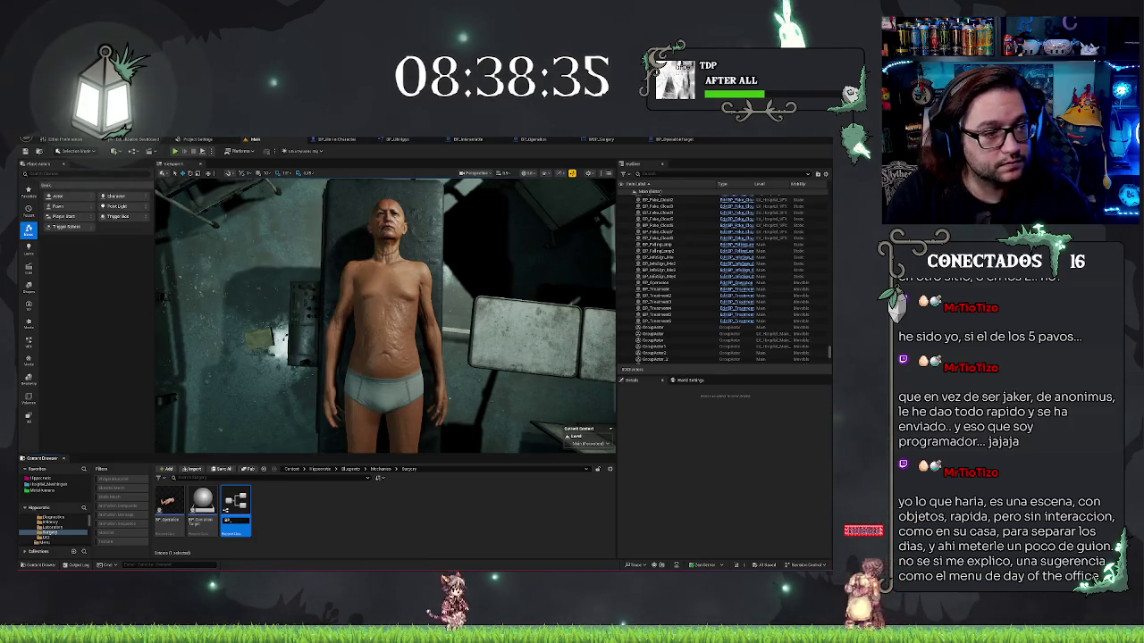
{"action": "type", "text": "er"}
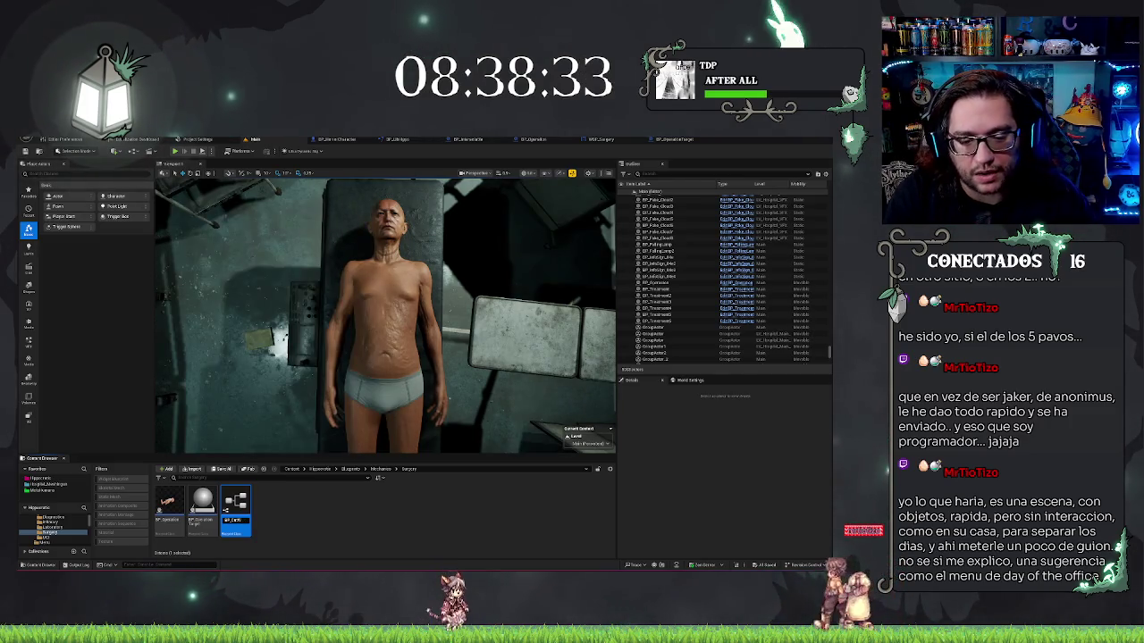
{"action": "key", "text": "Return"}
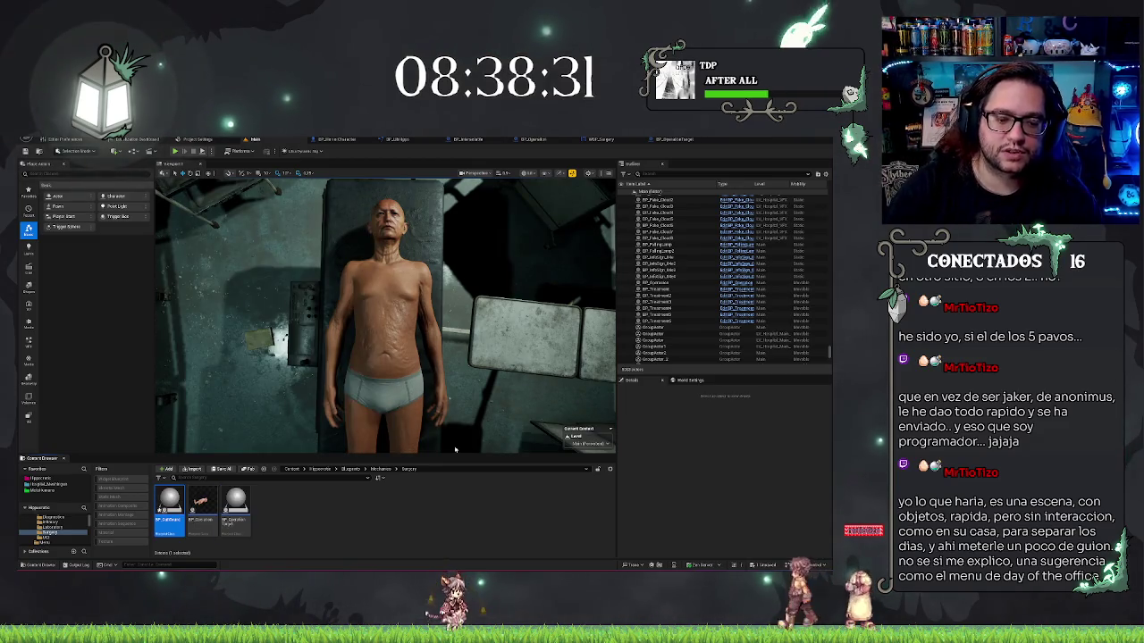
{"action": "double_click", "coordinate": [169, 505]}
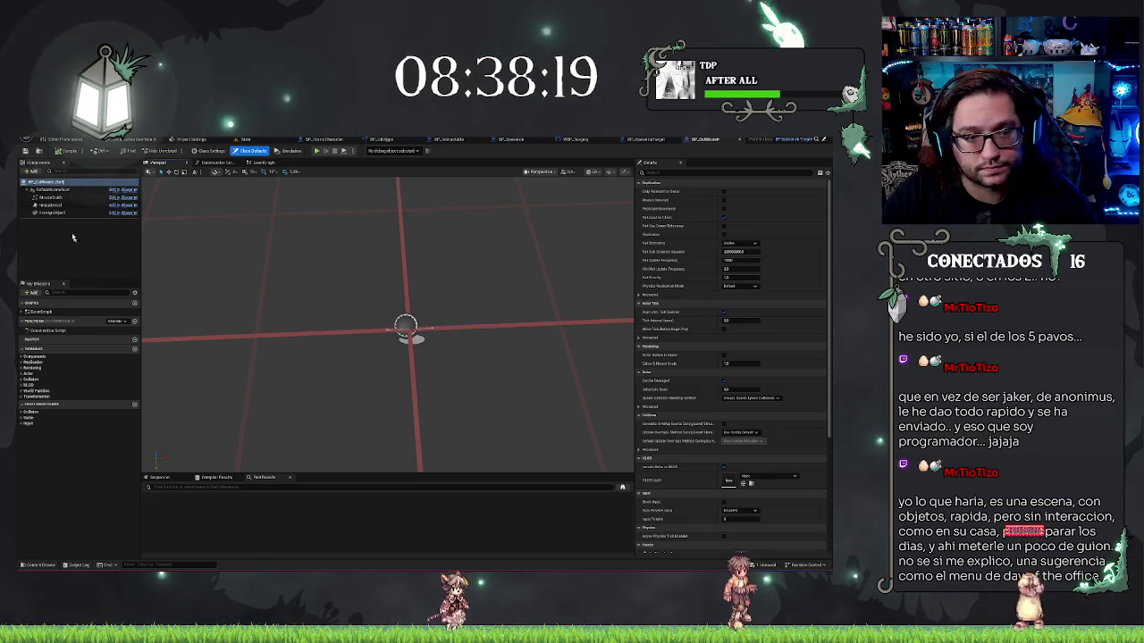
Select the decal component and search its Decal Material list for 'mmenu'.
{"action": "left_click", "coordinate": [52, 212]}
{"action": "left_click", "coordinate": [51, 205]}
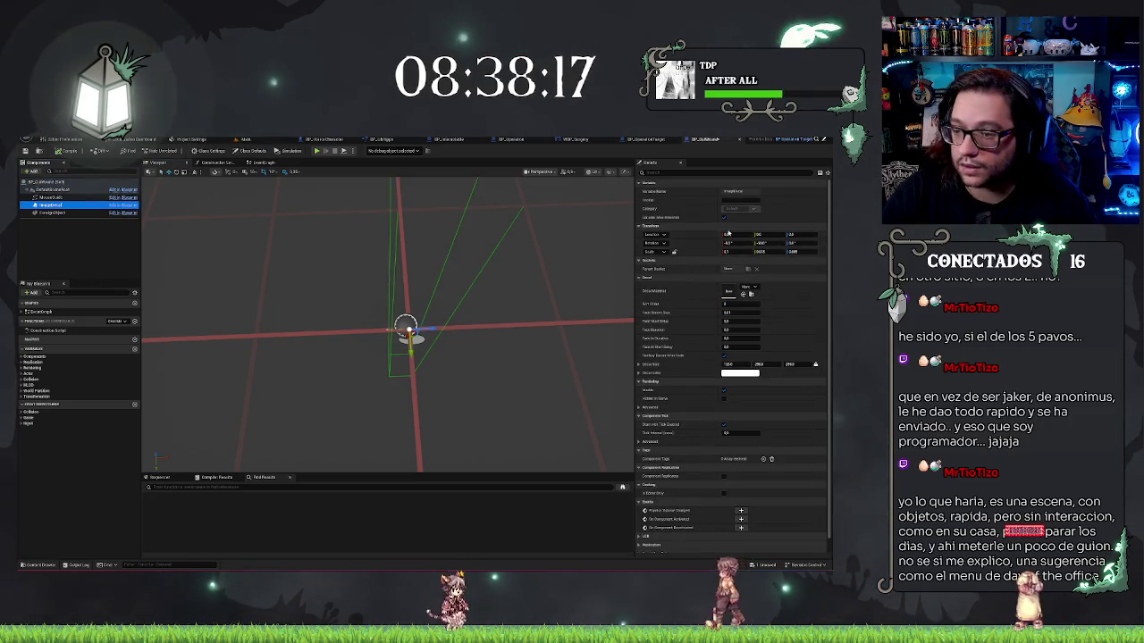
{"action": "left_click", "coordinate": [746, 287]}
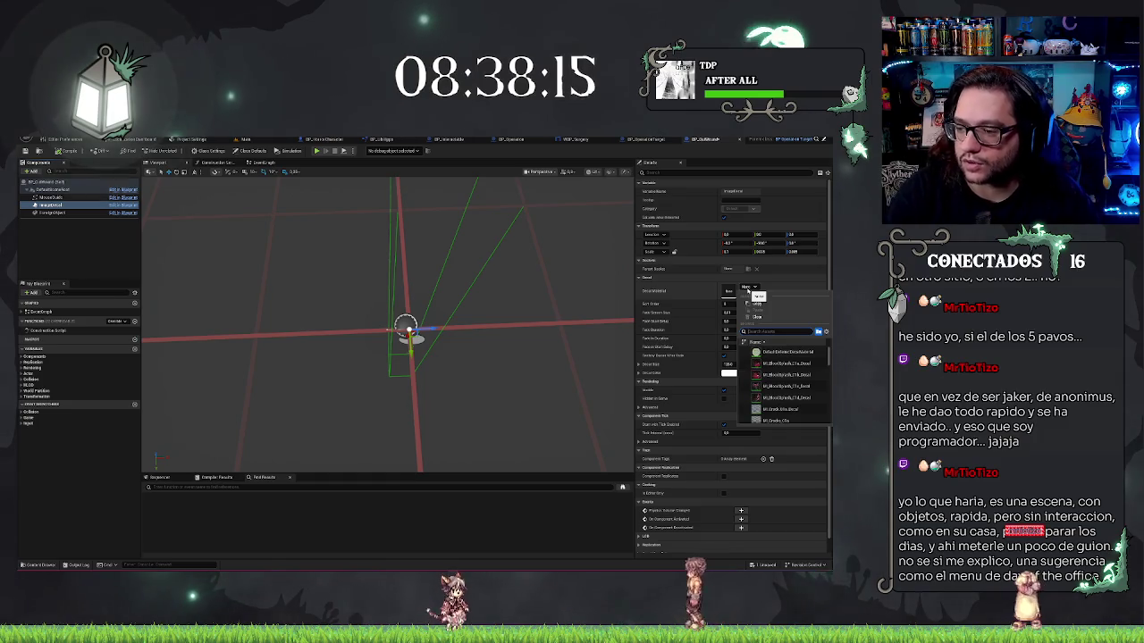
{"action": "type", "text": "mmenu"}
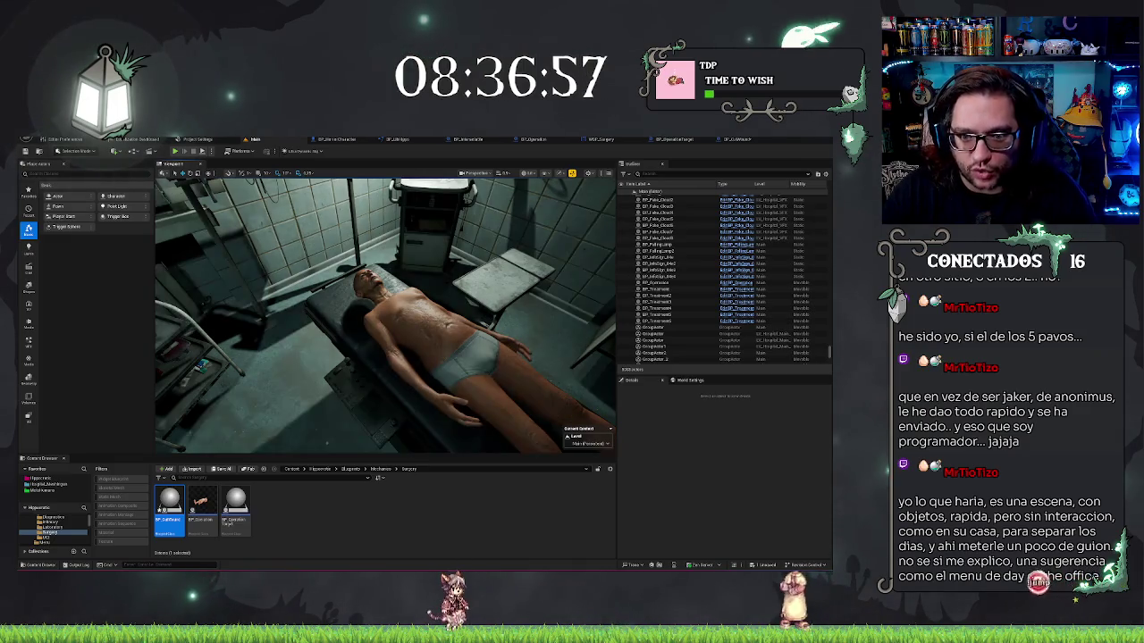
{"action": "left_click_drag", "start_coordinate": [455, 300], "coordinate": [393, 297]}
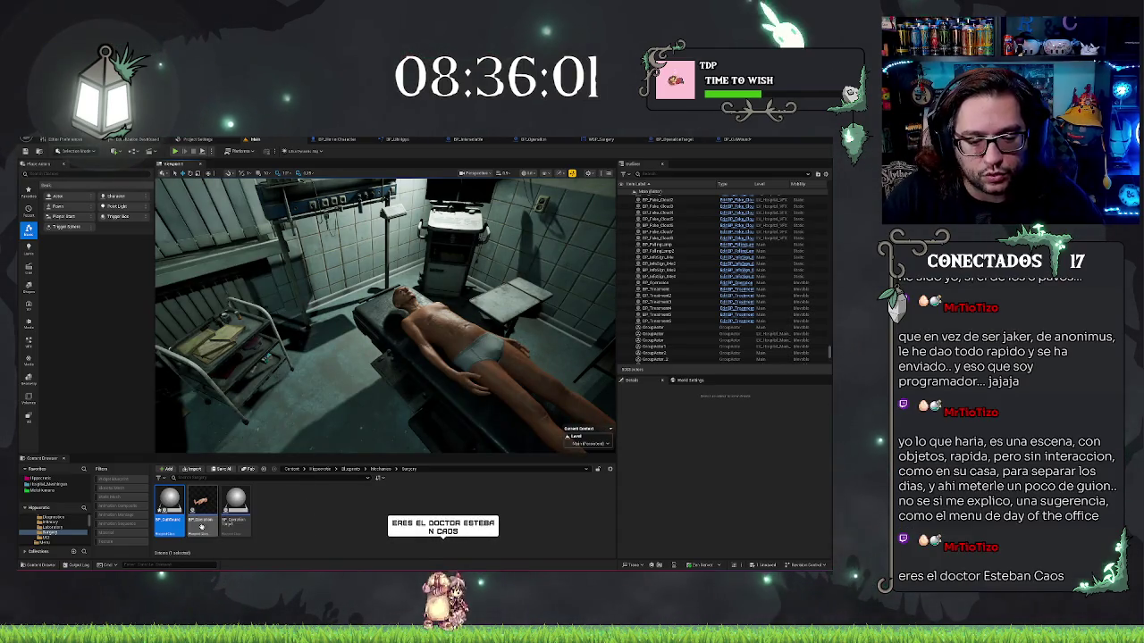
{"action": "double_click", "coordinate": [170, 505]}
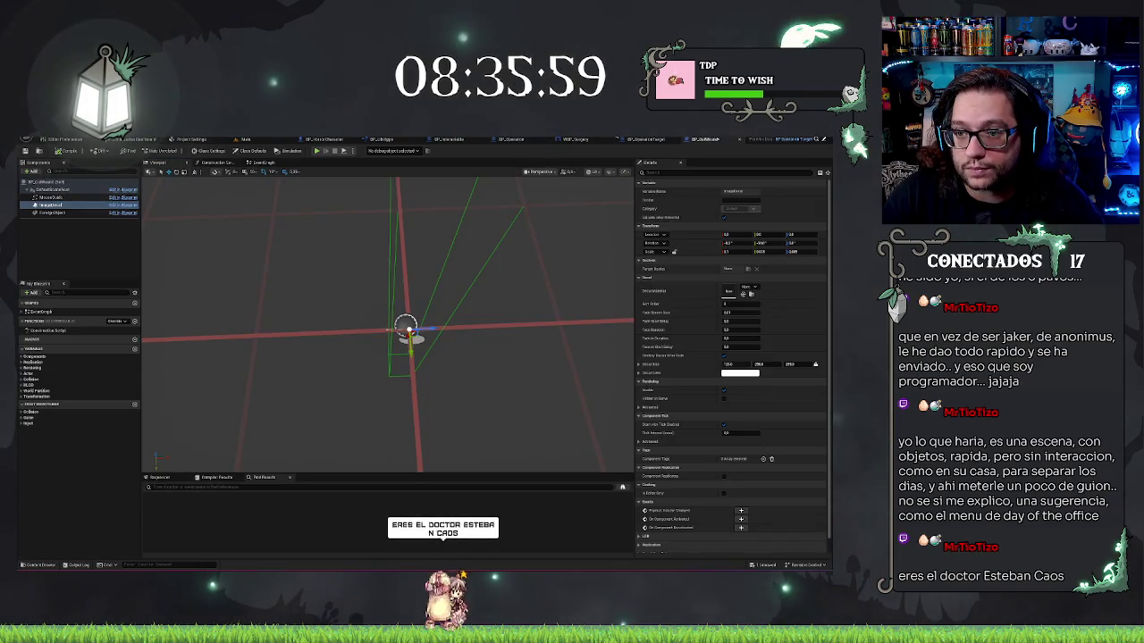
Inspect the decal box from several angles, selecting ImageDecal and then the MouseGuide spline.
{"action": "left_click_drag", "start_coordinate": [500, 295], "coordinate": [192, 189]}
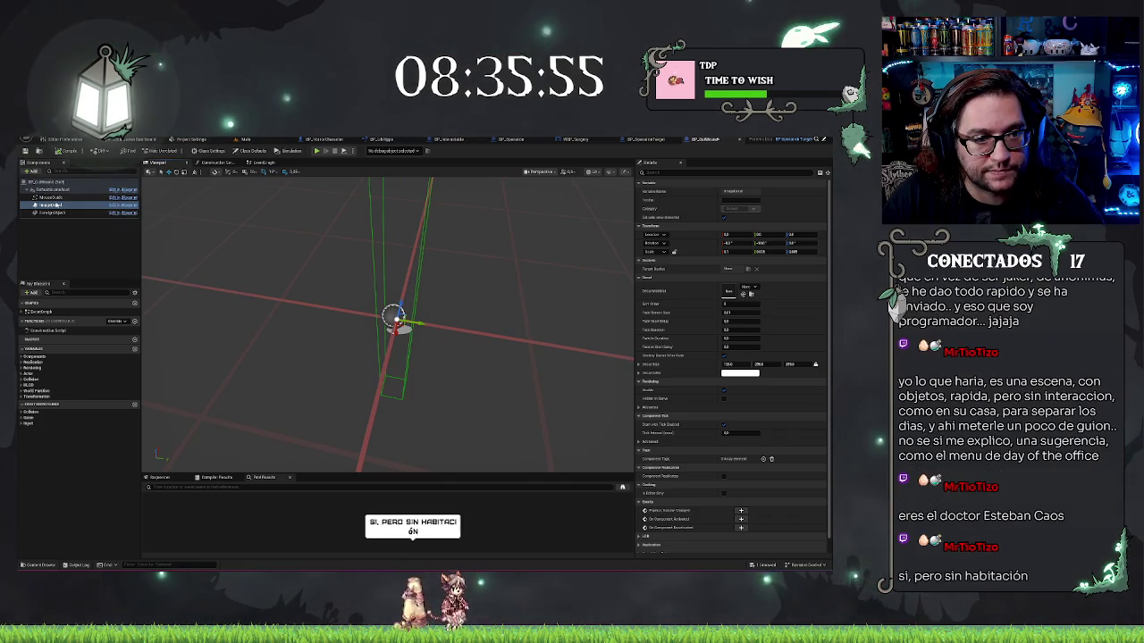
{"action": "left_click", "coordinate": [56, 205]}
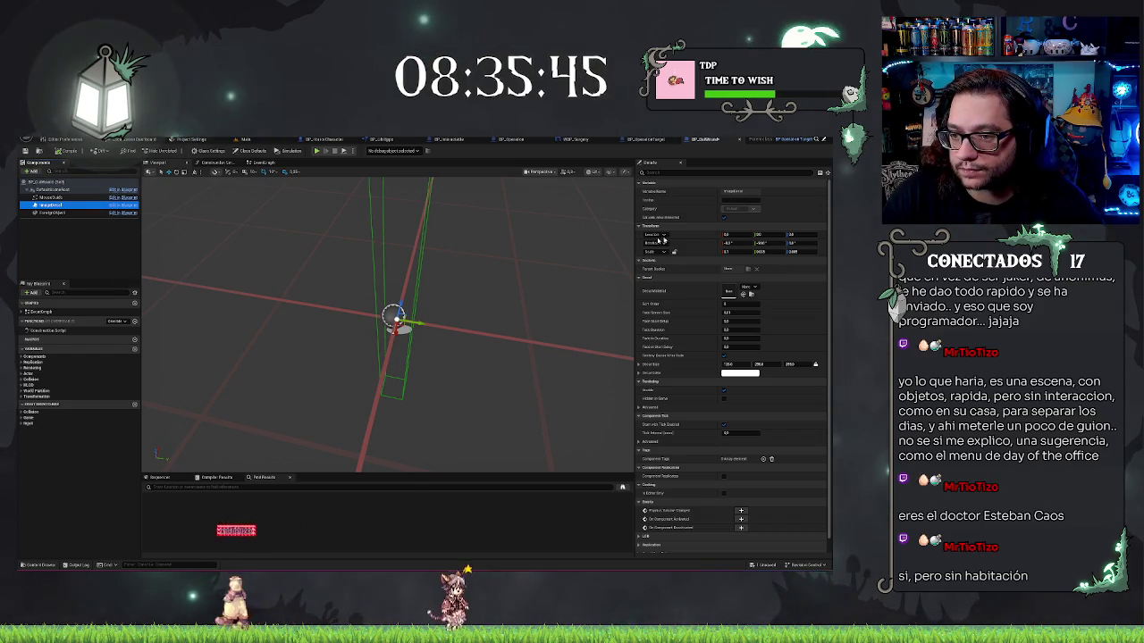
{"action": "mouse_move", "coordinate": [402, 357]}
{"action": "left_mouse_down"}
{"action": "mouse_move", "coordinate": [348, 344]}
{"action": "mouse_move", "coordinate": [460, 285]}
{"action": "left_mouse_up"}
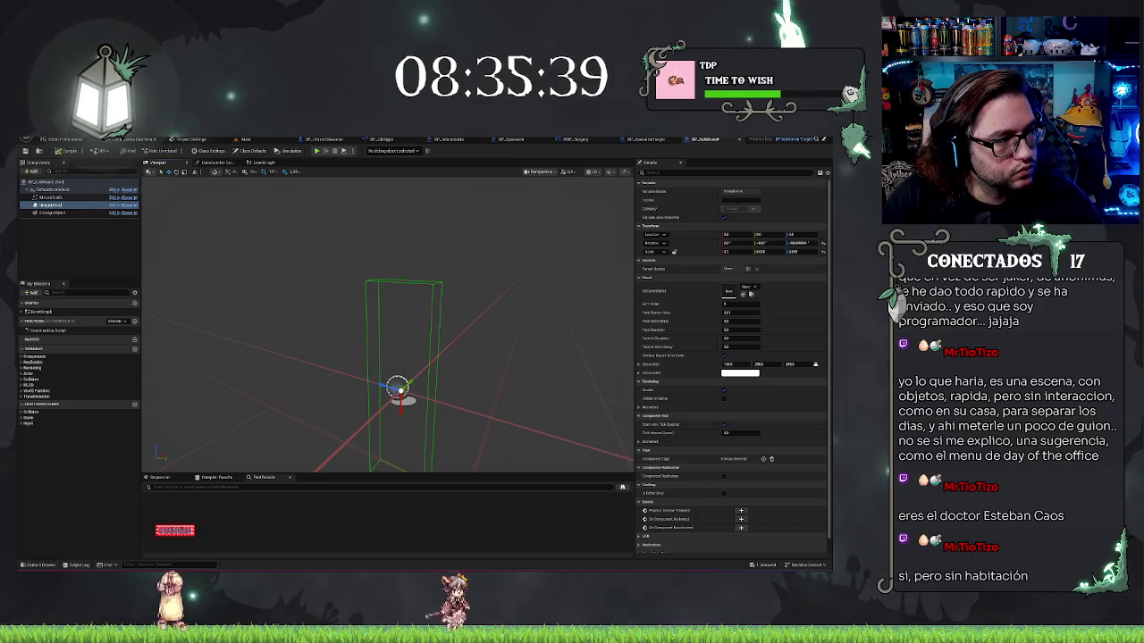
{"action": "mouse_move", "coordinate": [150, 301]}
{"action": "left_mouse_down"}
{"action": "mouse_move", "coordinate": [214, 286]}
{"action": "mouse_move", "coordinate": [241, 232]}
{"action": "left_mouse_up"}
{"action": "left_click_drag", "start_coordinate": [447, 355], "coordinate": [456, 355]}
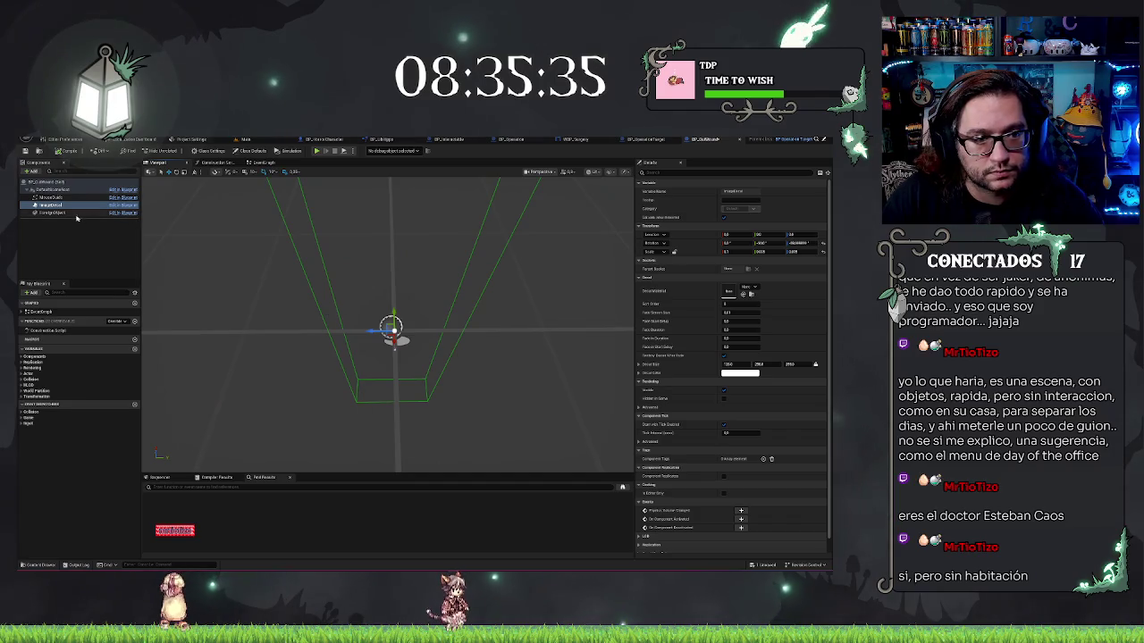
{"action": "left_click", "coordinate": [49, 197]}
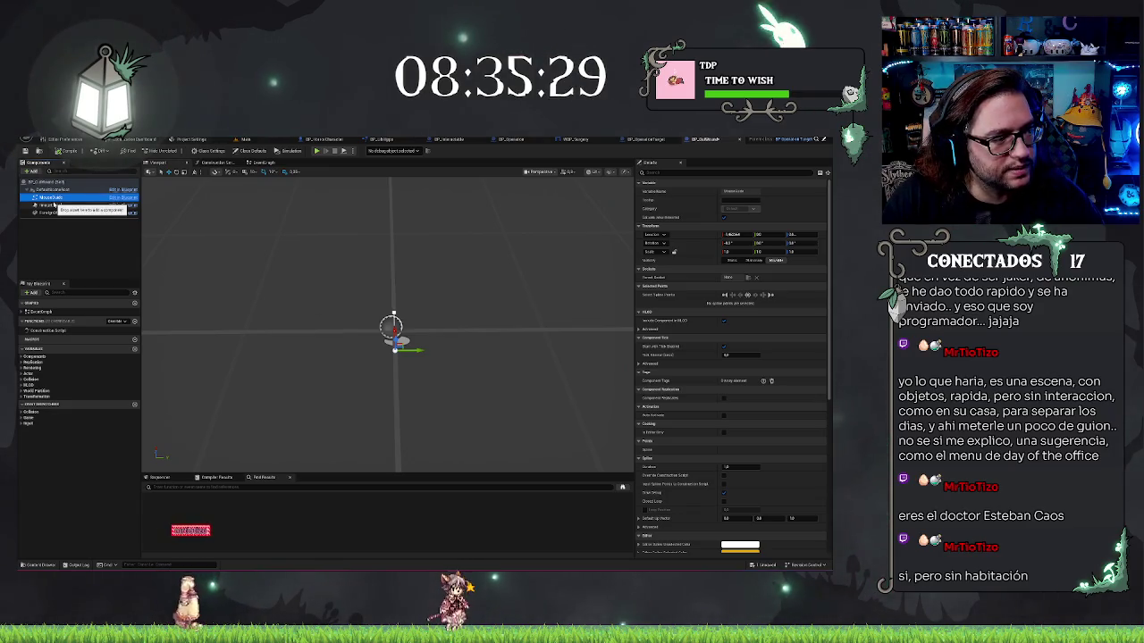
Select the spline and inspect its two points alongside the decal box.
{"action": "left_click_drag", "start_coordinate": [377, 268], "coordinate": [377, 267]}
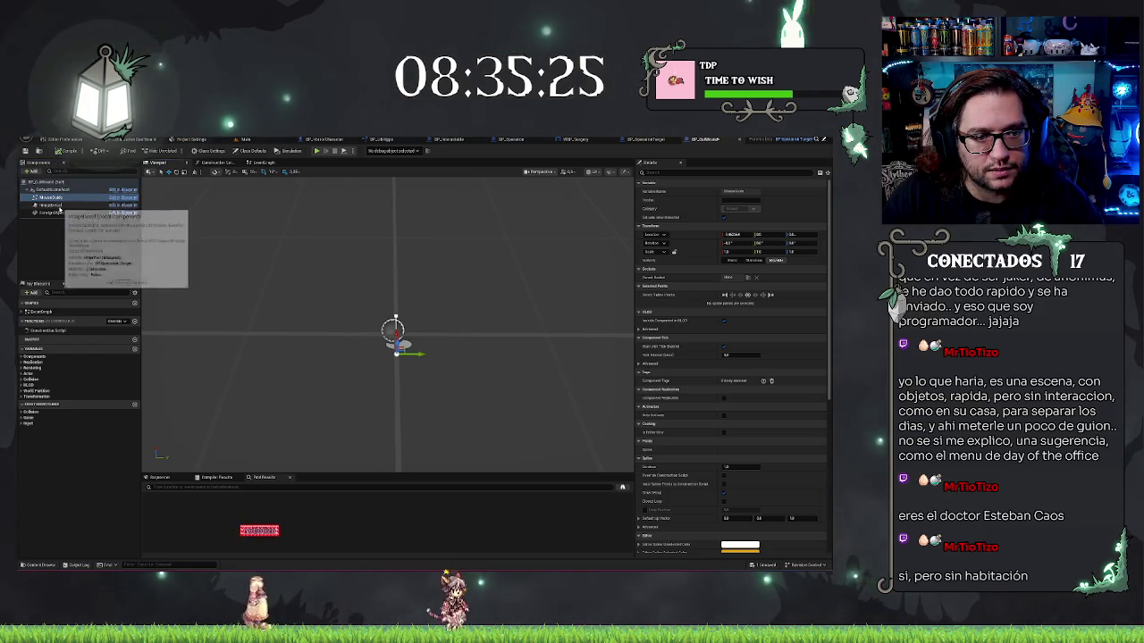
{"action": "left_click", "coordinate": [62, 204]}
{"action": "mouse_move", "coordinate": [394, 357]}
{"action": "left_mouse_down"}
{"action": "mouse_move", "coordinate": [411, 344]}
{"action": "mouse_move", "coordinate": [393, 353]}
{"action": "left_mouse_up"}
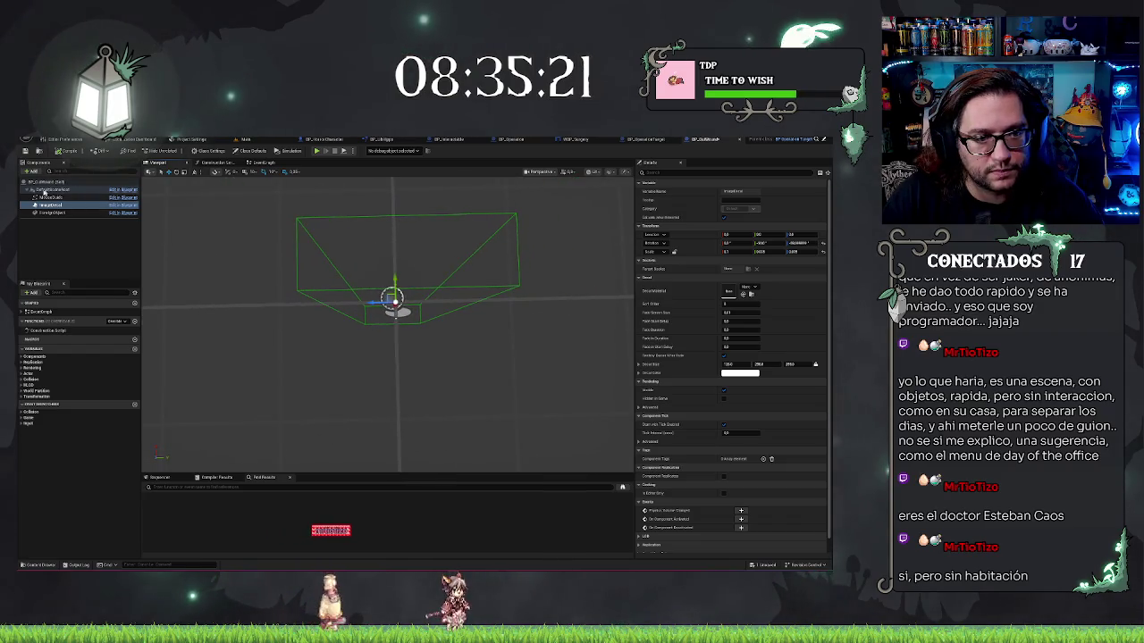
{"action": "left_click", "coordinate": [50, 197]}
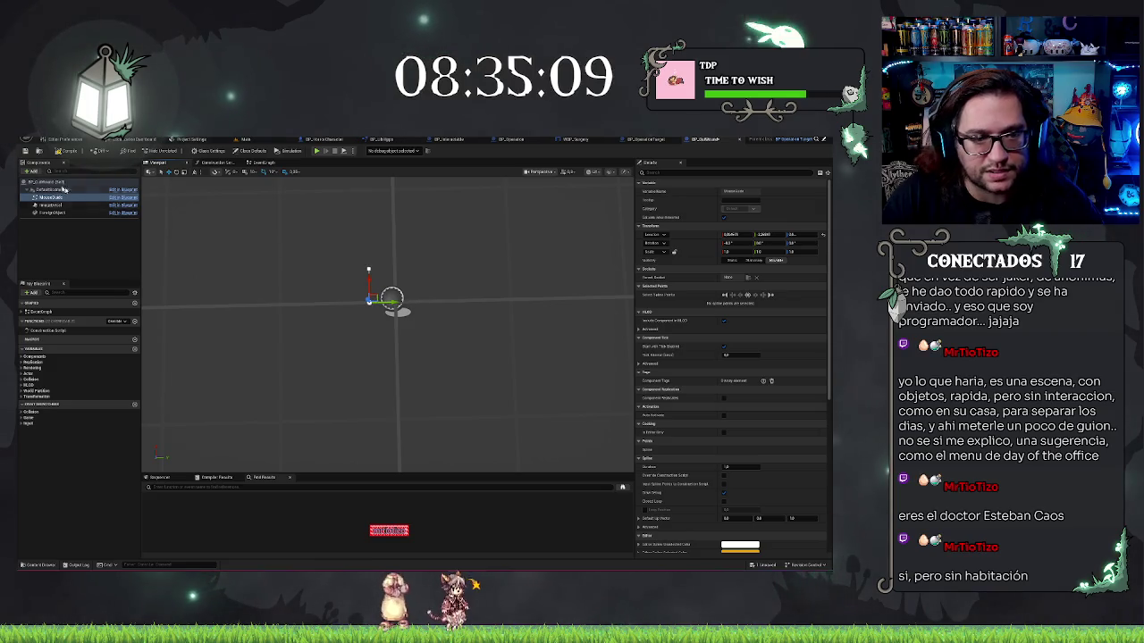
{"action": "left_click", "coordinate": [367, 268]}
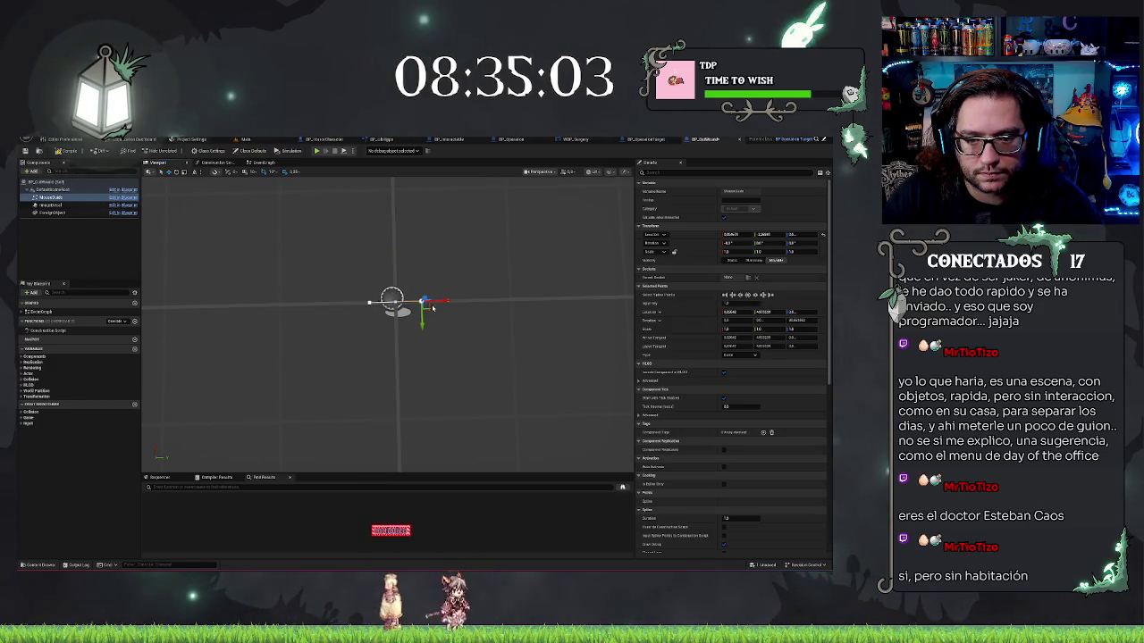
{"action": "left_click", "coordinate": [368, 303]}
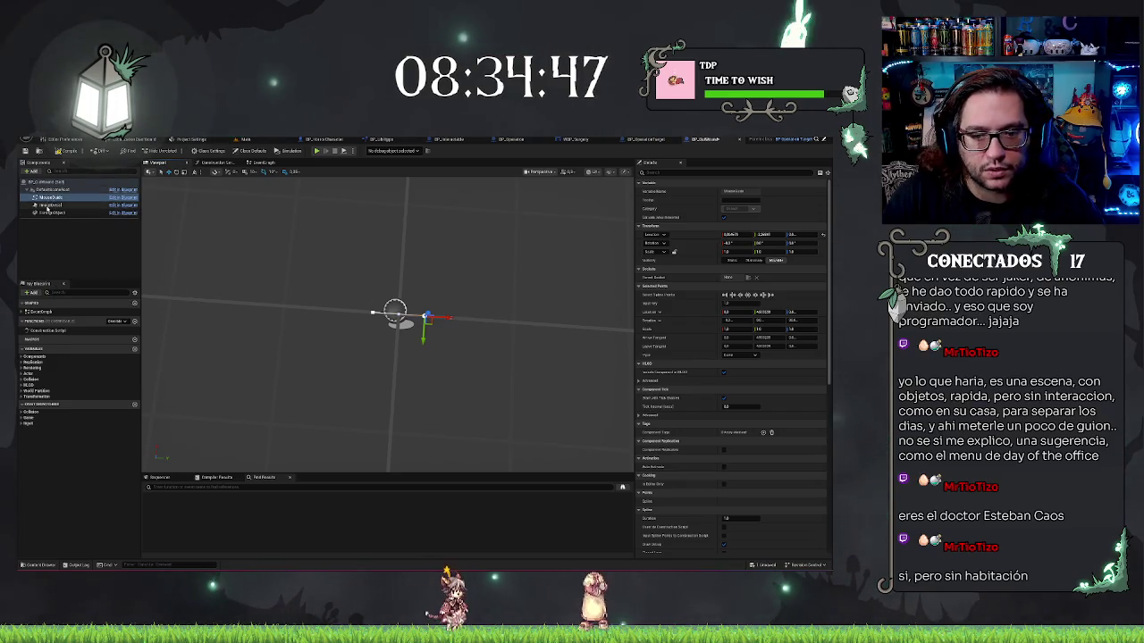
{"action": "left_click", "coordinate": [47, 206]}
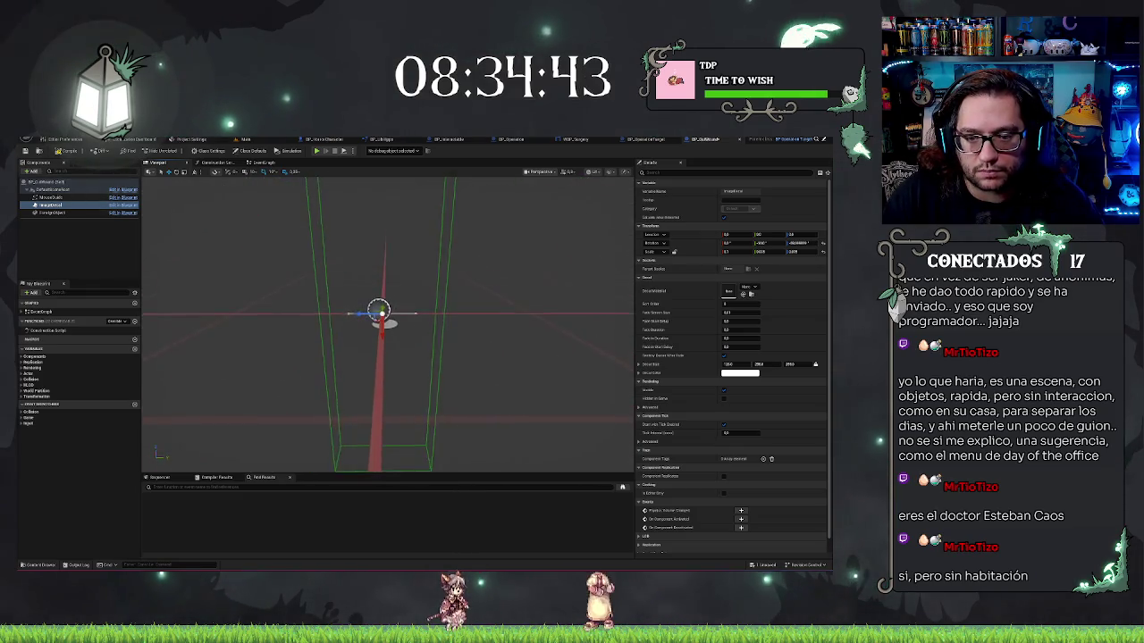
{"action": "left_click_drag", "start_coordinate": [288, 251], "coordinate": [288, 251]}
{"action": "left_click", "coordinate": [49, 197]}
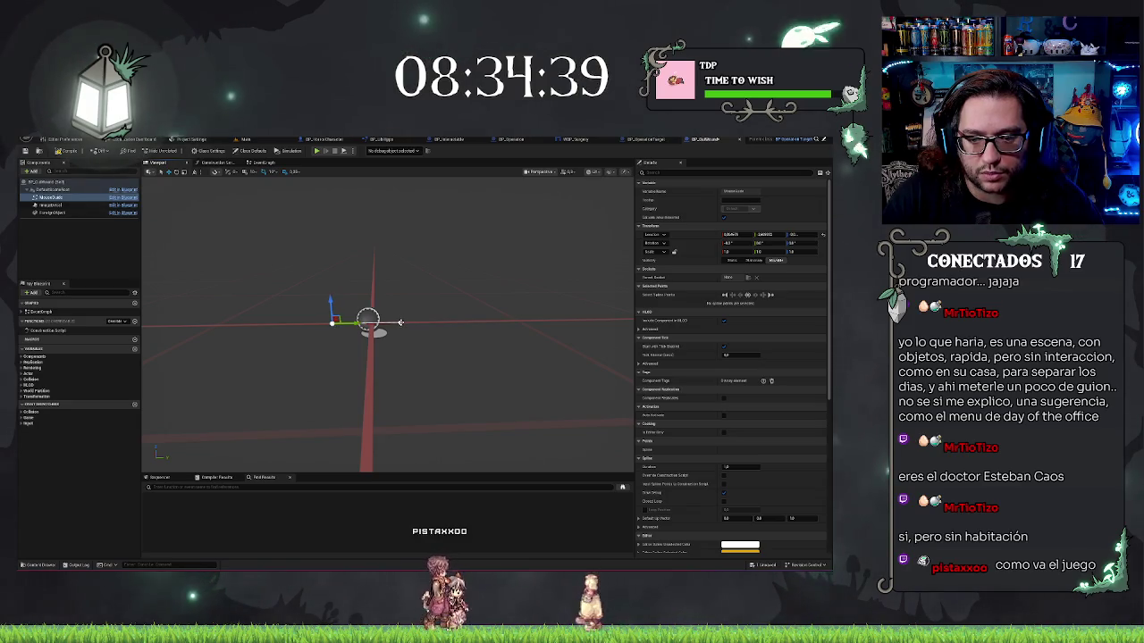
Move a spline point further along X, reselect ImageDecal, and save the Blueprint.
{"action": "left_click", "coordinate": [400, 322]}
{"action": "left_click_drag", "start_coordinate": [429, 322], "coordinate": [436, 322]}
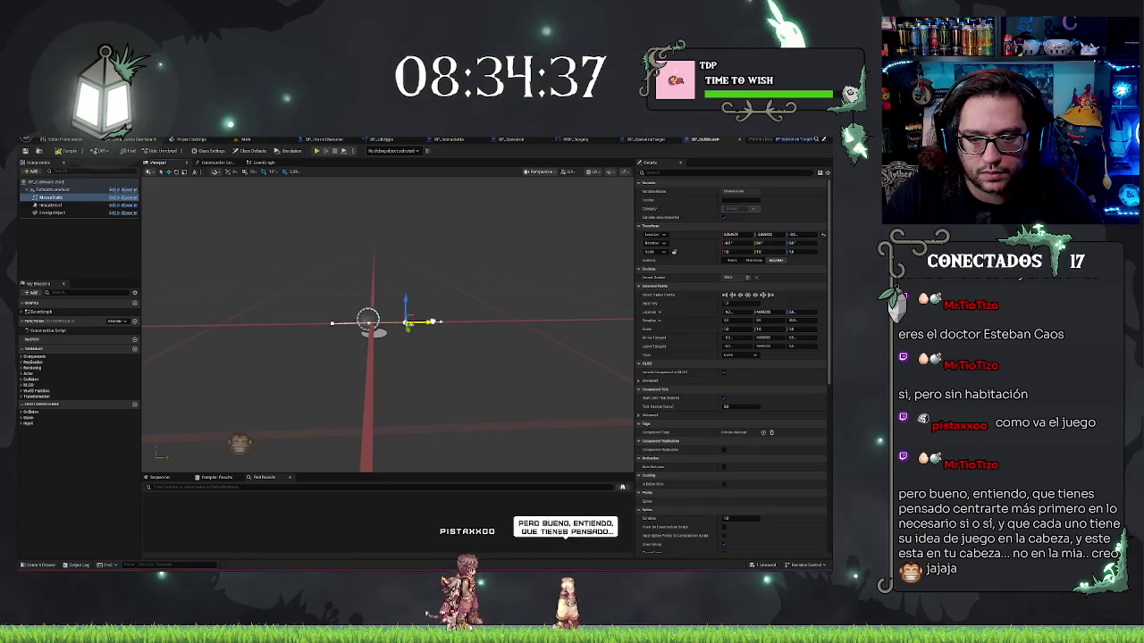
{"action": "left_click", "coordinate": [49, 204]}
{"action": "mouse_move", "coordinate": [469, 324]}
{"action": "left_mouse_down"}
{"action": "mouse_move", "coordinate": [363, 316]}
{"action": "mouse_move", "coordinate": [255, 339]}
{"action": "mouse_move", "coordinate": [402, 349]}
{"action": "left_mouse_up"}
{"action": "key", "text": "ctrl+s"}
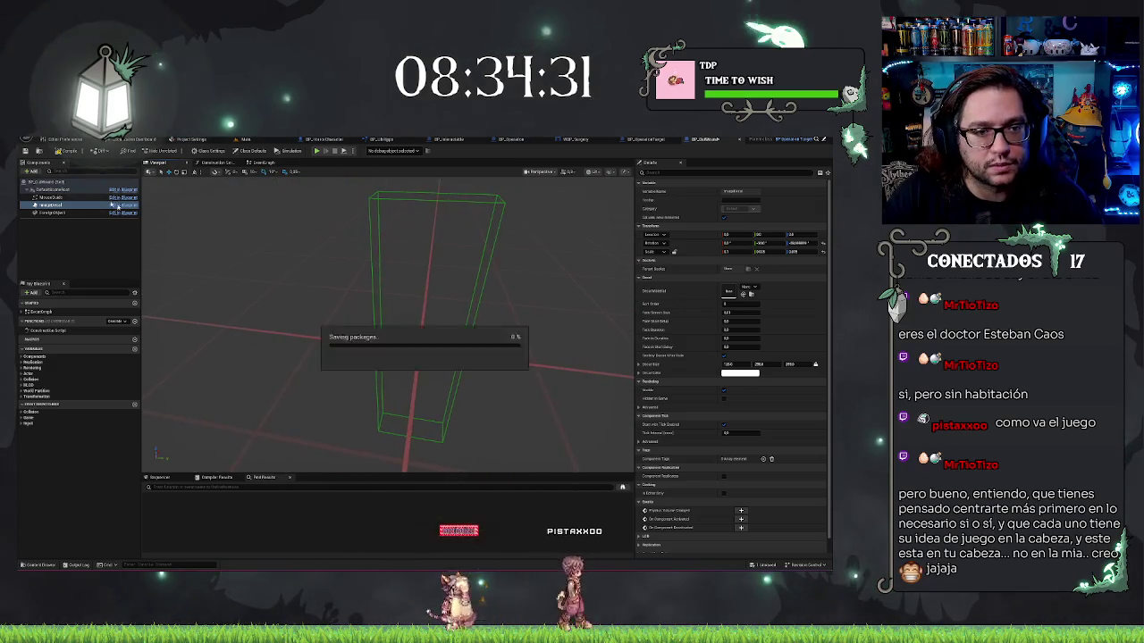
Return to the Main level and browse the Content Browser up to the project root.
{"action": "left_click", "coordinate": [255, 139]}
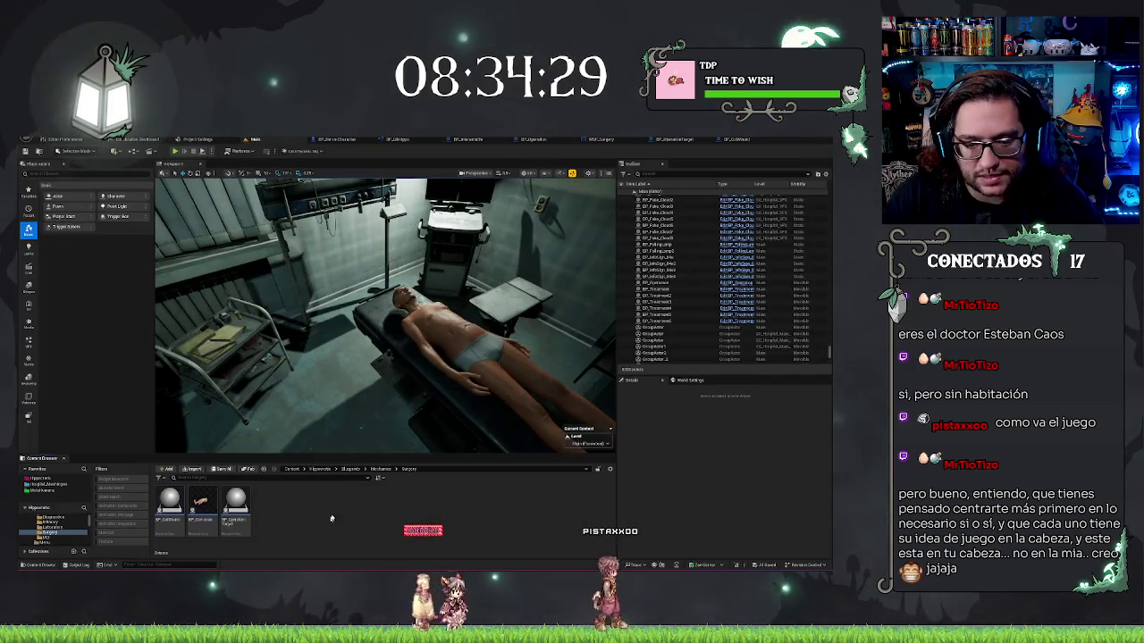
{"action": "left_click", "coordinate": [351, 469]}
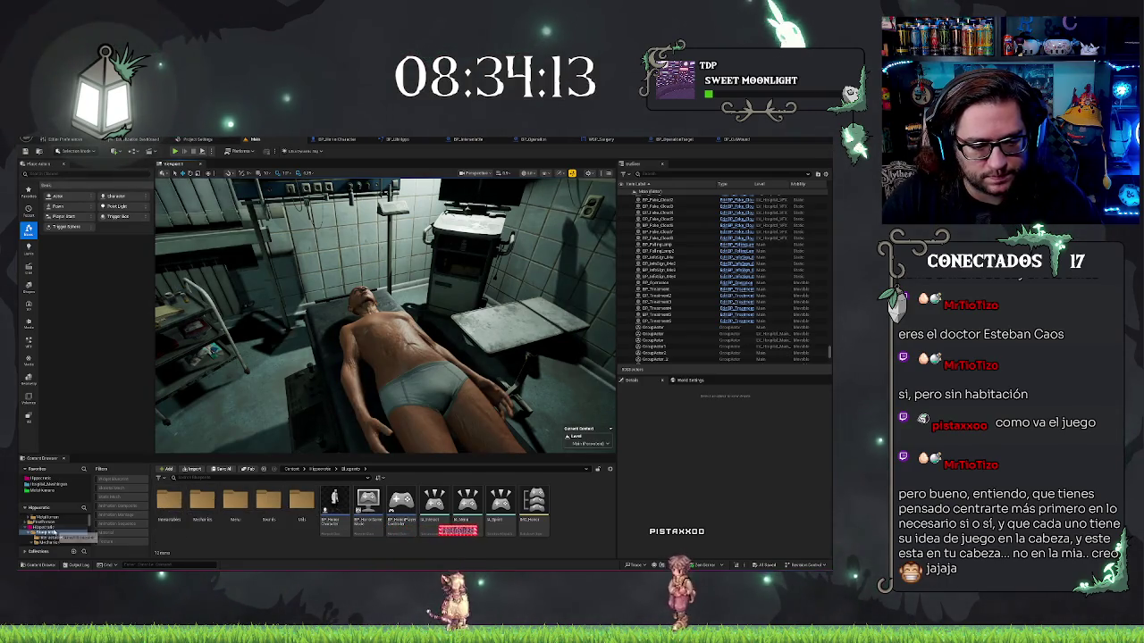
{"action": "key", "text": "alt+Left"}
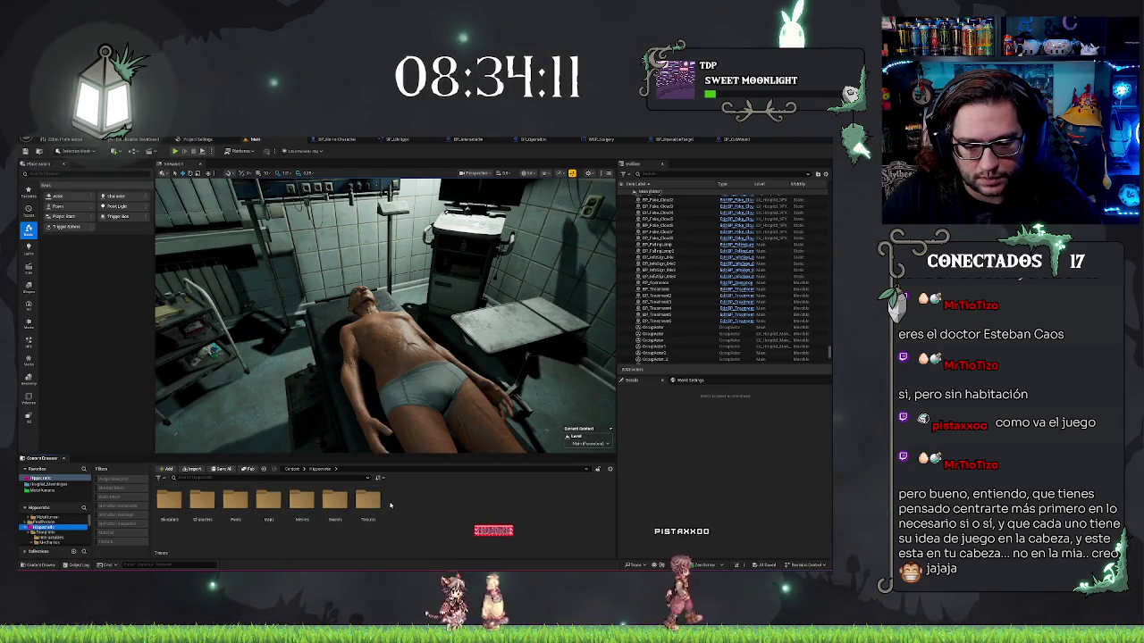
Clear the Content Browser search box to list the seven root subfolders.
{"action": "left_click", "coordinate": [268, 477]}
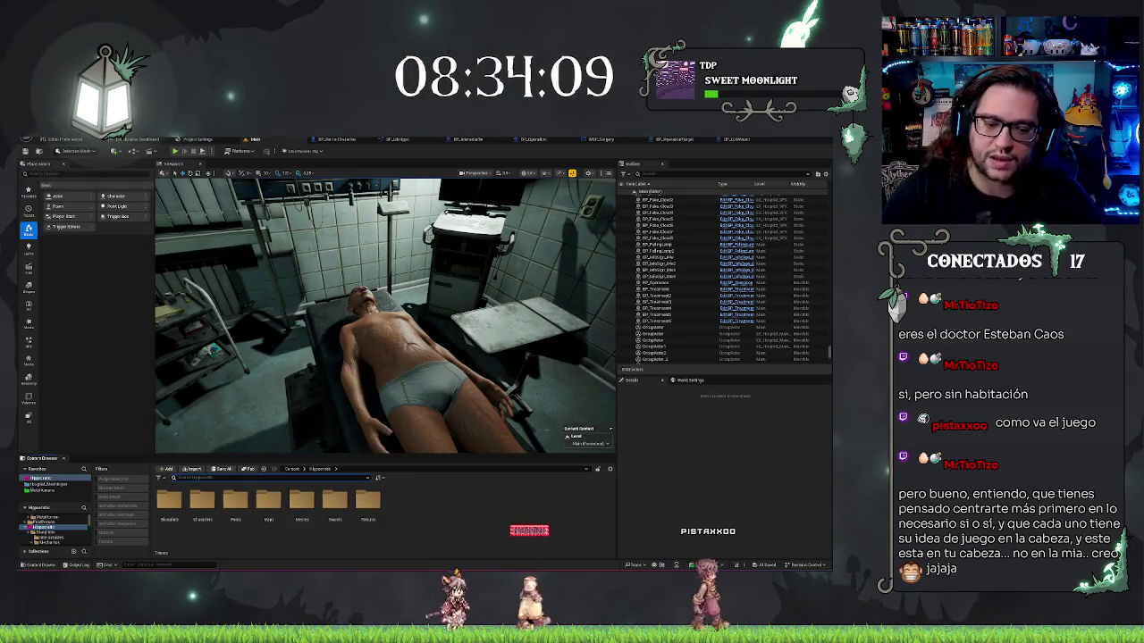
{"action": "type", "text": "a"}
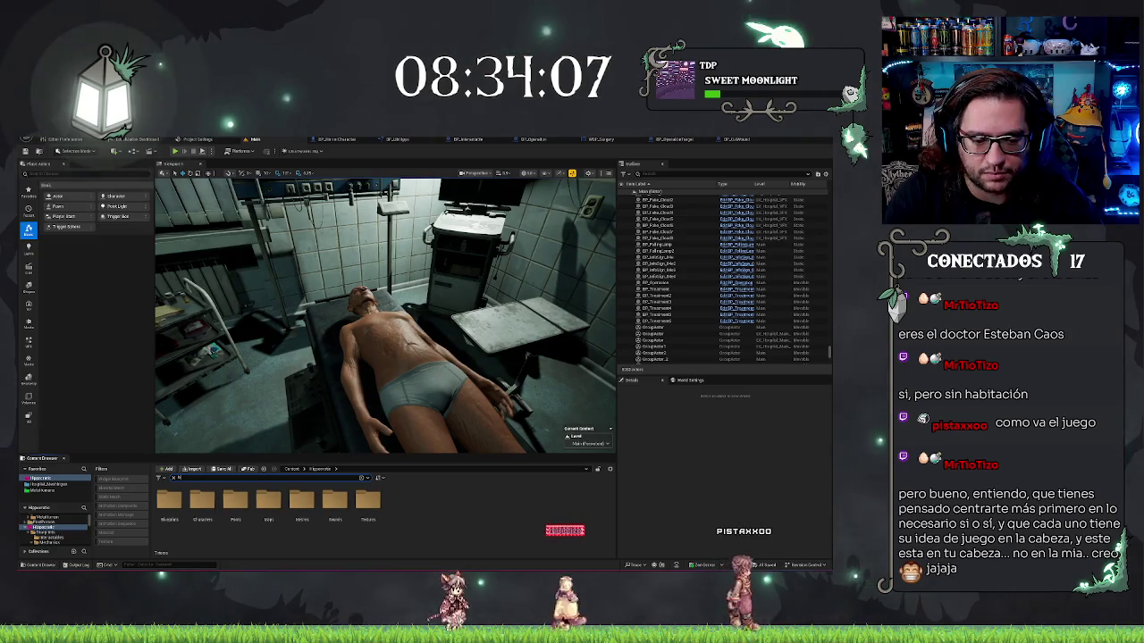
{"action": "key", "text": "BackSpace"}
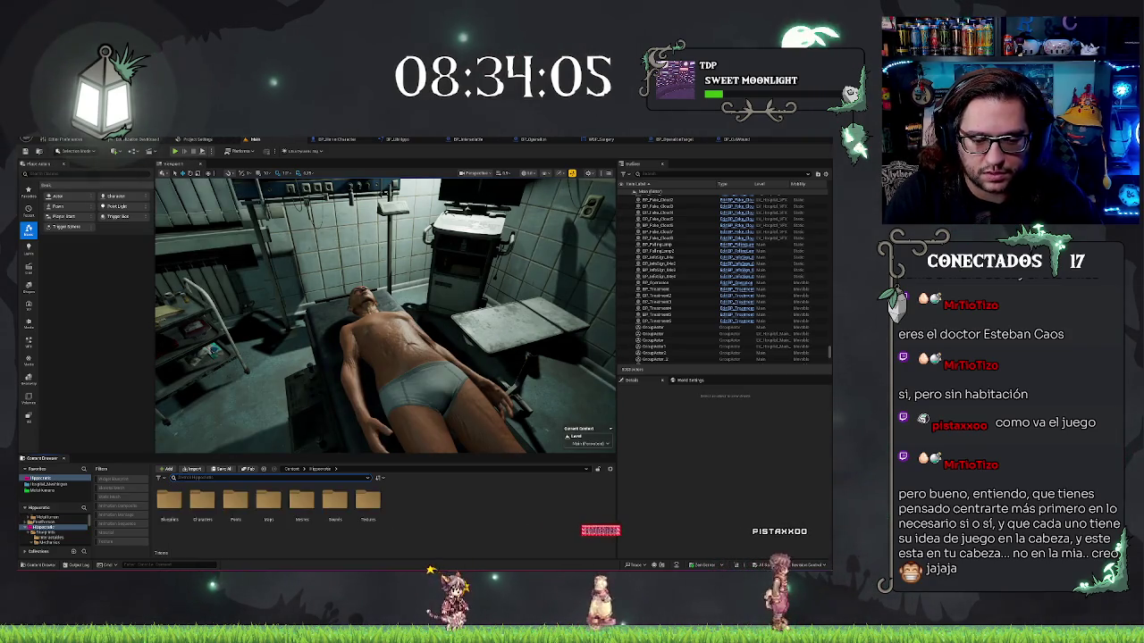
{"action": "type", "text": "a"}
{"action": "key", "text": "BackSpace"}
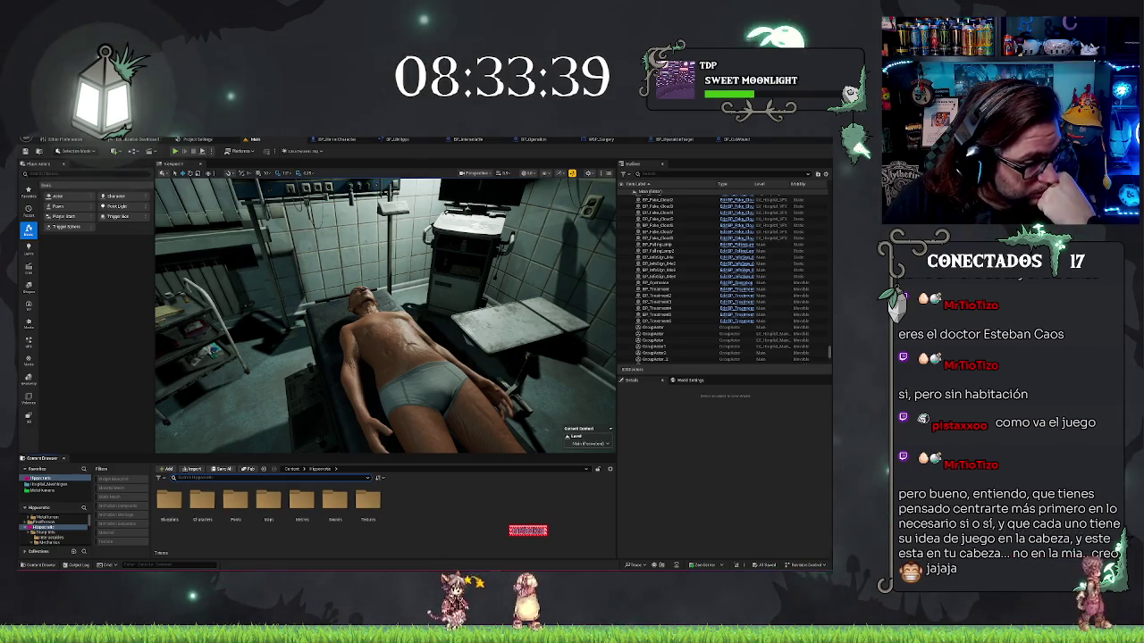
{"action": "scroll", "coordinate": [53, 531], "scroll_direction": "down", "scroll_amount": 1}
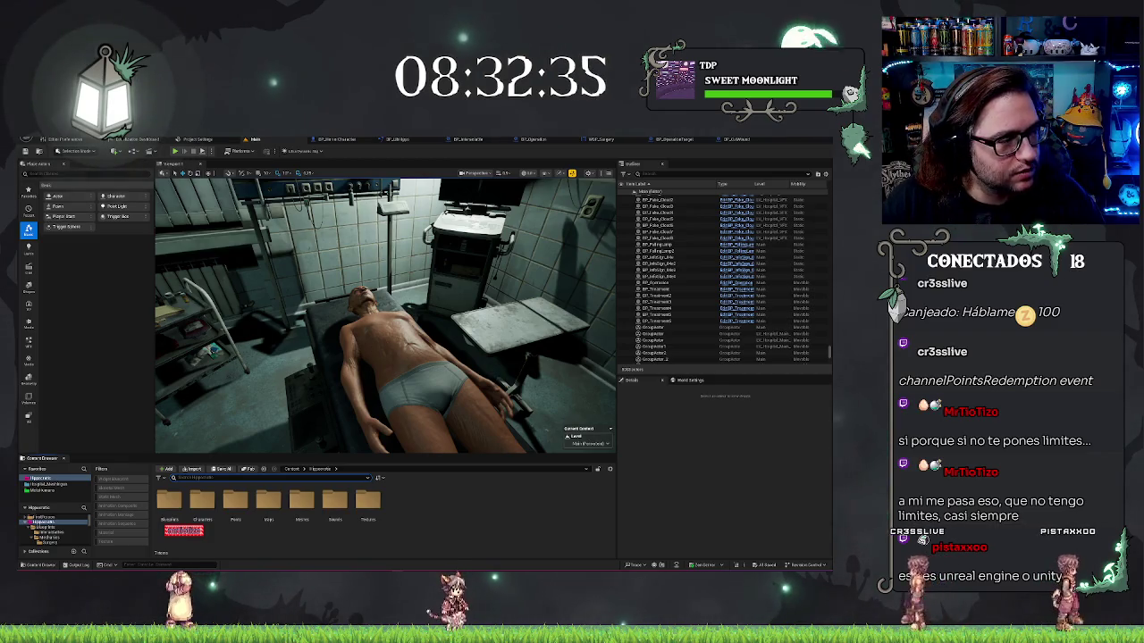
Orbit the level camera around the patient on the table, then cancel the new asset.
{"action": "mouse_move", "coordinate": [382, 349]}
{"action": "left_mouse_down"}
{"action": "mouse_move", "coordinate": [411, 352]}
{"action": "mouse_move", "coordinate": [382, 348]}
{"action": "left_mouse_up"}
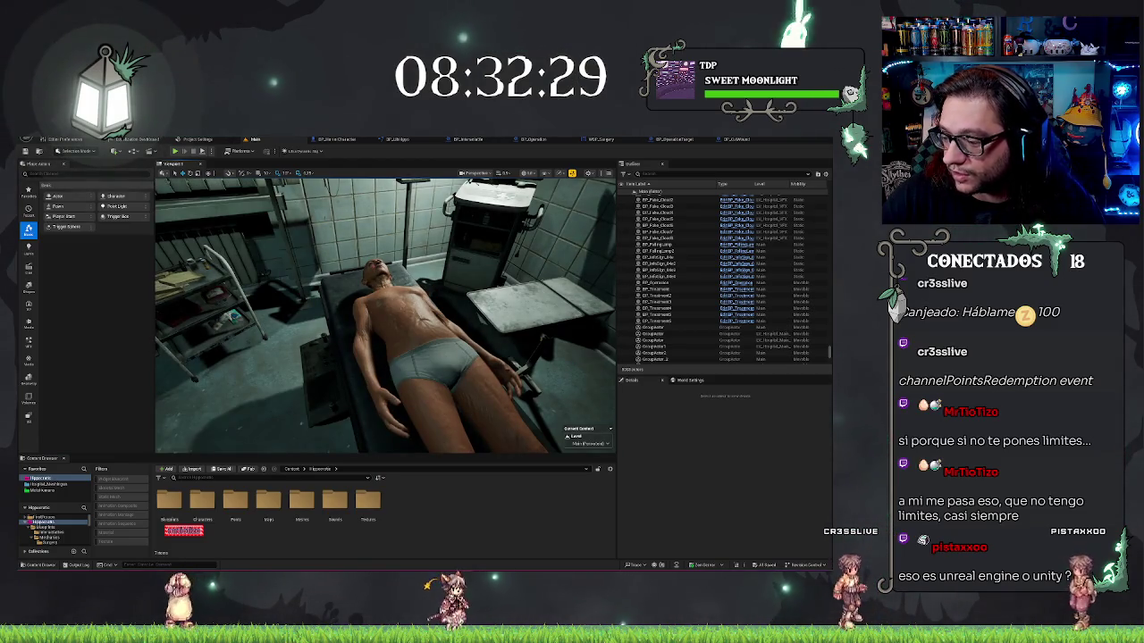
{"action": "left_click_drag", "start_coordinate": [382, 348], "coordinate": [420, 350]}
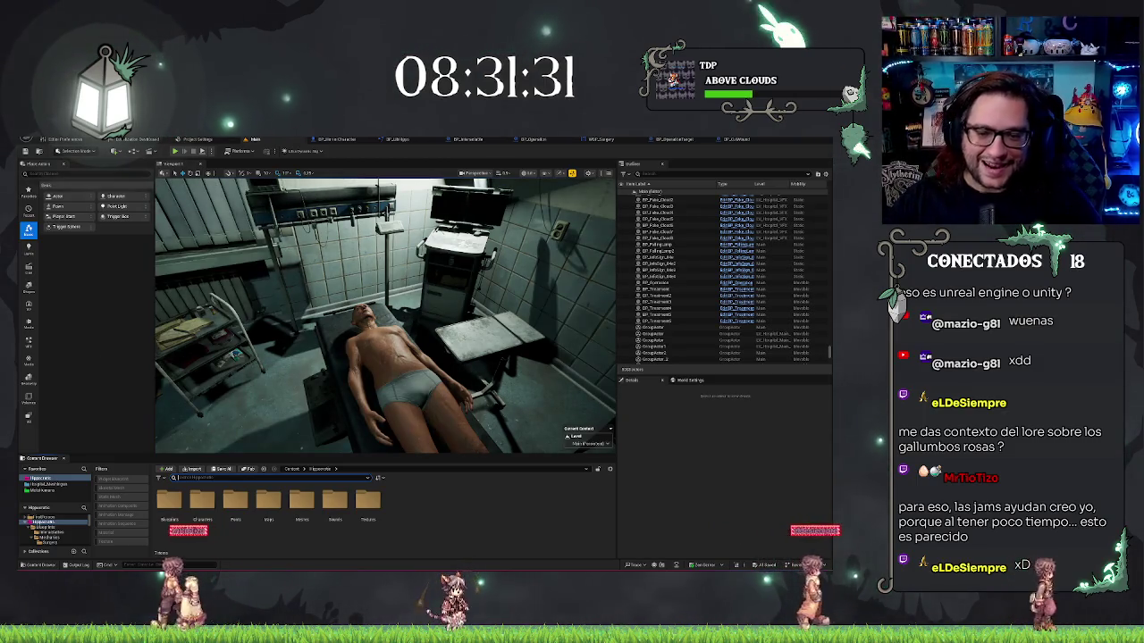
{"action": "key", "text": "Left"}
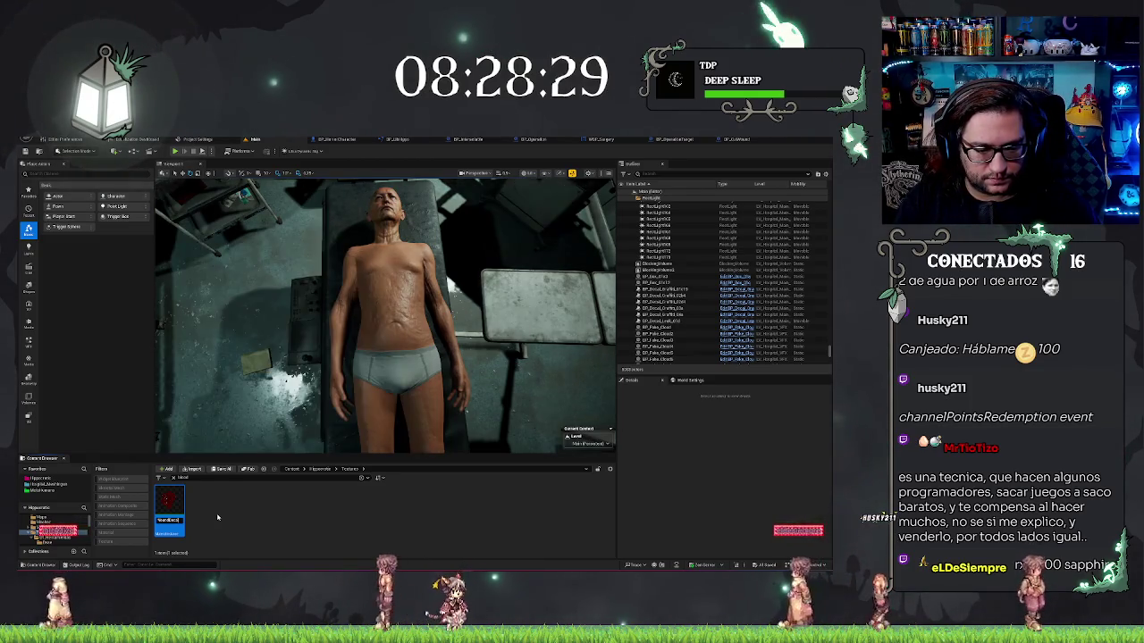
{"action": "key", "text": "Escape"}
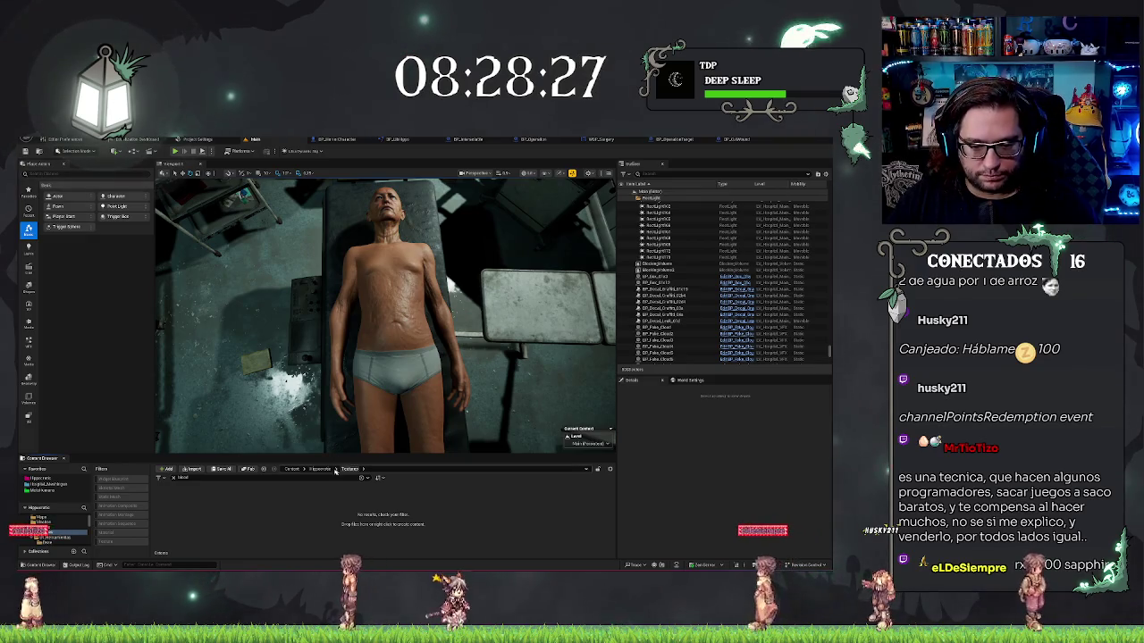
Open the blood decal material instance from the Textures folder.
{"action": "left_click", "coordinate": [335, 470]}
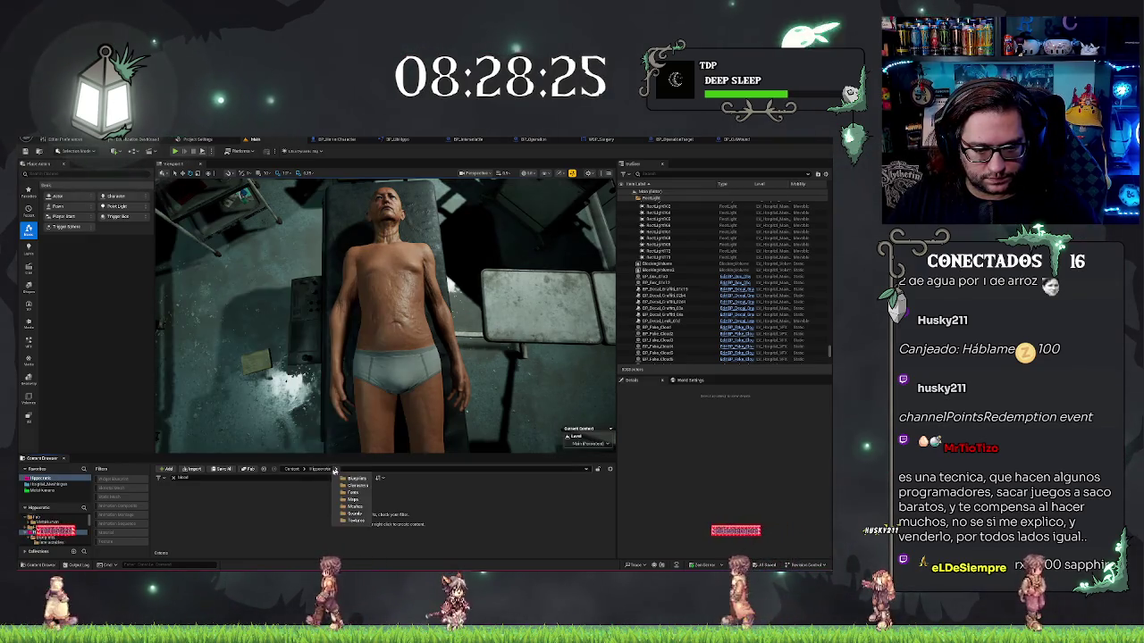
{"action": "left_click", "coordinate": [173, 478]}
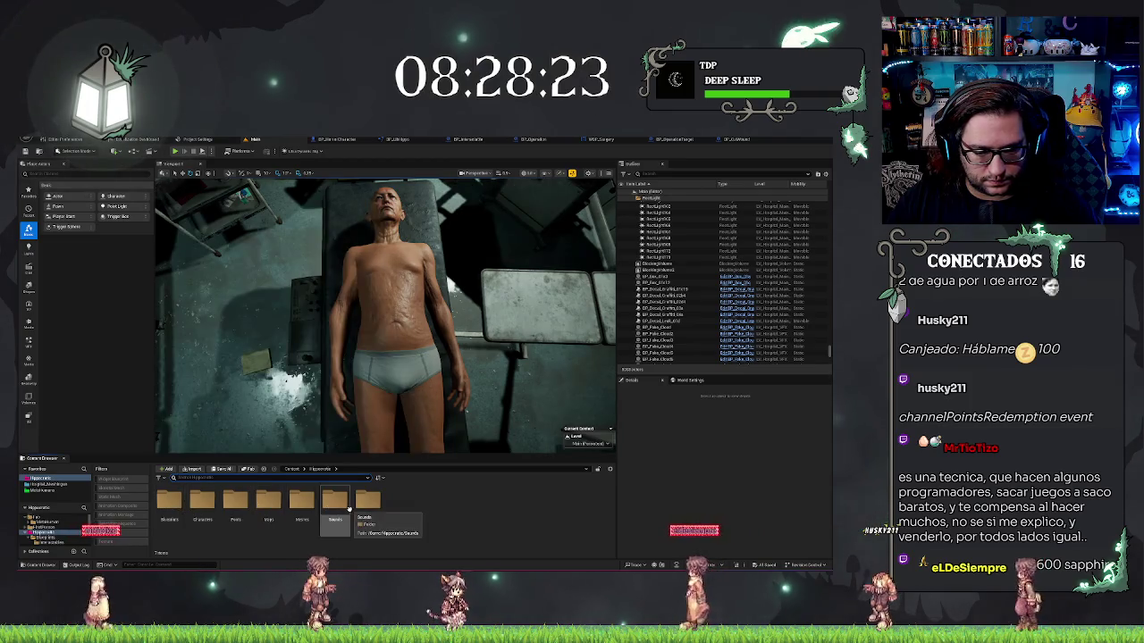
{"action": "double_click", "coordinate": [368, 502]}
{"action": "left_click", "coordinate": [533, 502]}
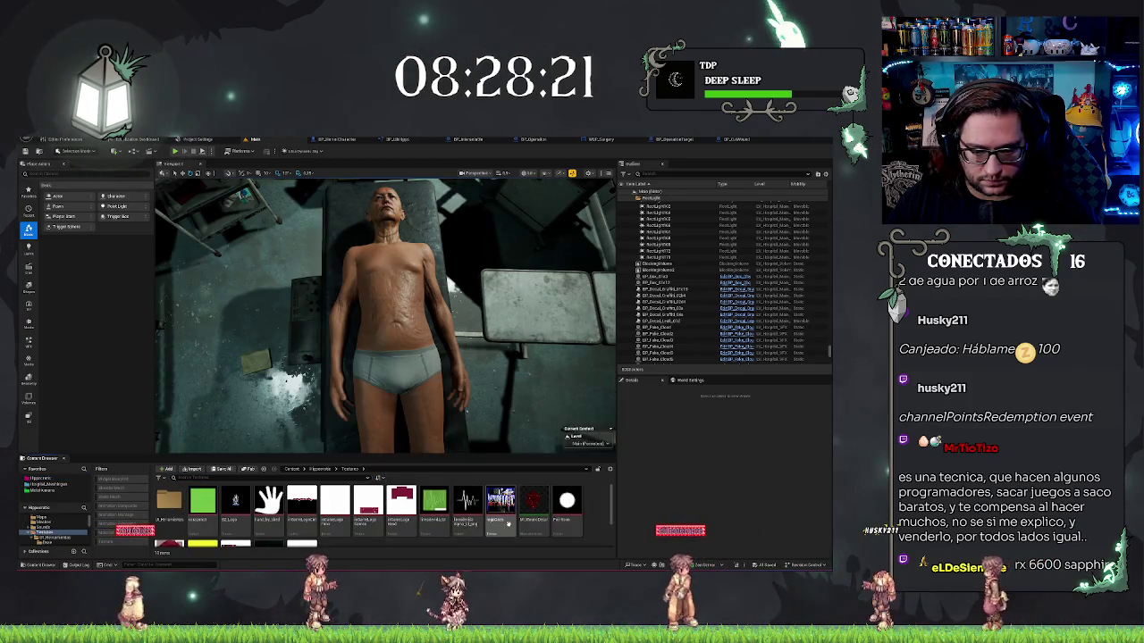
{"action": "double_click", "coordinate": [535, 506]}
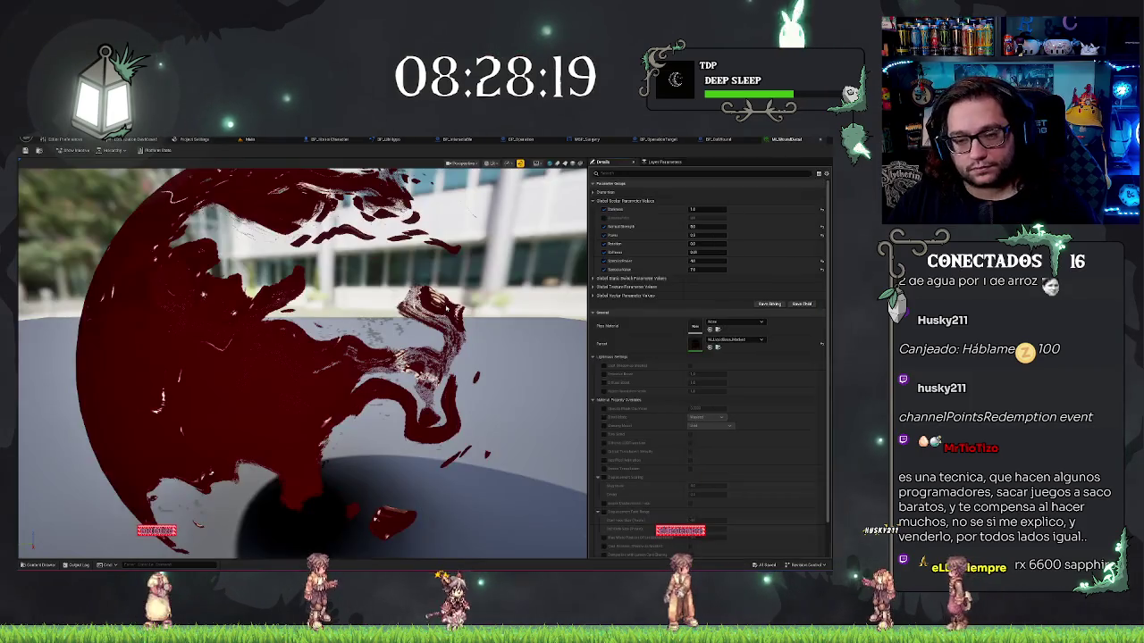
Orbit the preview sphere and expand the static switch and vector parameter groups.
{"action": "mouse_move", "coordinate": [422, 258]}
{"action": "left_mouse_down"}
{"action": "mouse_move", "coordinate": [321, 264]}
{"action": "mouse_move", "coordinate": [552, 214]}
{"action": "left_mouse_up"}
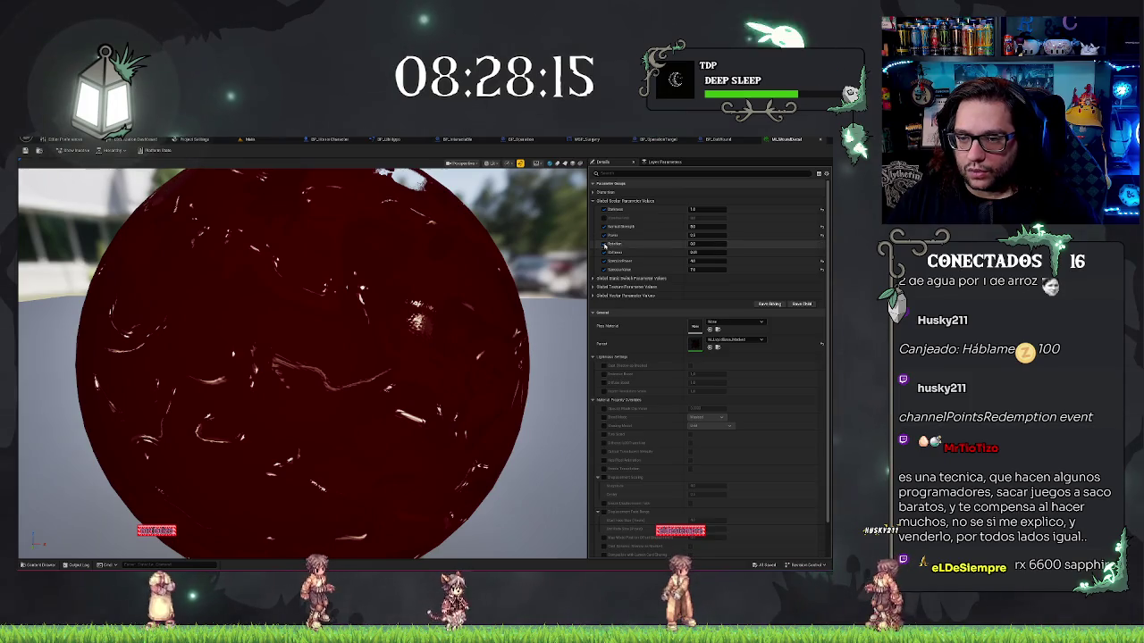
{"action": "left_click_drag", "start_coordinate": [536, 268], "coordinate": [322, 268]}
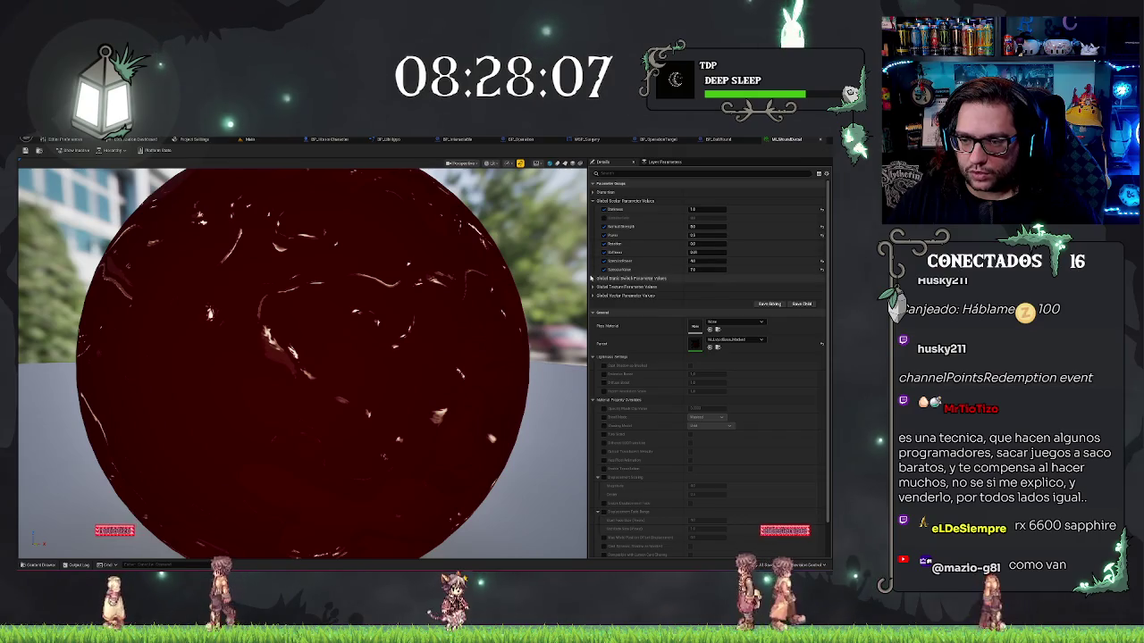
{"action": "left_click", "coordinate": [592, 278]}
{"action": "left_click", "coordinate": [593, 304]}
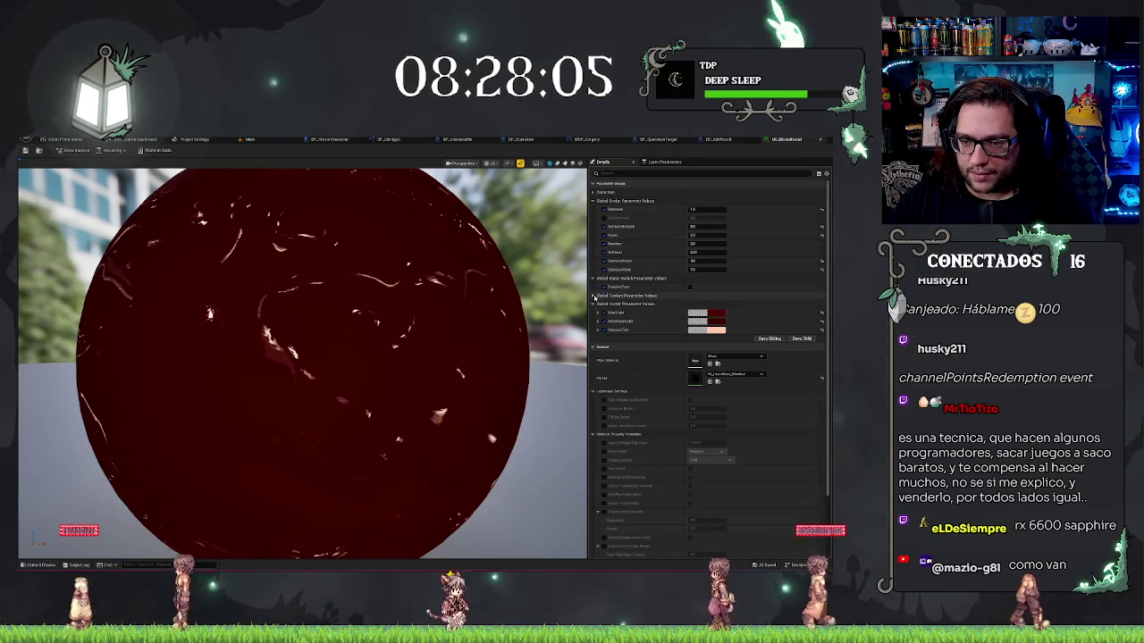
Assign the 'wd' texture found by search to the Texture parameter.
{"action": "left_click", "coordinate": [592, 295]}
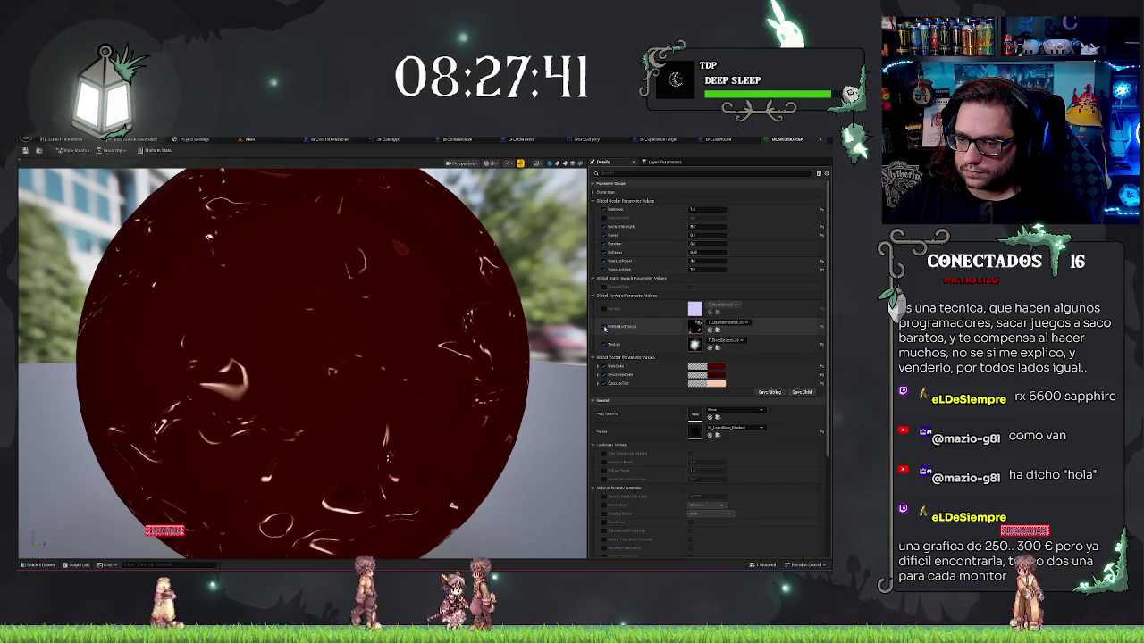
{"action": "left_click", "coordinate": [719, 342]}
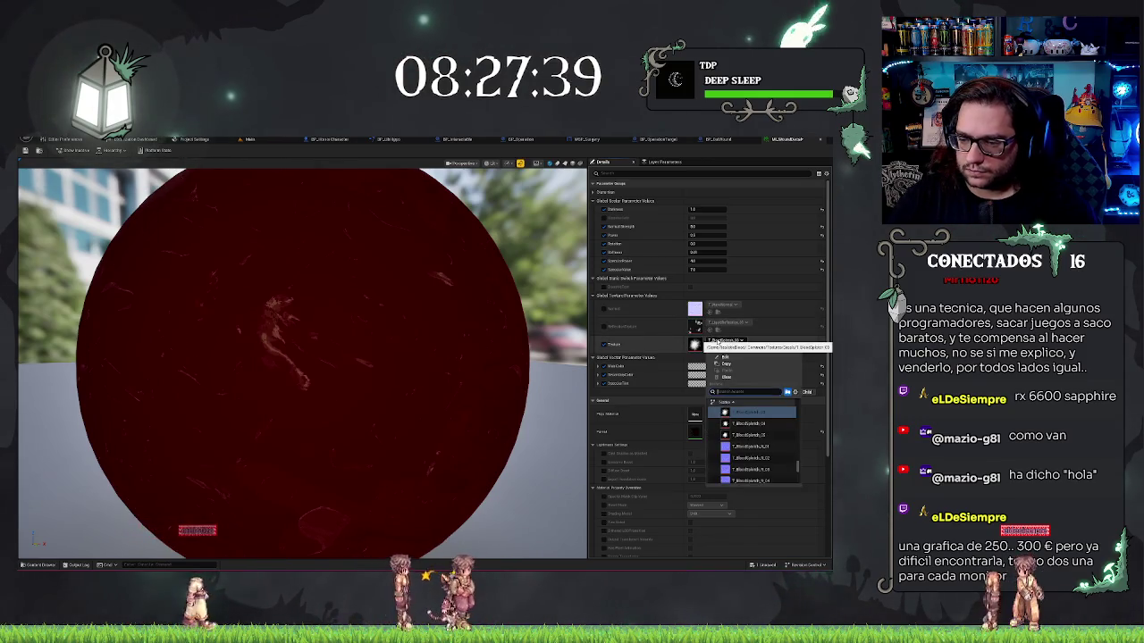
{"action": "type", "text": "wd"}
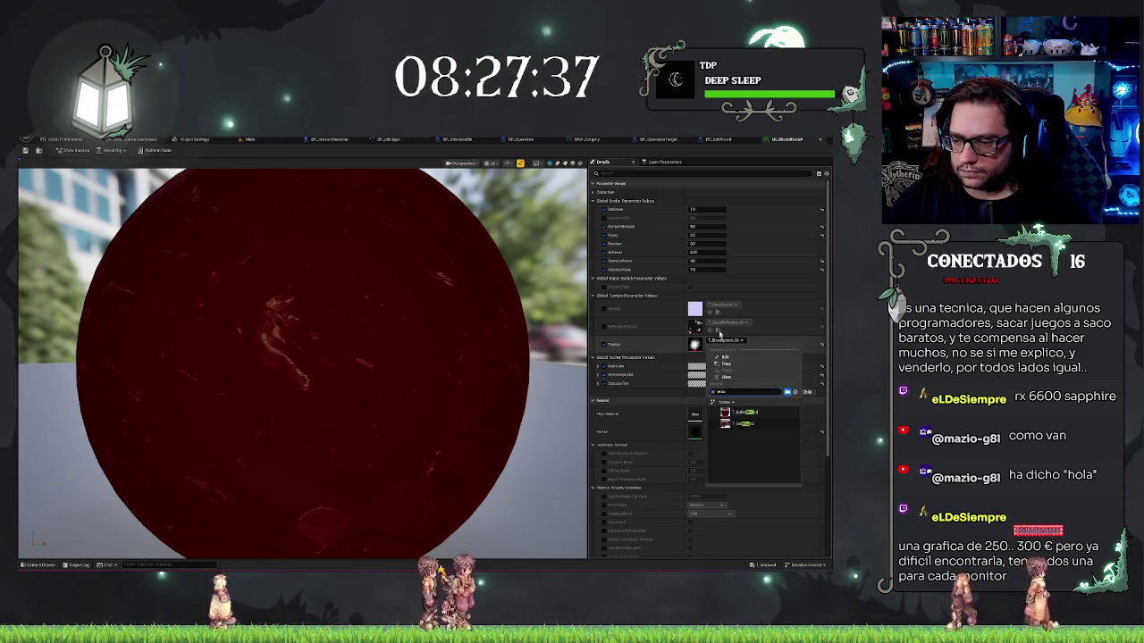
{"action": "left_click", "coordinate": [742, 427]}
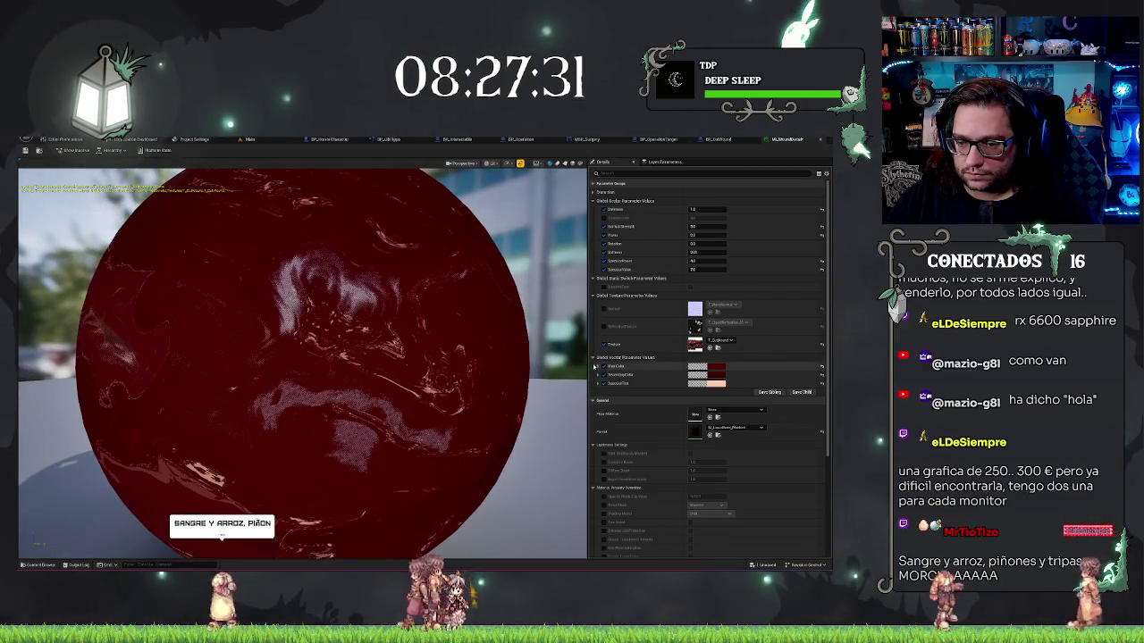
{"action": "scroll", "coordinate": [653, 326], "scroll_direction": "down", "scroll_amount": 1}
{"action": "scroll", "coordinate": [653, 326], "scroll_direction": "up", "scroll_amount": 3}
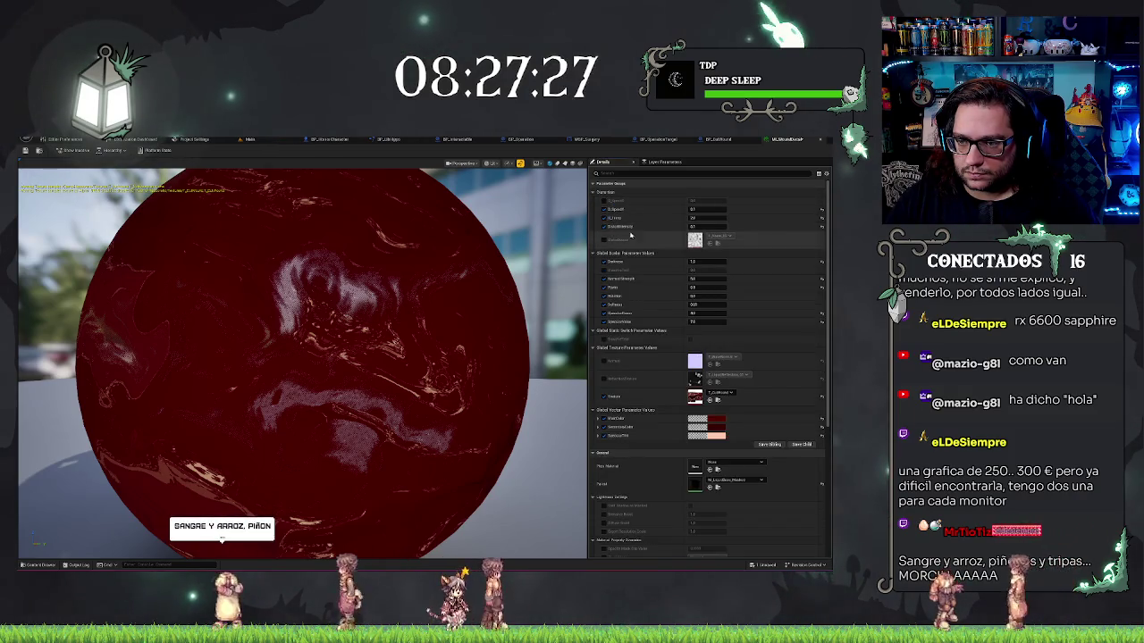
Turn off the Distortion and lower scalar overrides, keeping Darkness enabled.
{"action": "left_click", "coordinate": [603, 218]}
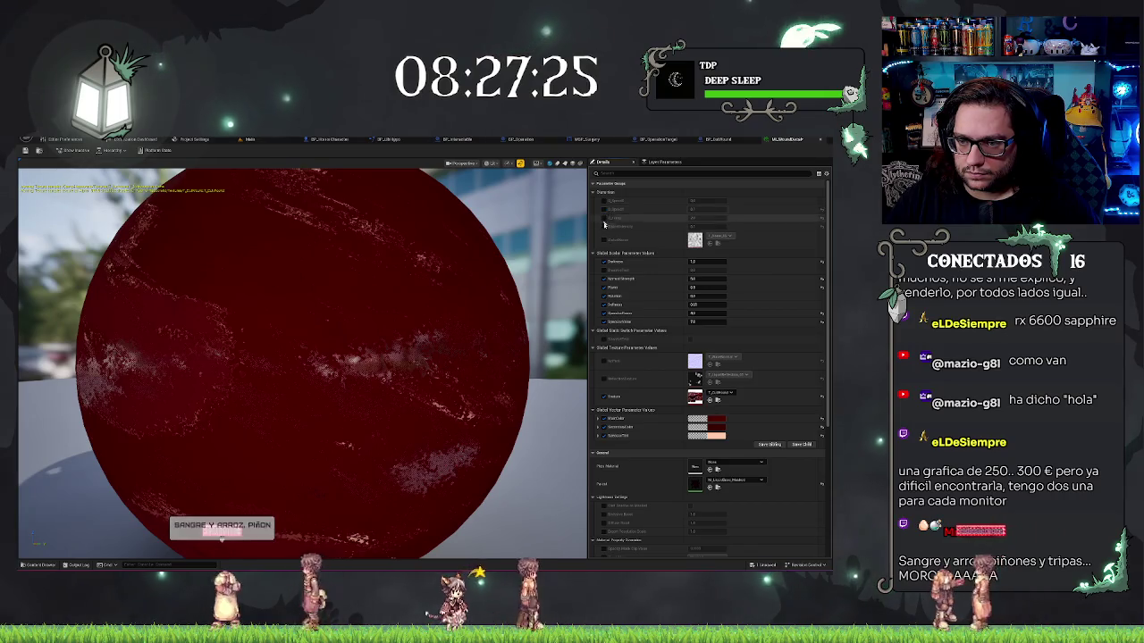
{"action": "left_click", "coordinate": [603, 261]}
{"action": "left_click", "coordinate": [603, 260]}
{"action": "left_click", "coordinate": [603, 278]}
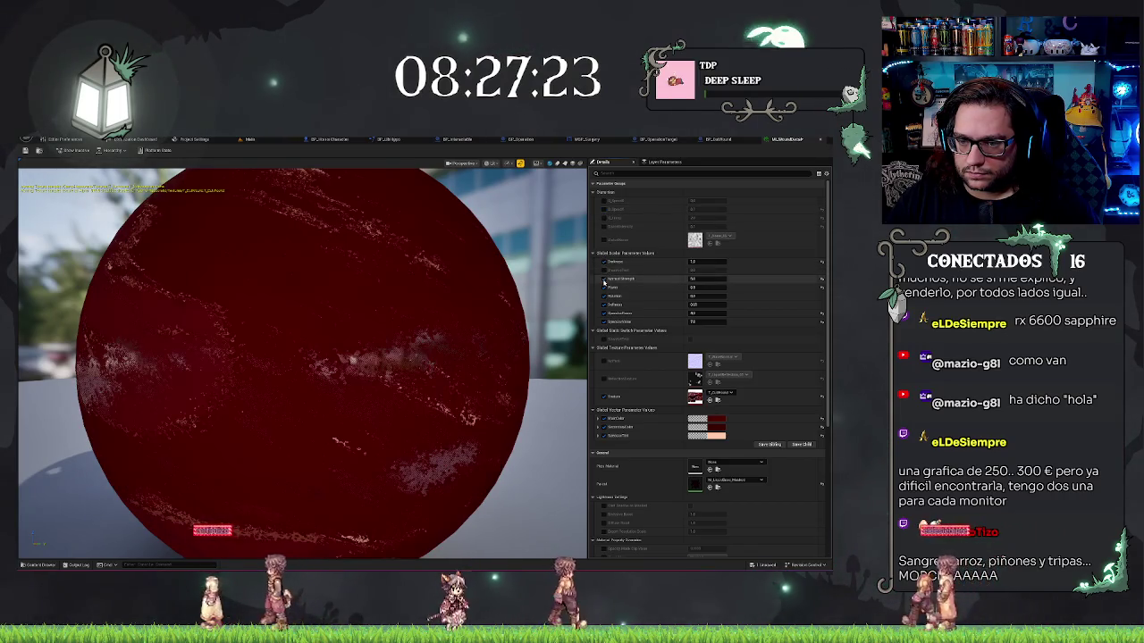
{"action": "left_click", "coordinate": [603, 286]}
{"action": "left_click", "coordinate": [603, 295]}
{"action": "left_click", "coordinate": [603, 305]}
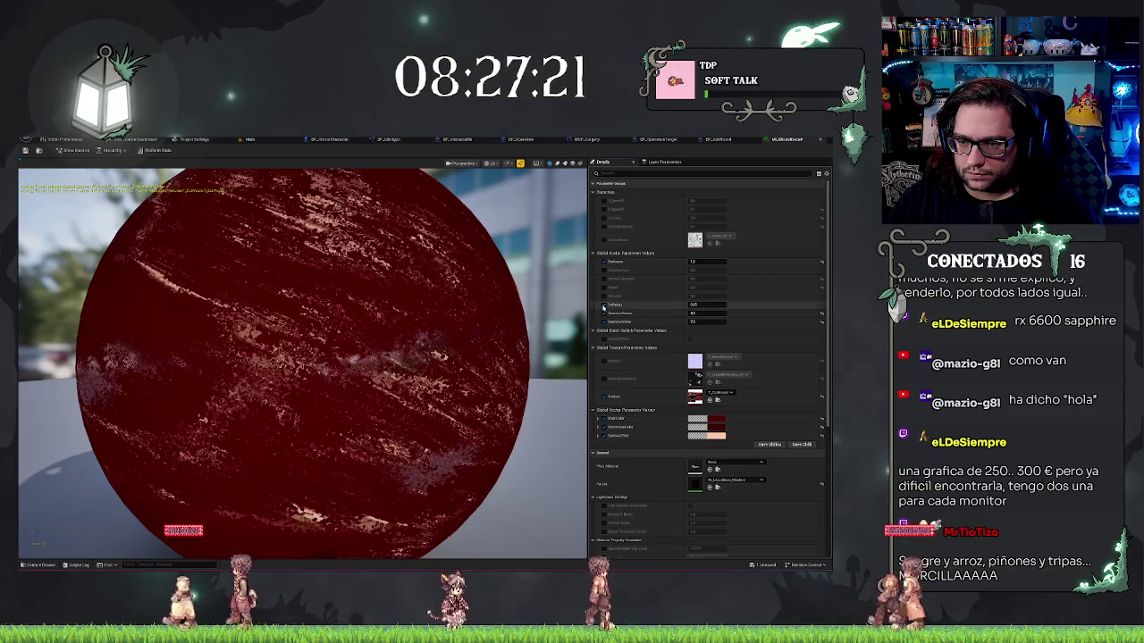
{"action": "scroll", "coordinate": [576, 329], "scroll_direction": "down", "scroll_amount": 5}
{"action": "scroll", "coordinate": [576, 328], "scroll_direction": "up", "scroll_amount": 2}
Level the preview view and save the material instance with Ctrl+S.
{"action": "left_click_drag", "start_coordinate": [545, 464], "coordinate": [559, 391]}
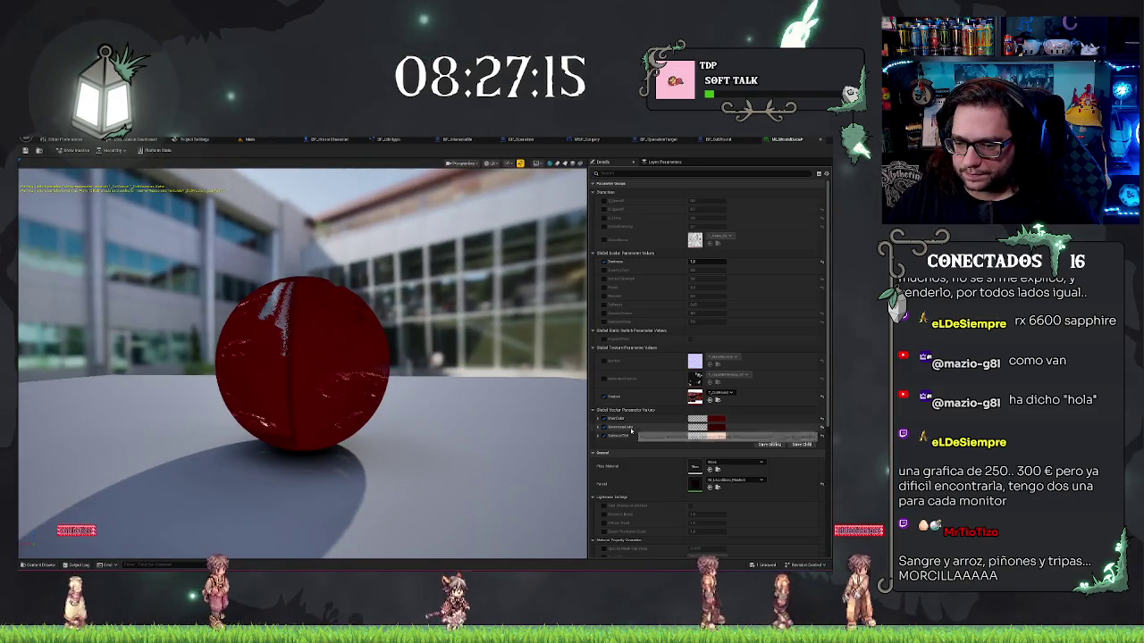
{"action": "scroll", "coordinate": [631, 430], "scroll_direction": "down", "scroll_amount": 4}
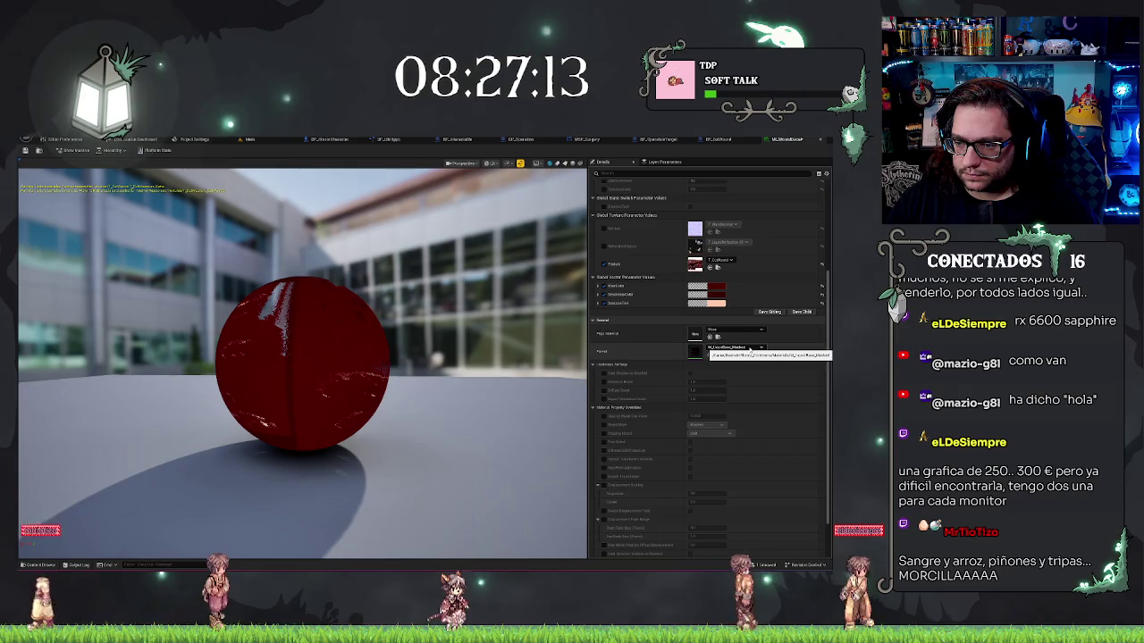
{"action": "scroll", "coordinate": [676, 388], "scroll_direction": "down", "scroll_amount": 2}
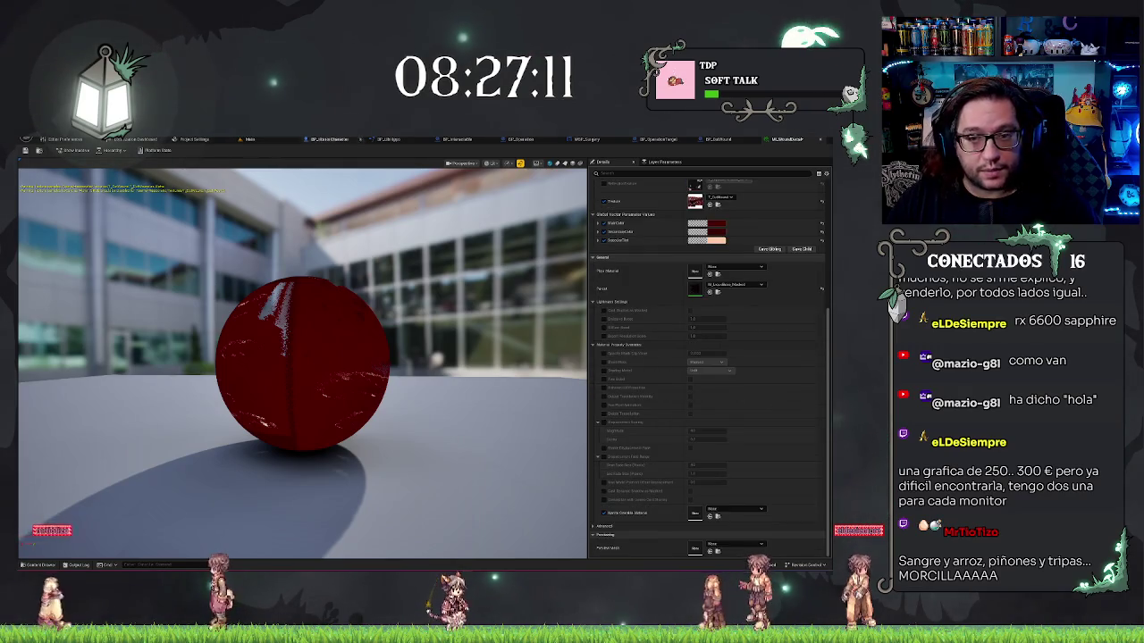
{"action": "key", "text": "ctrl+s"}
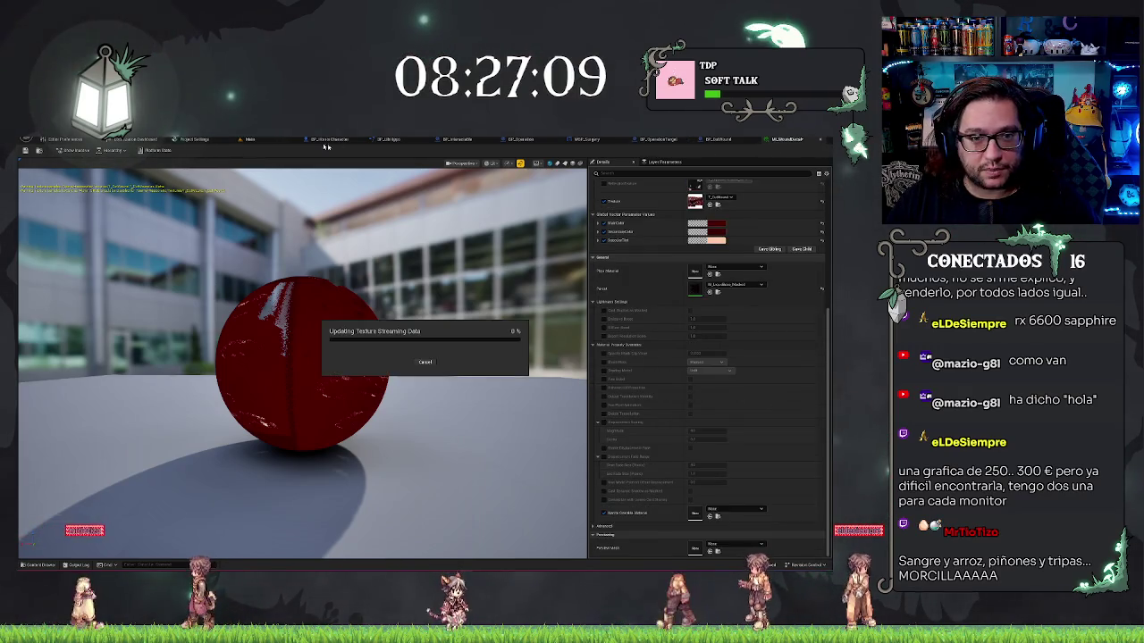
{"action": "left_click", "coordinate": [427, 362]}
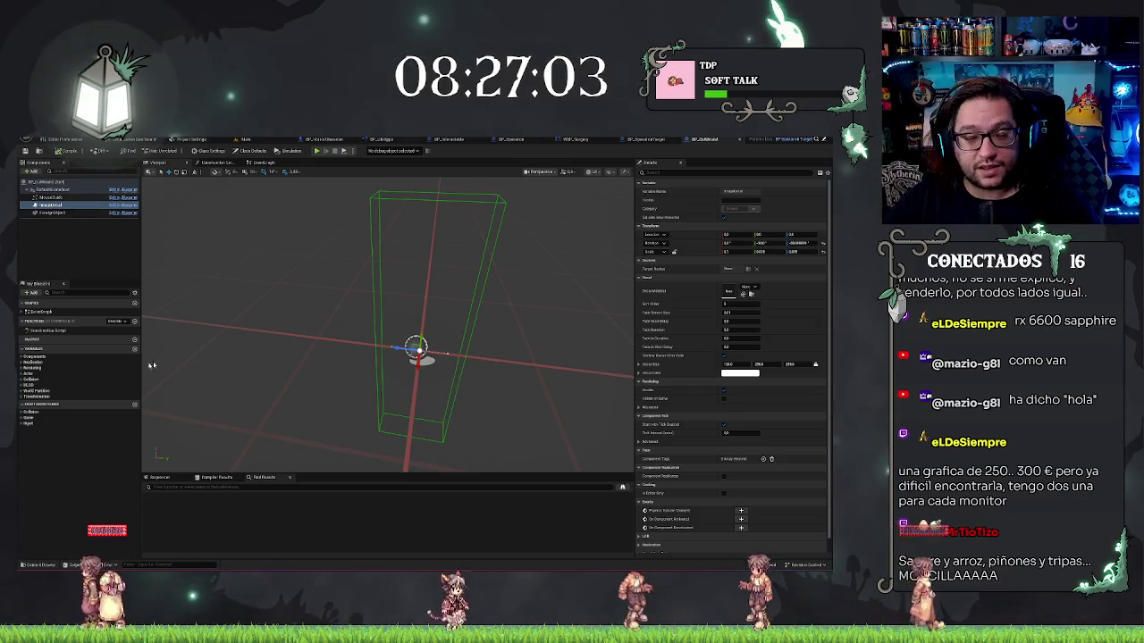
Delete the unused M_ material from the Texturas folder and confirm the deletion.
{"action": "left_click", "coordinate": [254, 139]}
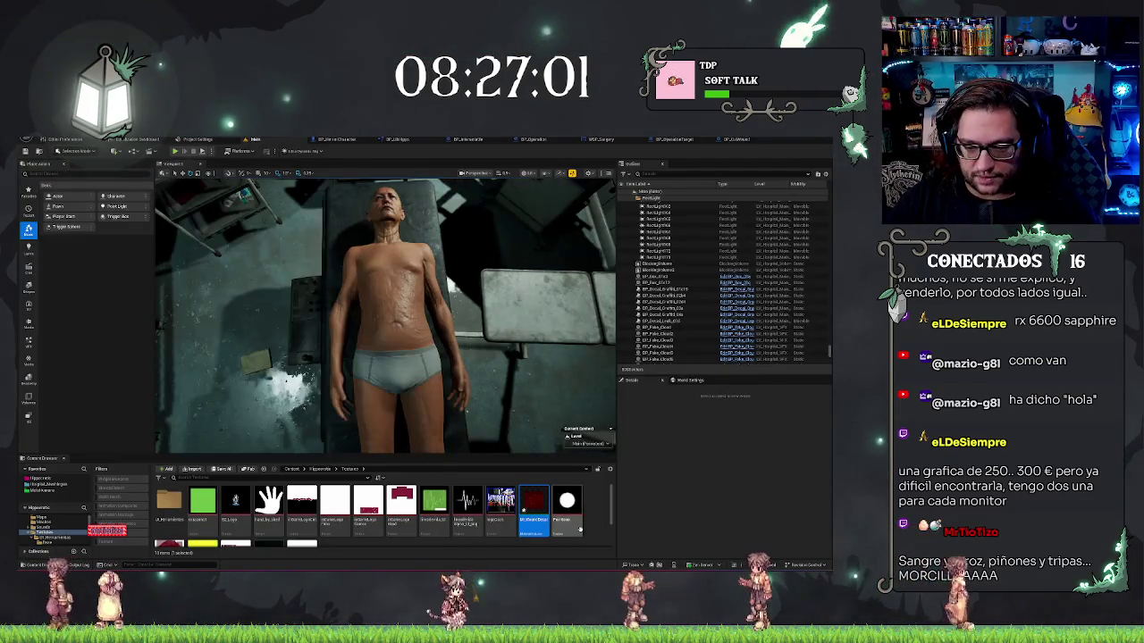
{"action": "left_click", "coordinate": [532, 502]}
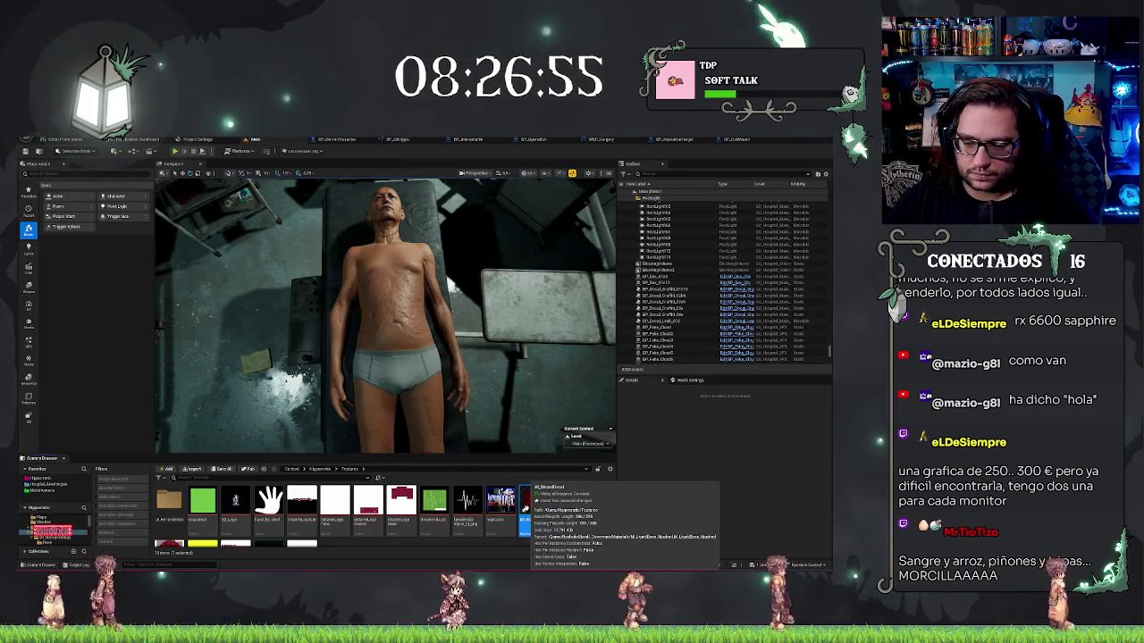
{"action": "key", "text": "Delete"}
{"action": "left_click", "coordinate": [375, 454]}
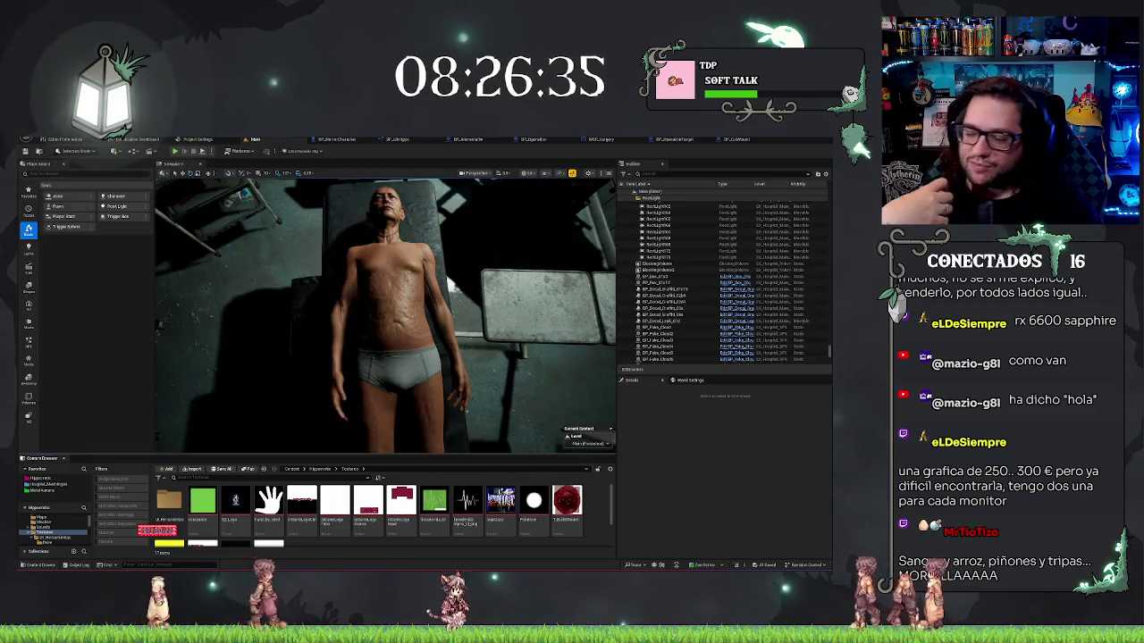
{"action": "scroll", "coordinate": [596, 511], "scroll_direction": "down", "scroll_amount": 1}
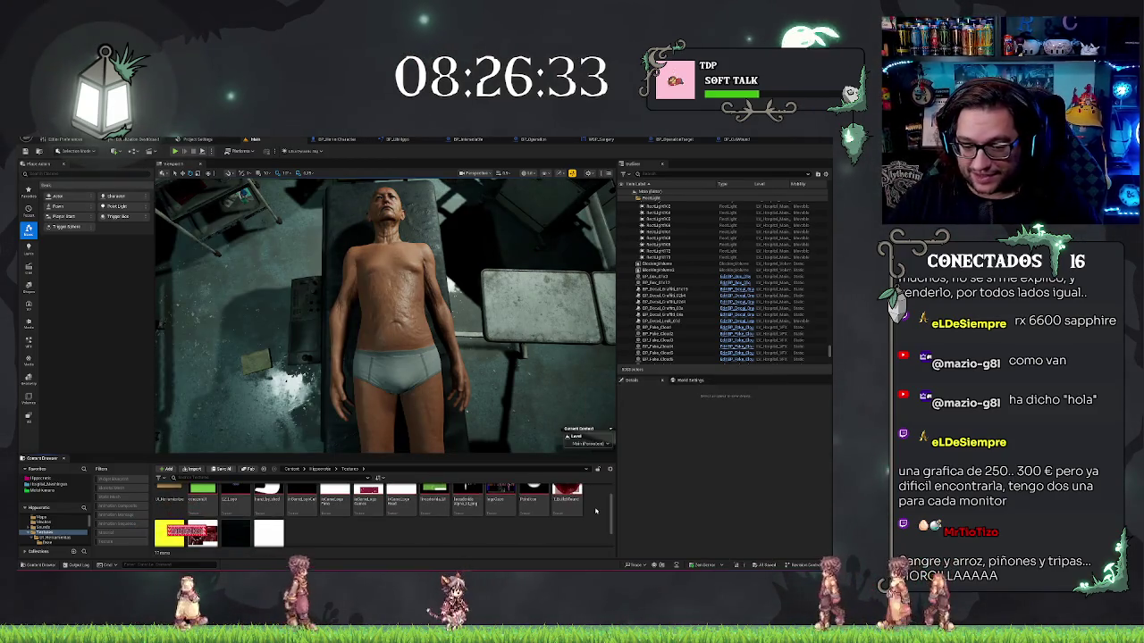
{"action": "scroll", "coordinate": [455, 539], "scroll_direction": "down", "scroll_amount": 1}
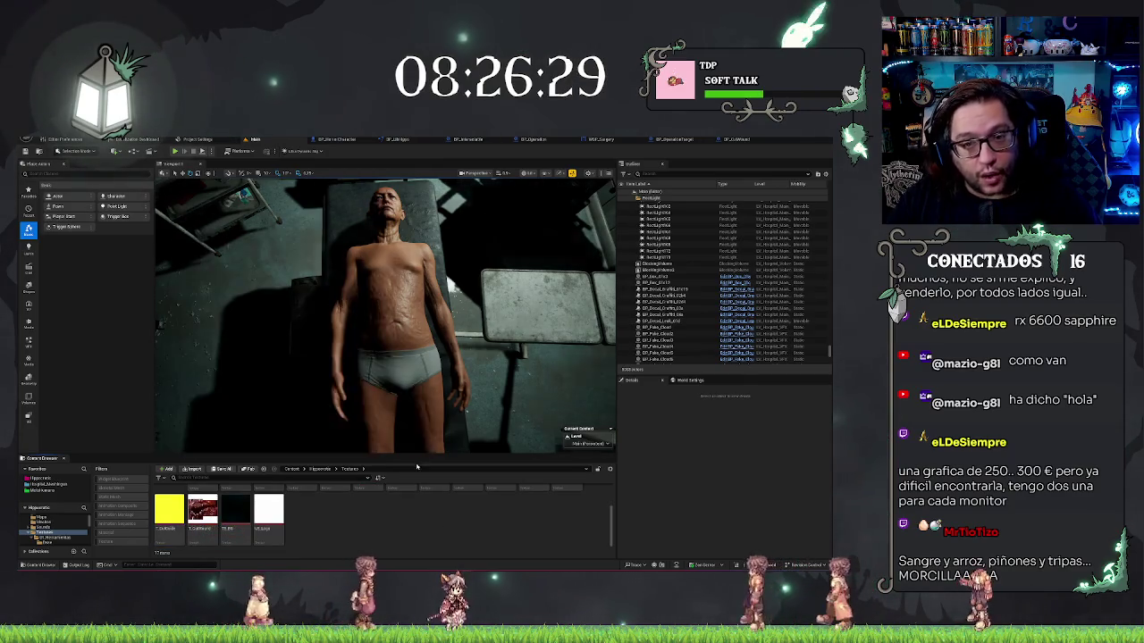
{"action": "scroll", "coordinate": [562, 515], "scroll_direction": "up", "scroll_amount": 1}
{"action": "scroll", "coordinate": [598, 513], "scroll_direction": "up", "scroll_amount": 1}
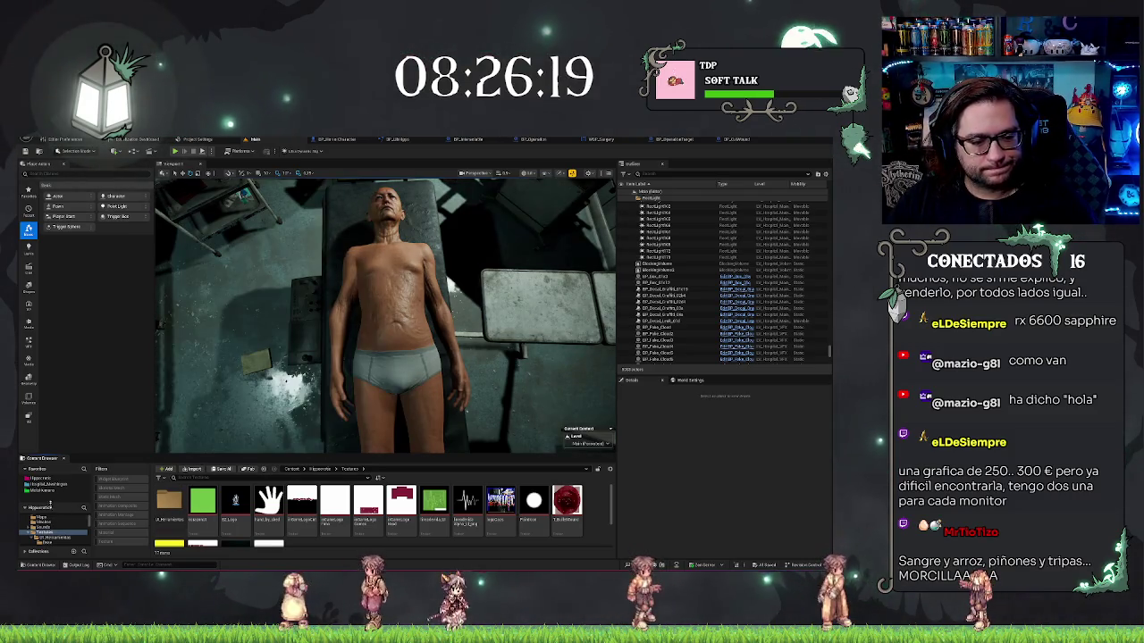
Search the Content root for 'decal' and inspect one of the decal blueprints.
{"action": "left_click", "coordinate": [35, 517]}
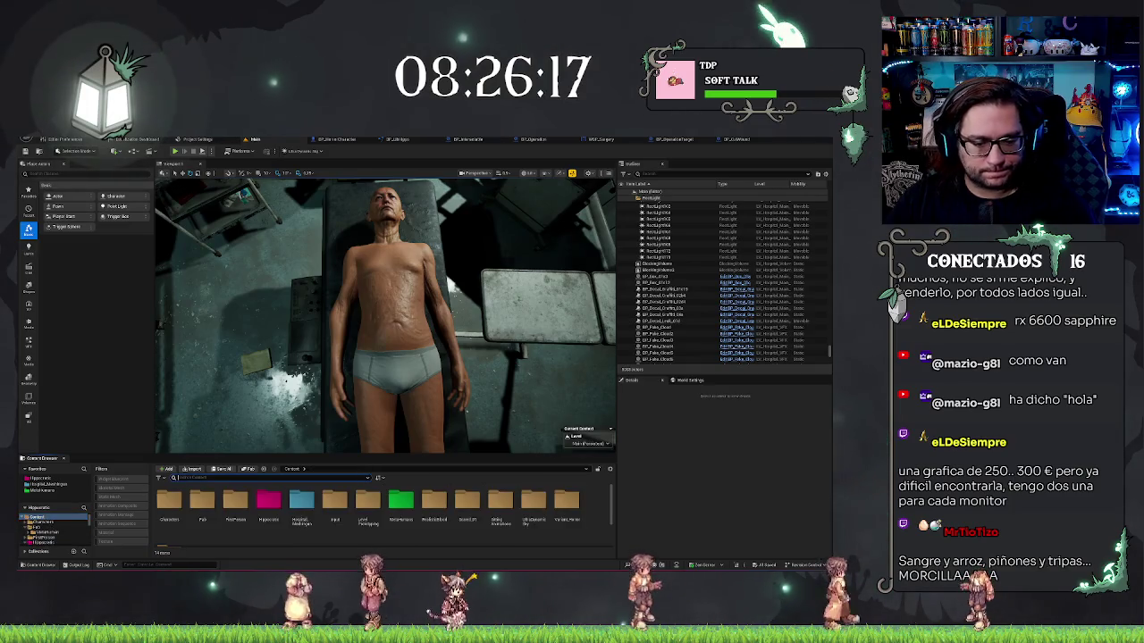
{"action": "type", "text": "decal"}
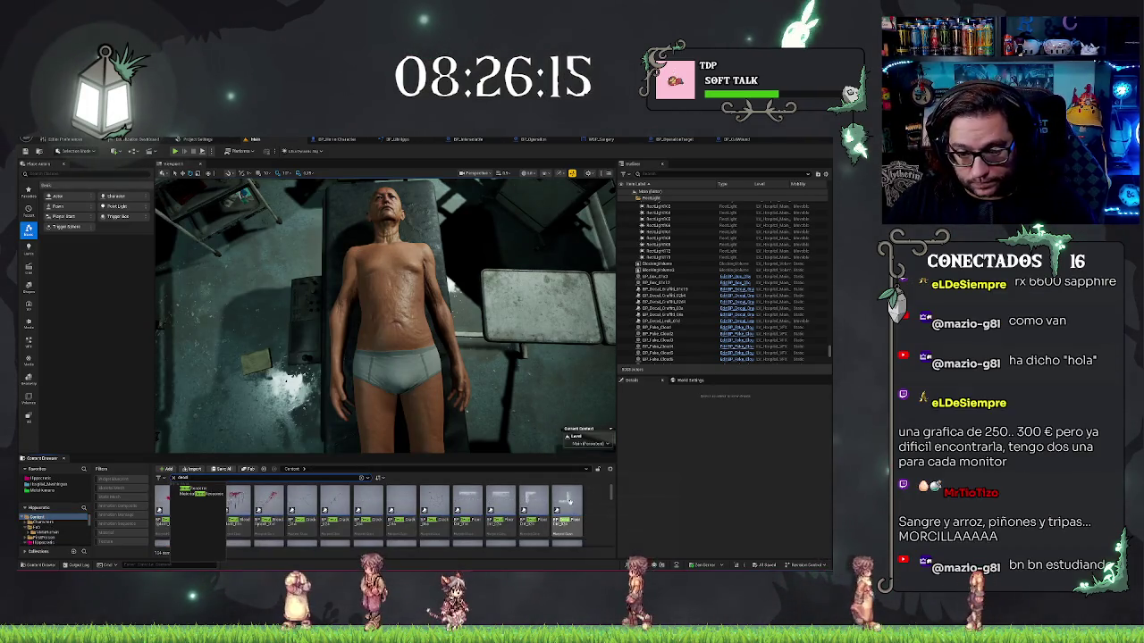
{"action": "left_click", "coordinate": [568, 509]}
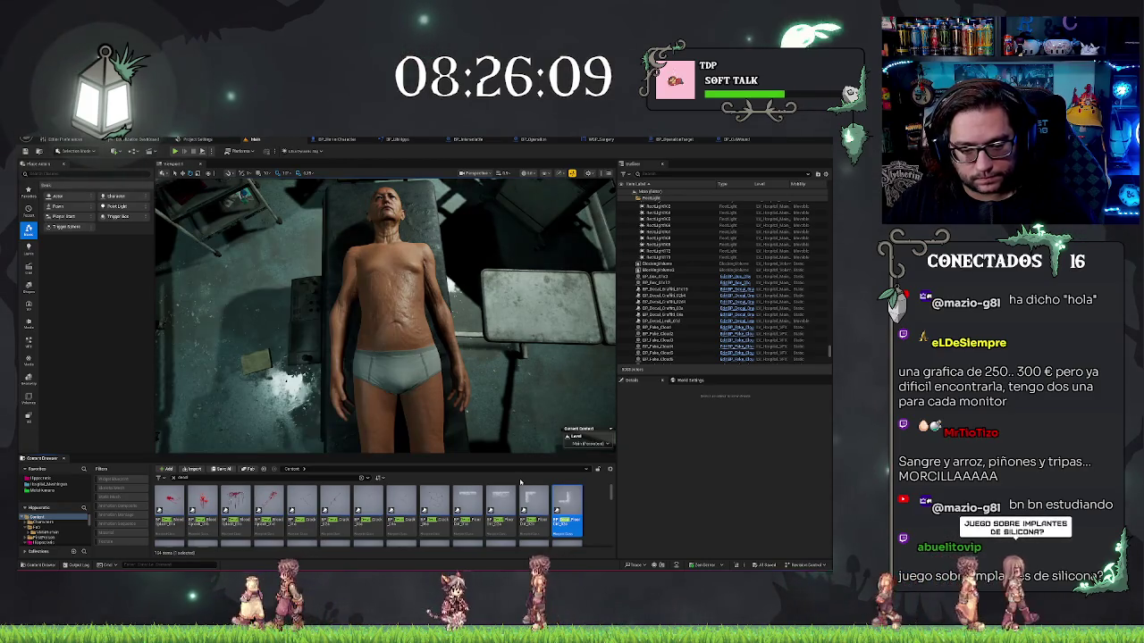
{"action": "double_click", "coordinate": [165, 533]}
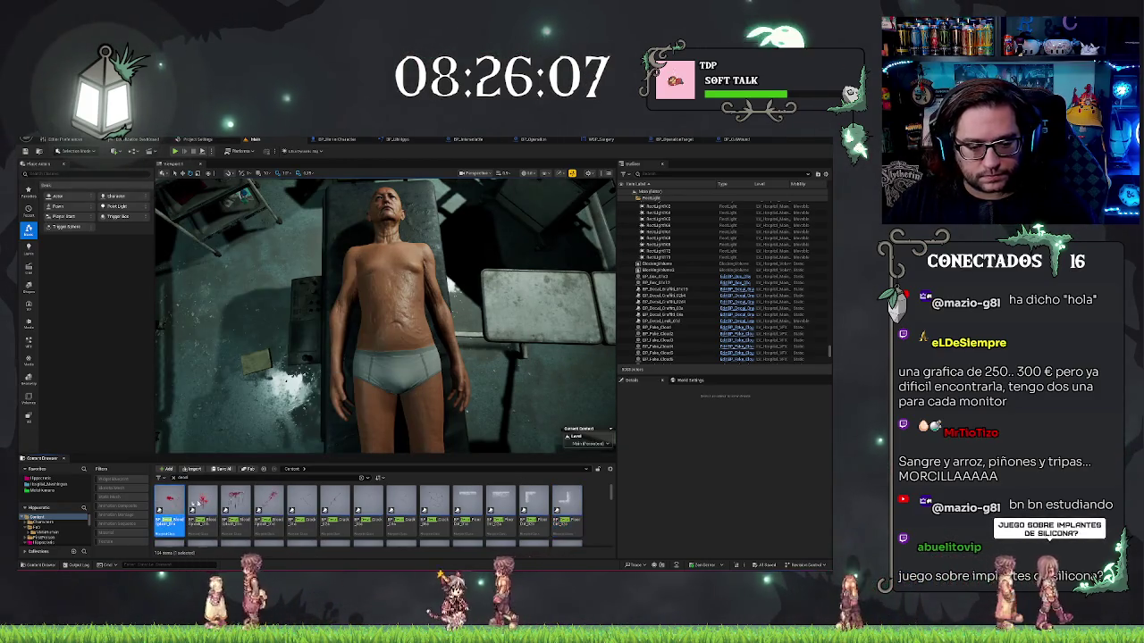
{"action": "left_click", "coordinate": [238, 139]}
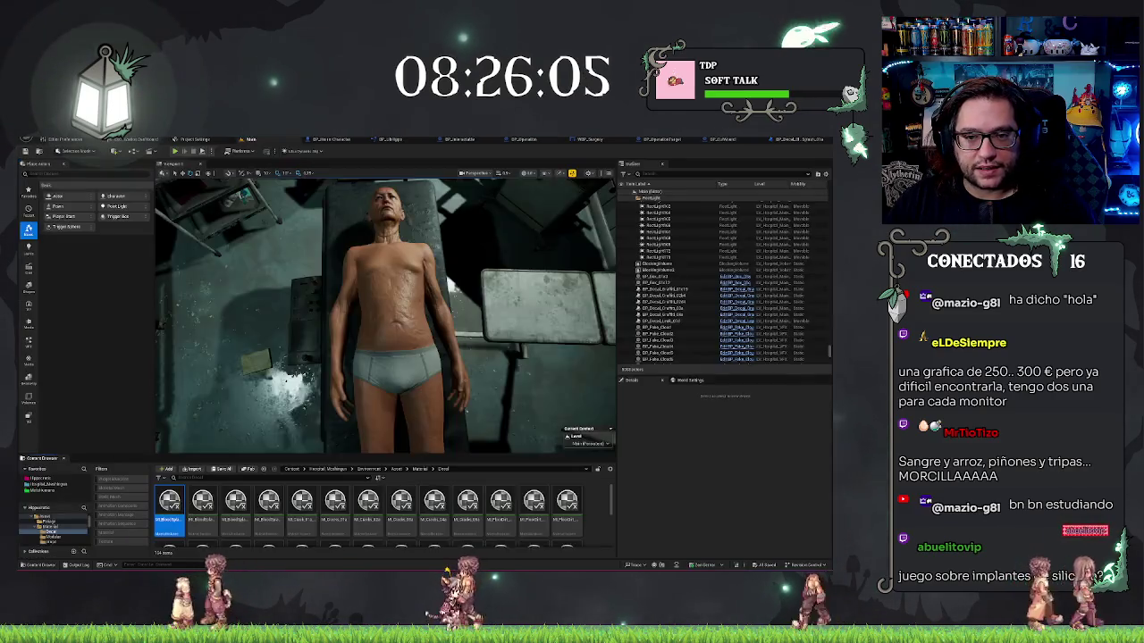
Go to the Texturas folder and commit a new name for the red decal material.
{"action": "scroll", "coordinate": [57, 532], "scroll_direction": "up", "scroll_amount": 5}
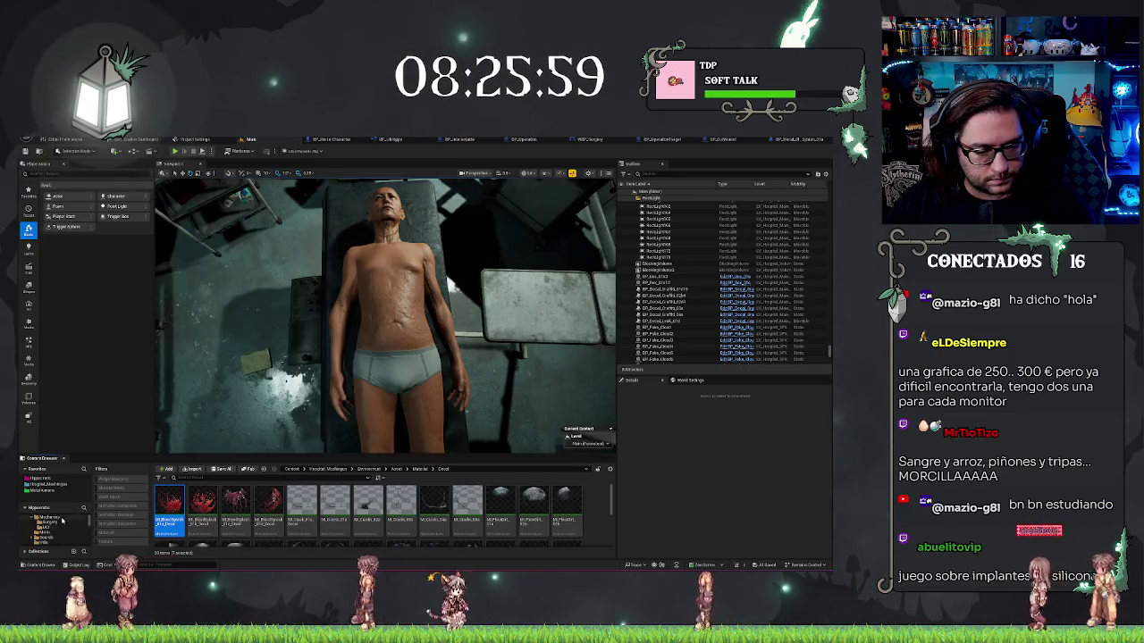
{"action": "scroll", "coordinate": [68, 530], "scroll_direction": "down", "scroll_amount": 2}
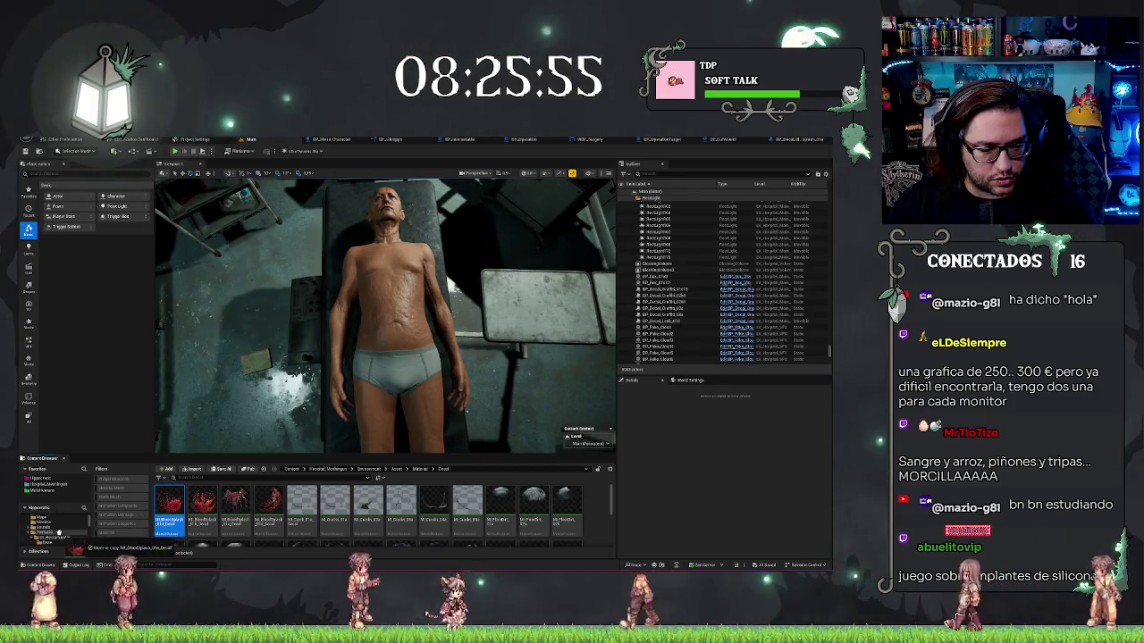
{"action": "right_click", "coordinate": [71, 539]}
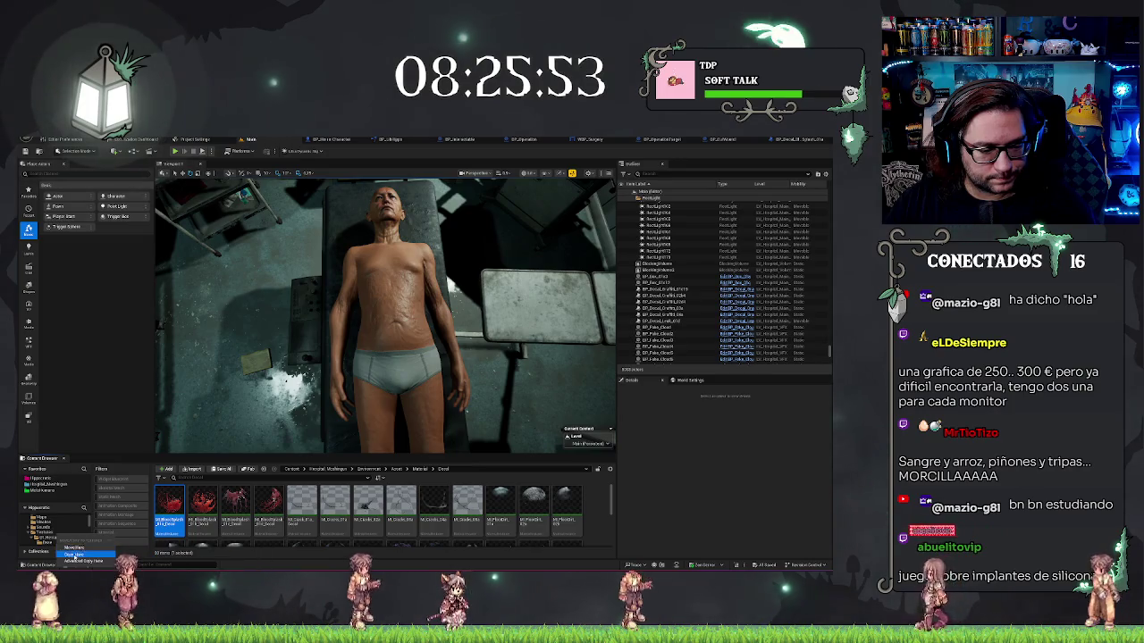
{"action": "left_click", "coordinate": [44, 533]}
{"action": "scroll", "coordinate": [536, 531], "scroll_direction": "down", "scroll_amount": 2}
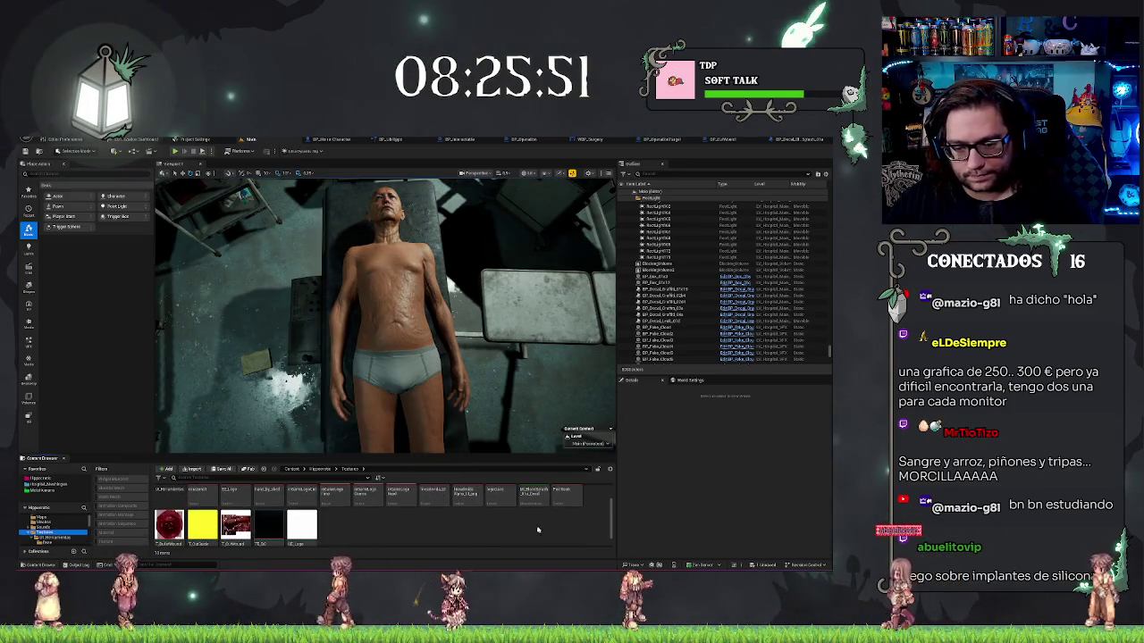
{"action": "scroll", "coordinate": [555, 521], "scroll_direction": "up", "scroll_amount": 2}
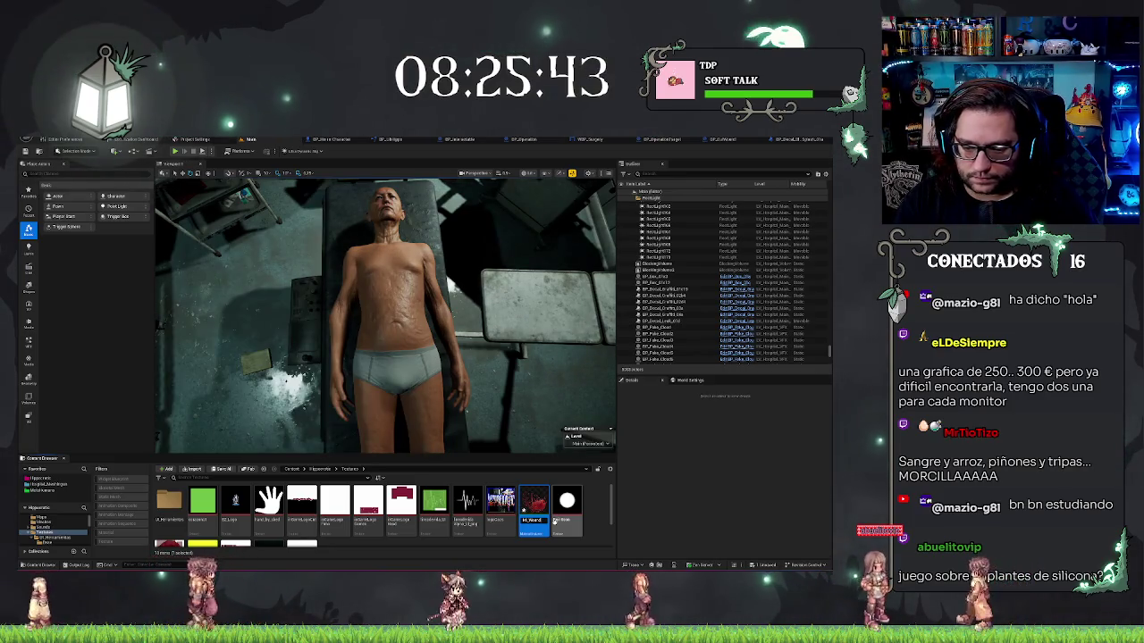
{"action": "key", "text": "Return"}
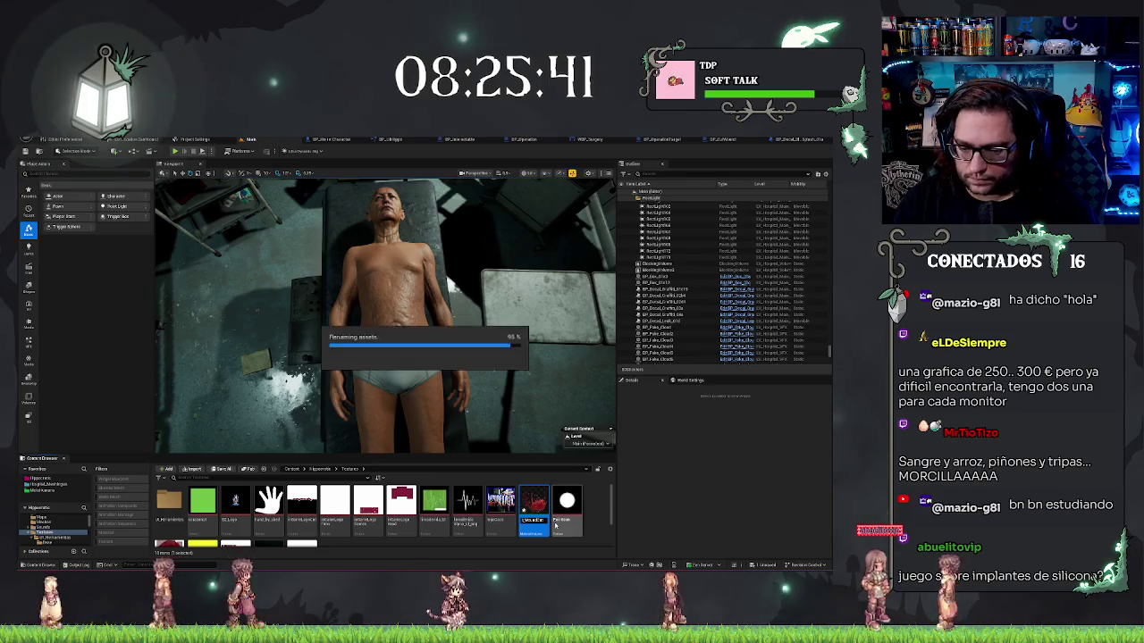
{"action": "double_click", "coordinate": [533, 507]}
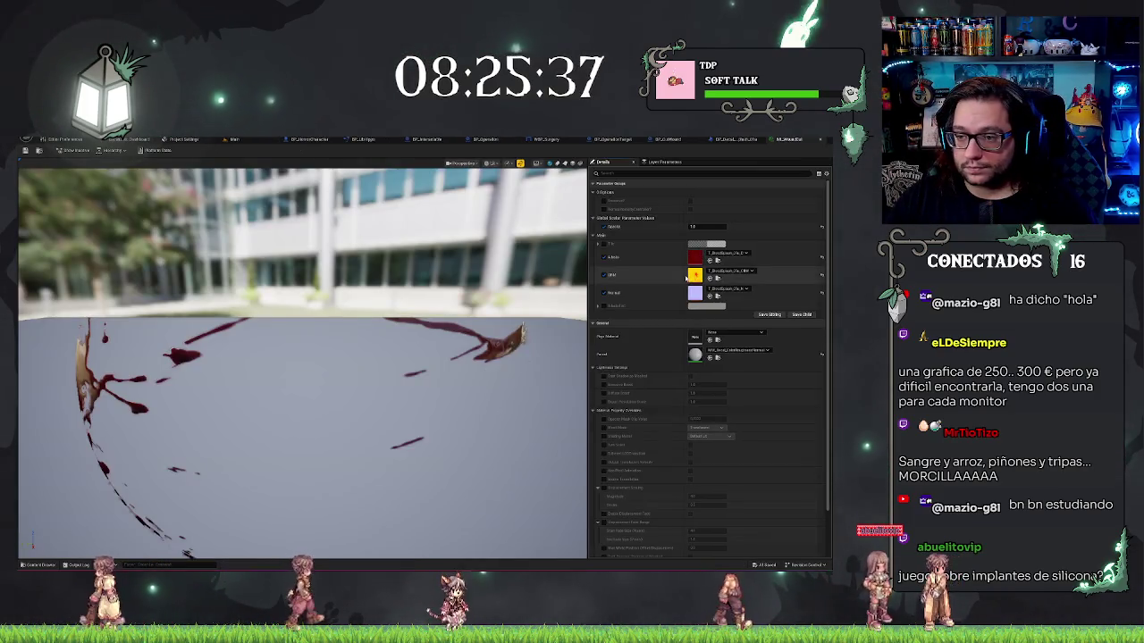
Disable the ORM and Normal overrides and set a round blood splat as Albedo.
{"action": "left_click", "coordinate": [603, 274]}
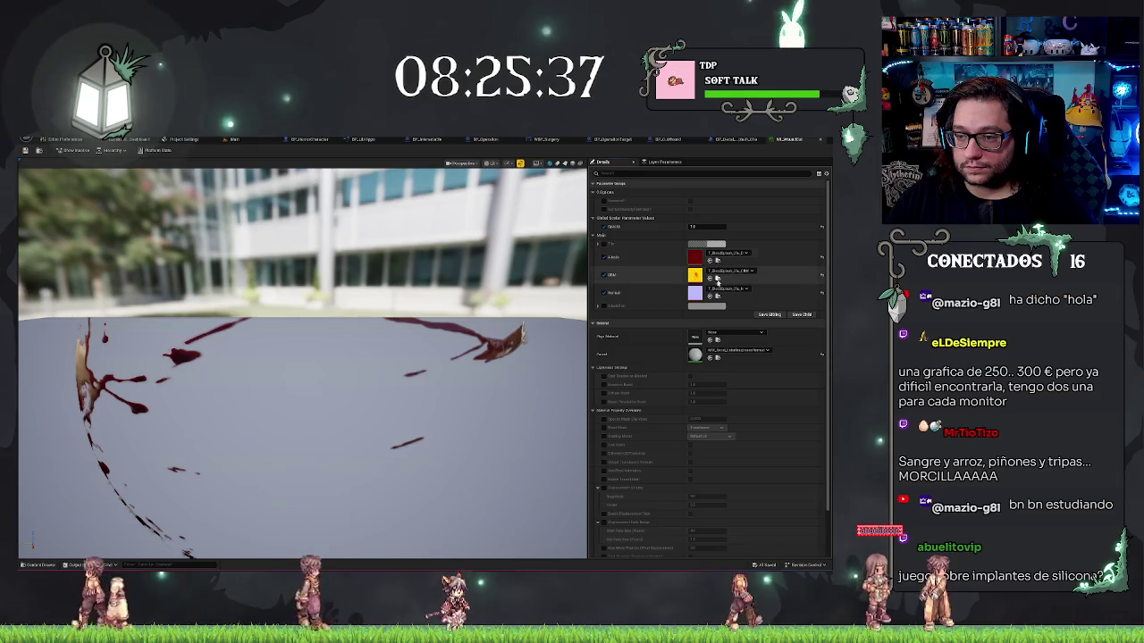
{"action": "left_click", "coordinate": [604, 293]}
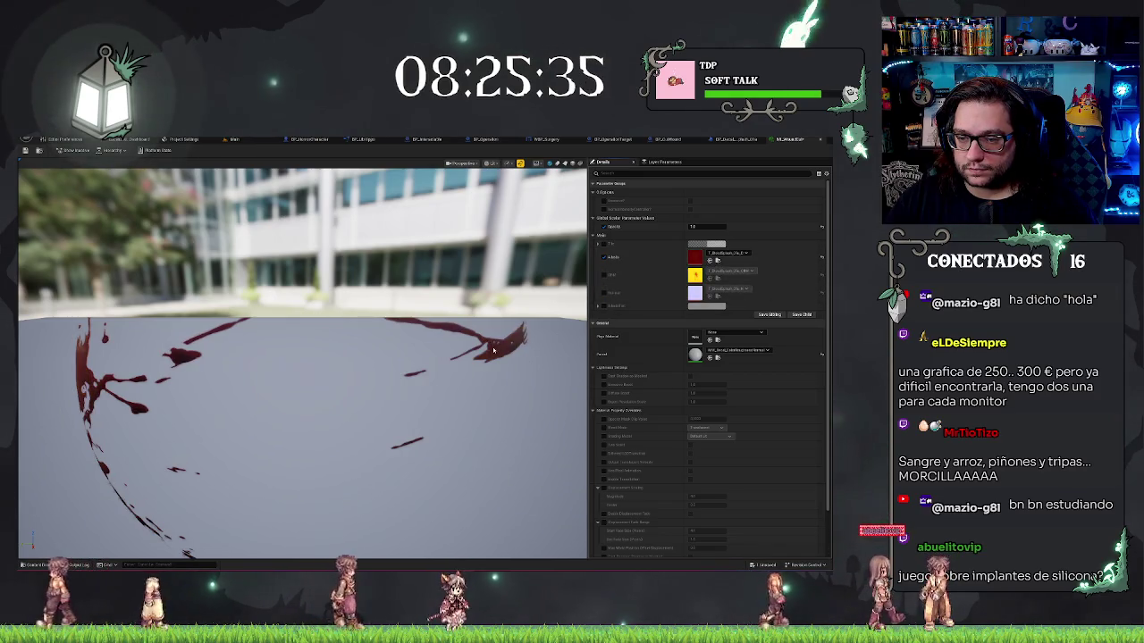
{"action": "left_click", "coordinate": [725, 254]}
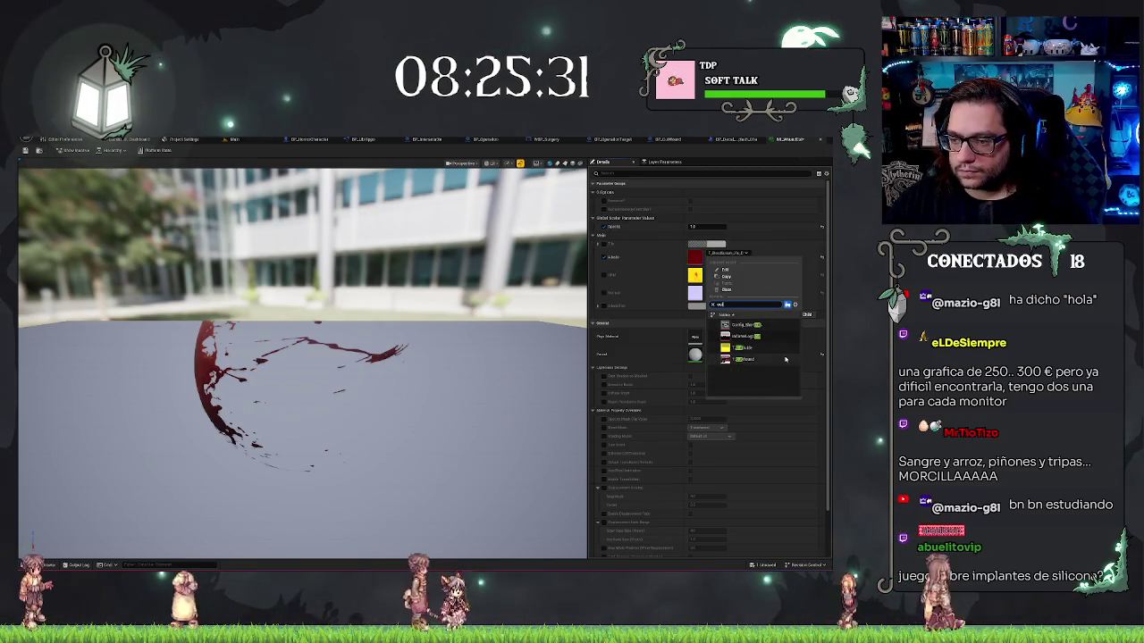
{"action": "left_click", "coordinate": [740, 358]}
{"action": "scroll", "coordinate": [375, 386], "scroll_direction": "down", "scroll_amount": 3}
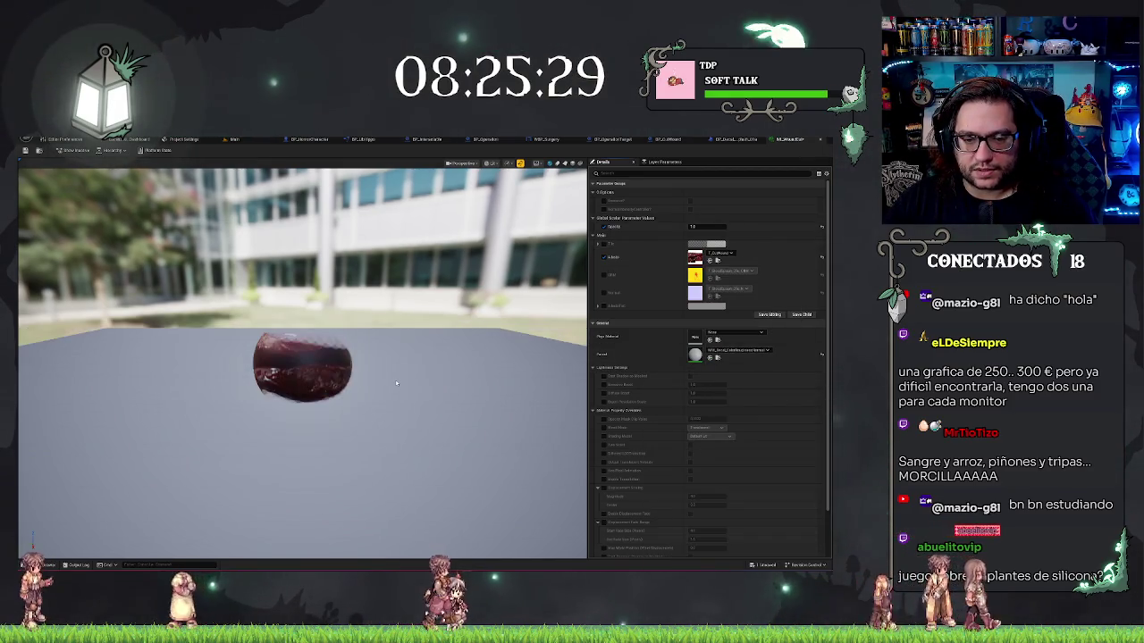
{"action": "mouse_move", "coordinate": [376, 386]}
{"action": "left_mouse_down"}
{"action": "mouse_move", "coordinate": [242, 393]}
{"action": "mouse_move", "coordinate": [241, 420]}
{"action": "left_mouse_up"}
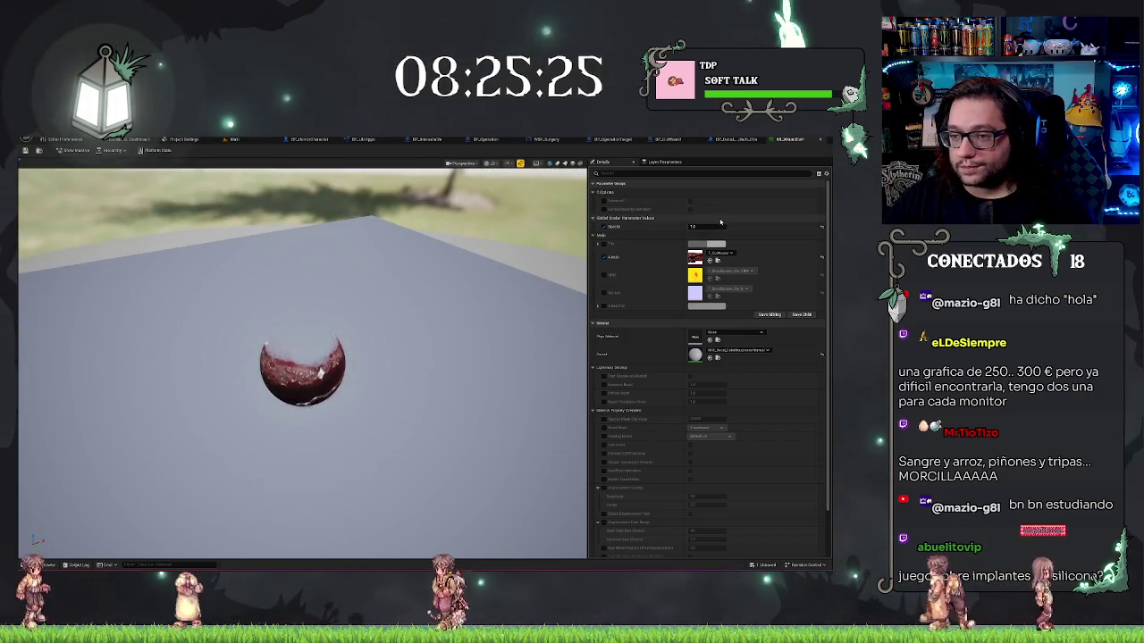
{"action": "left_click_drag", "start_coordinate": [452, 307], "coordinate": [452, 306]}
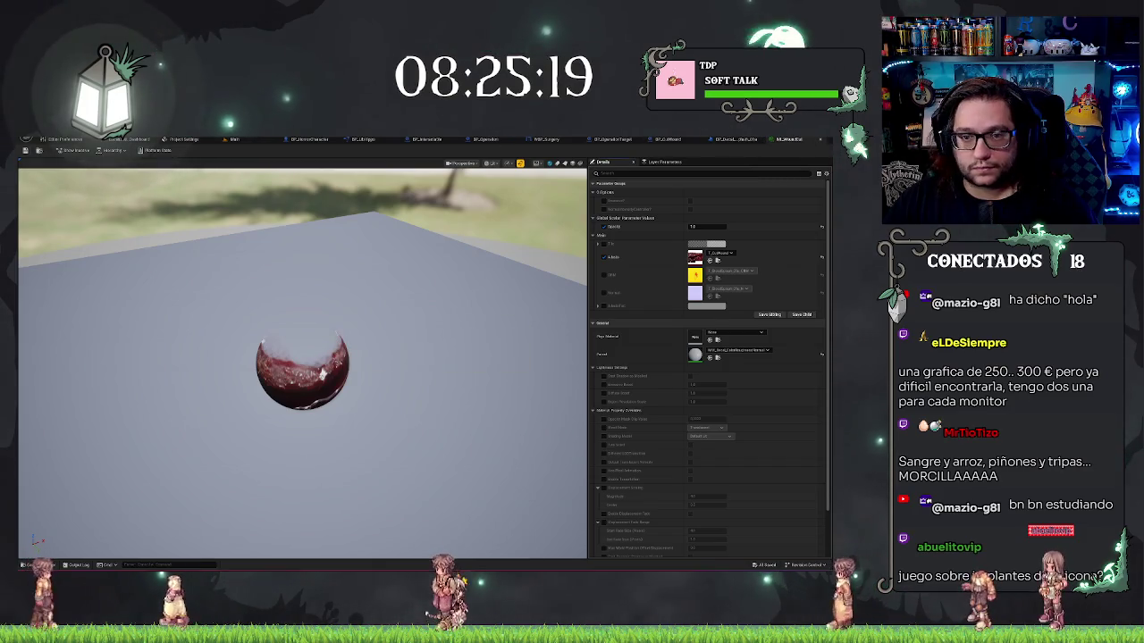
{"action": "left_click", "coordinate": [253, 141]}
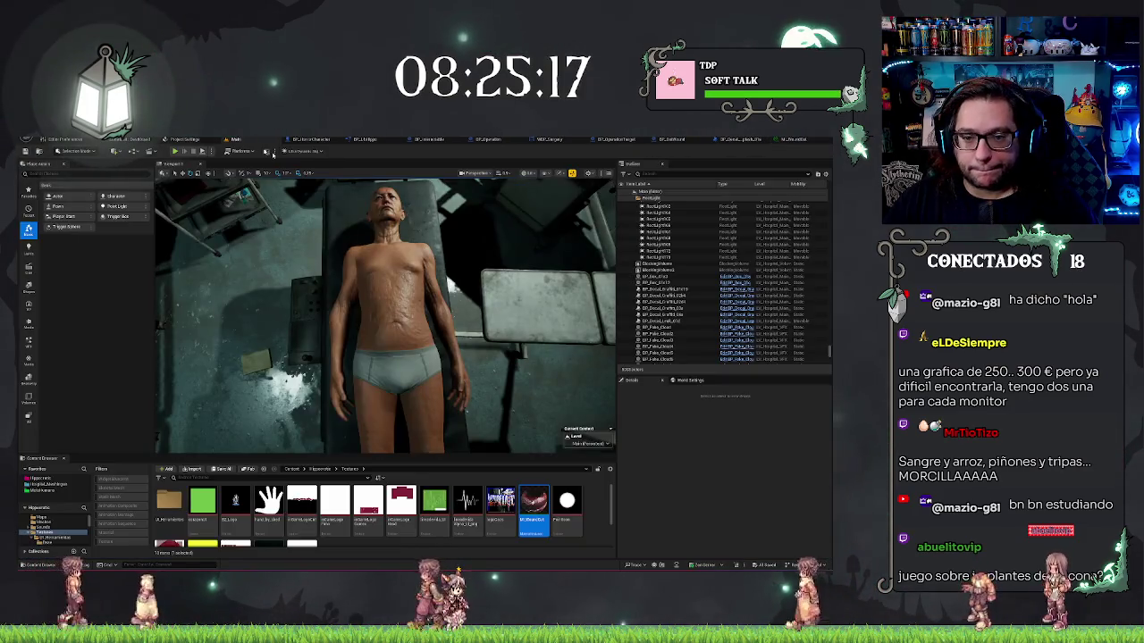
Browse the Content Browser from Hipposoft into Blueprints > Mechanics > Surgery.
{"action": "left_click", "coordinate": [671, 139]}
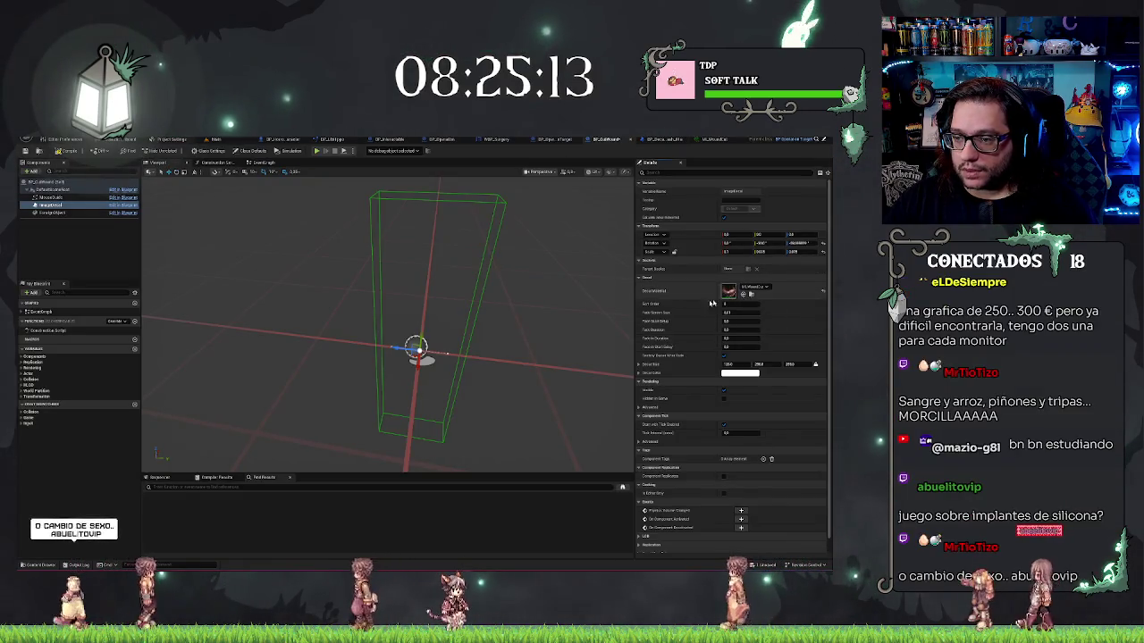
{"action": "left_click", "coordinate": [213, 140]}
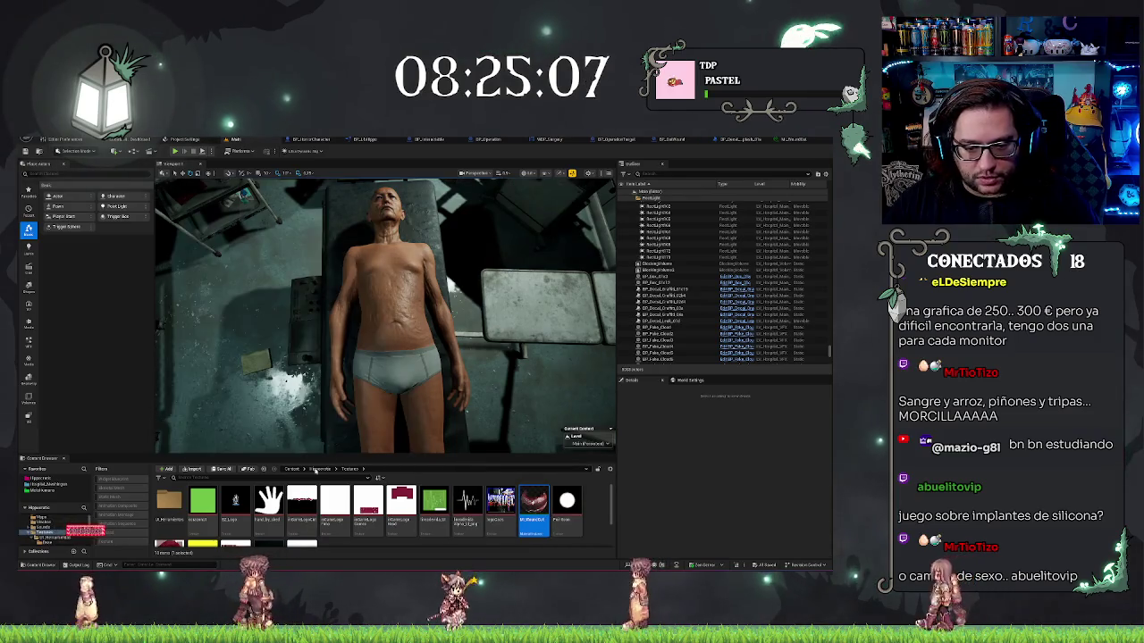
{"action": "left_click", "coordinate": [318, 469]}
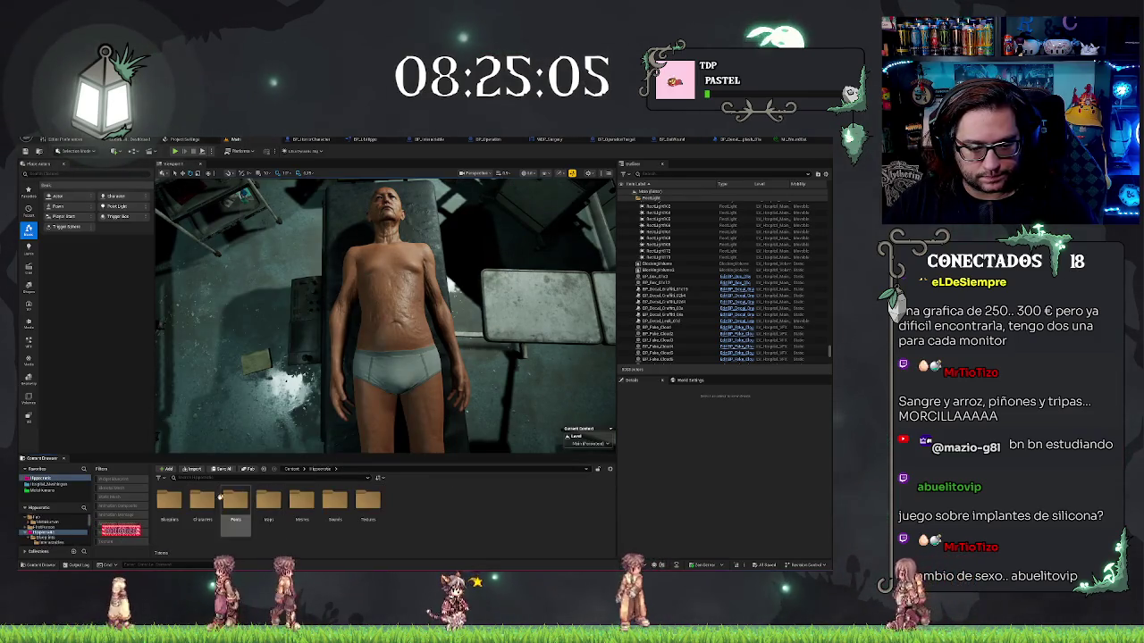
{"action": "left_click", "coordinate": [209, 506]}
{"action": "double_click", "coordinate": [208, 507]}
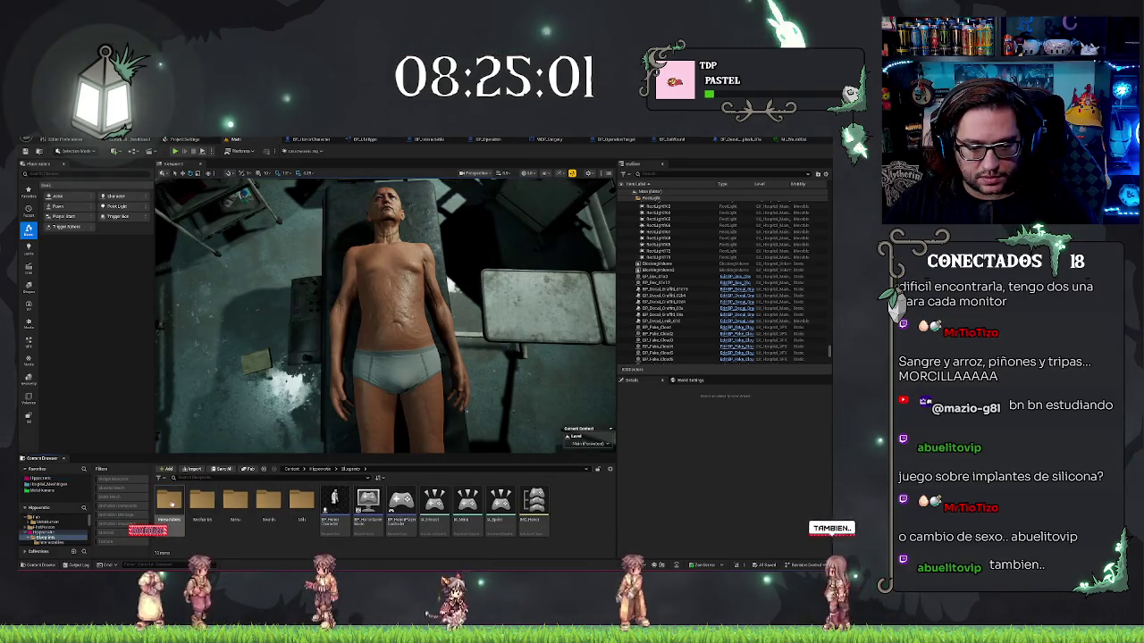
{"action": "double_click", "coordinate": [208, 503]}
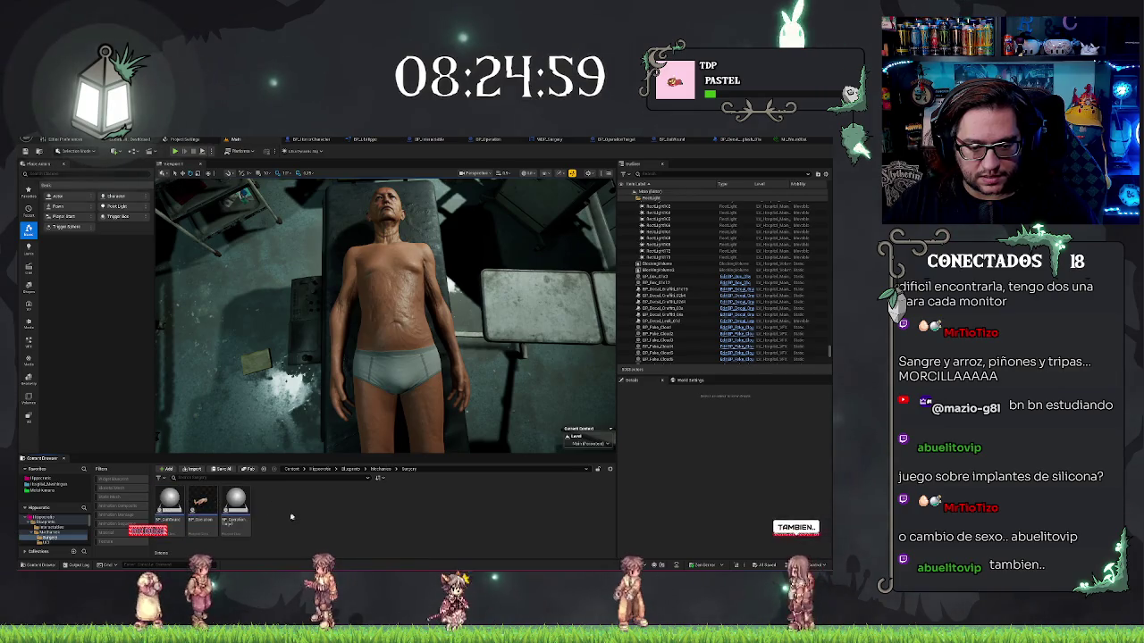
Place a BP_CutWound actor onto the patient's abdomen.
{"action": "left_click", "coordinate": [236, 504]}
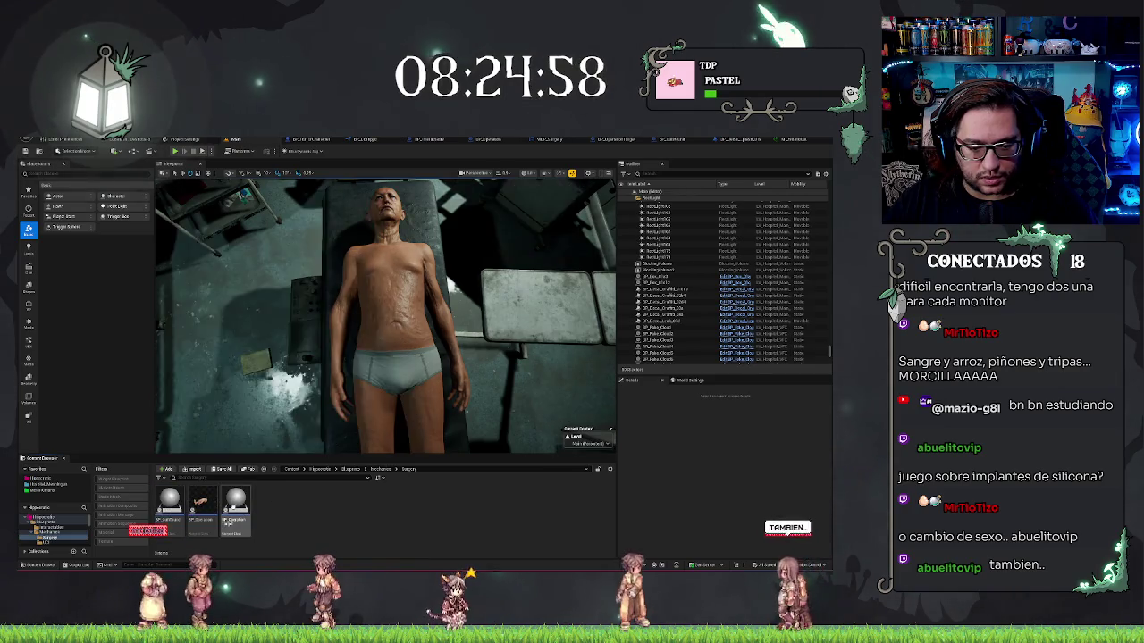
{"action": "left_click", "coordinate": [394, 311]}
{"action": "mouse_move", "coordinate": [394, 311]}
{"action": "left_mouse_down"}
{"action": "mouse_move", "coordinate": [364, 384]}
{"action": "mouse_move", "coordinate": [350, 367]}
{"action": "left_mouse_up"}
{"action": "key", "text": "w"}
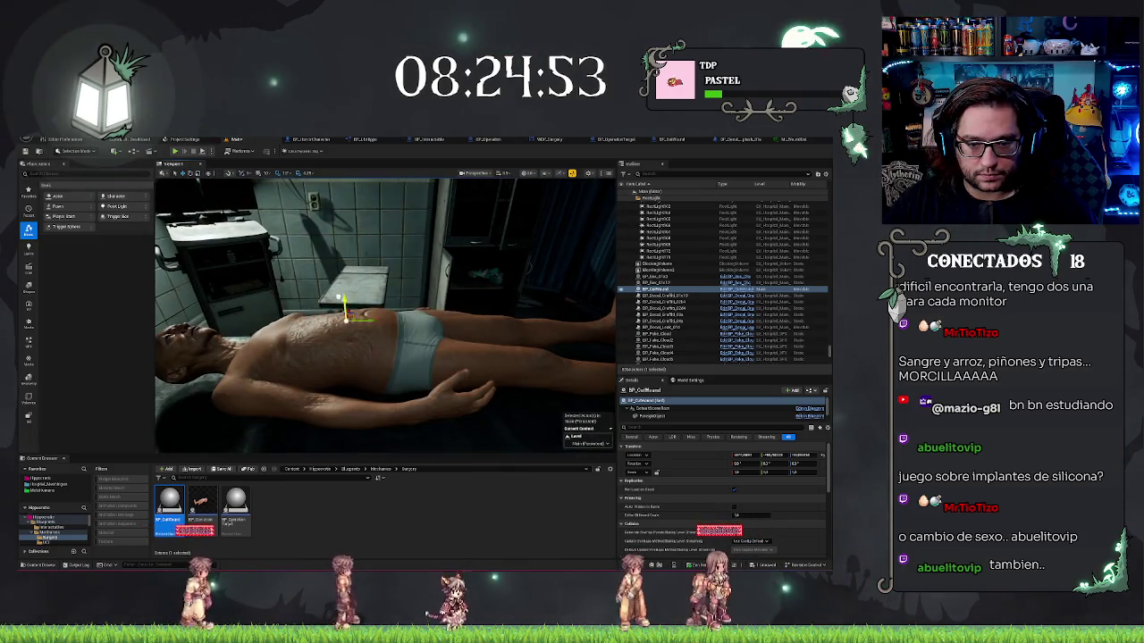
Orbit and zoom around the abdomen to inspect the vertical bloody incision.
{"action": "mouse_move", "coordinate": [387, 279]}
{"action": "left_mouse_down"}
{"action": "mouse_move", "coordinate": [386, 259]}
{"action": "mouse_move", "coordinate": [362, 268]}
{"action": "mouse_move", "coordinate": [326, 295]}
{"action": "mouse_move", "coordinate": [376, 309]}
{"action": "mouse_move", "coordinate": [331, 304]}
{"action": "mouse_move", "coordinate": [322, 322]}
{"action": "left_mouse_up"}
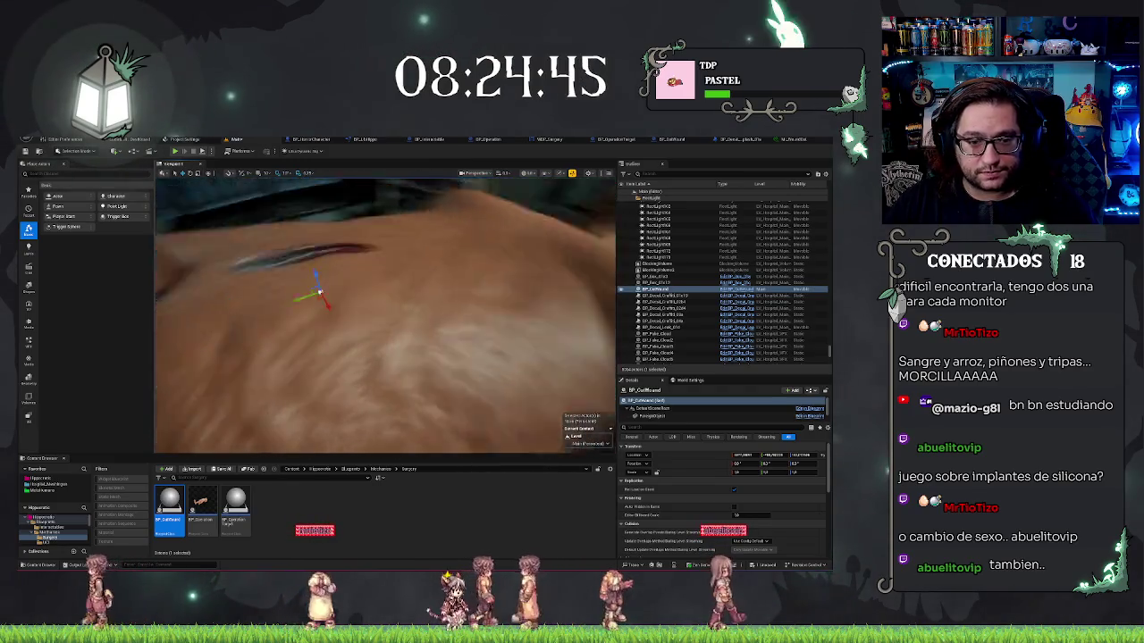
{"action": "left_click_drag", "start_coordinate": [322, 321], "coordinate": [323, 362]}
{"action": "left_click_drag", "start_coordinate": [420, 340], "coordinate": [413, 393]}
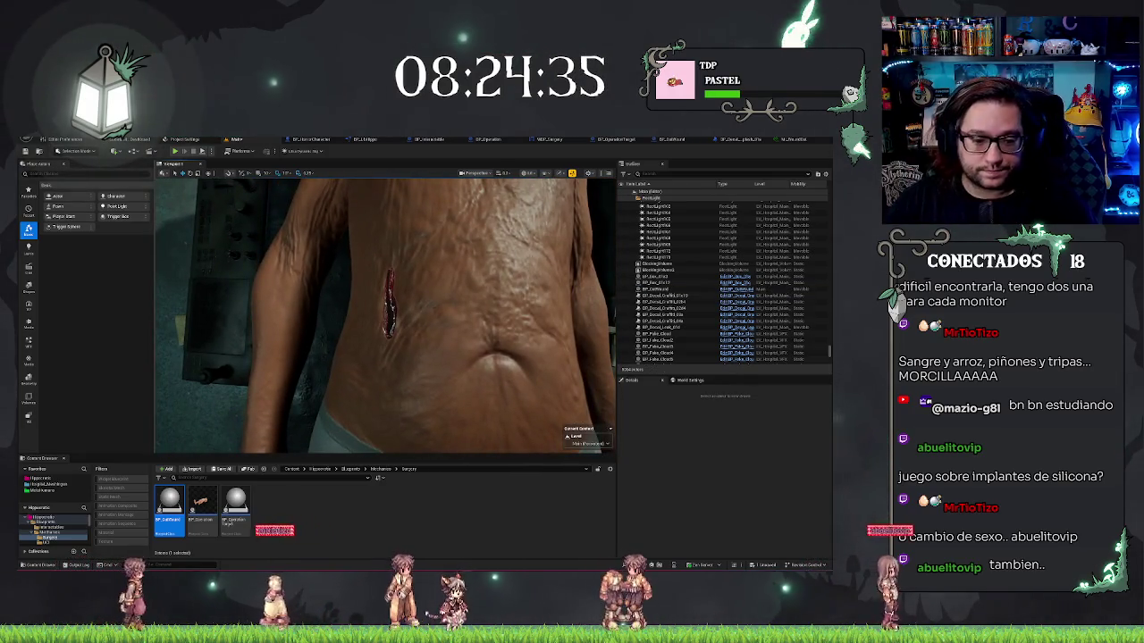
{"action": "left_click", "coordinate": [382, 295]}
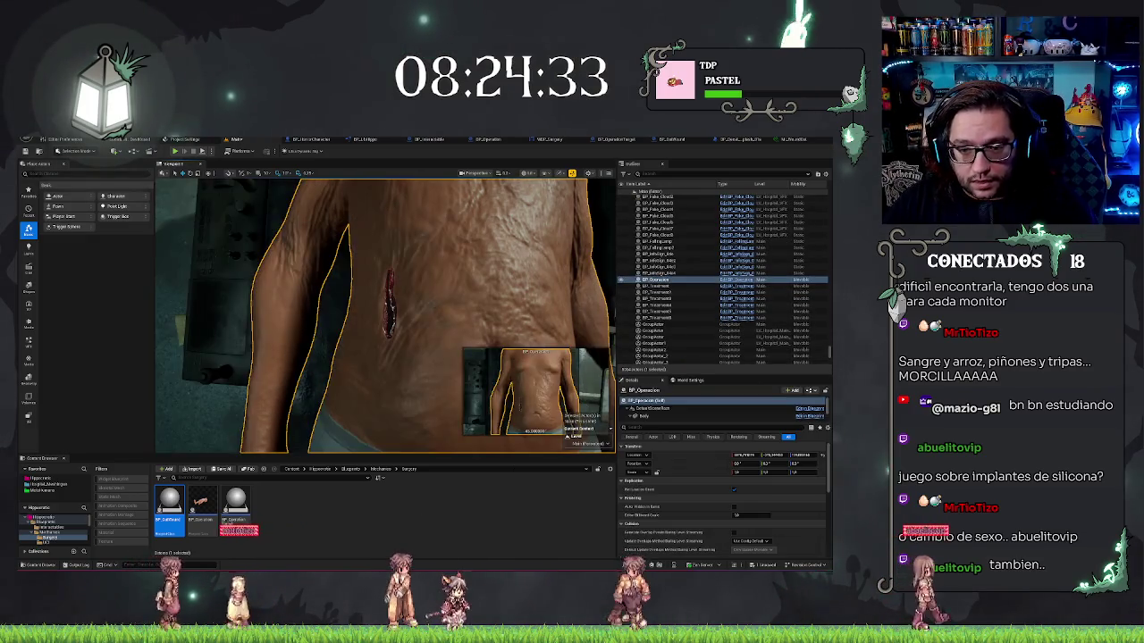
{"action": "mouse_move", "coordinate": [382, 295]}
{"action": "left_mouse_down"}
{"action": "mouse_move", "coordinate": [447, 256]}
{"action": "mouse_move", "coordinate": [452, 276]}
{"action": "mouse_move", "coordinate": [402, 298]}
{"action": "mouse_move", "coordinate": [402, 313]}
{"action": "mouse_move", "coordinate": [358, 319]}
{"action": "mouse_move", "coordinate": [378, 313]}
{"action": "mouse_move", "coordinate": [370, 294]}
{"action": "mouse_move", "coordinate": [356, 359]}
{"action": "mouse_move", "coordinate": [433, 282]}
{"action": "left_mouse_up"}
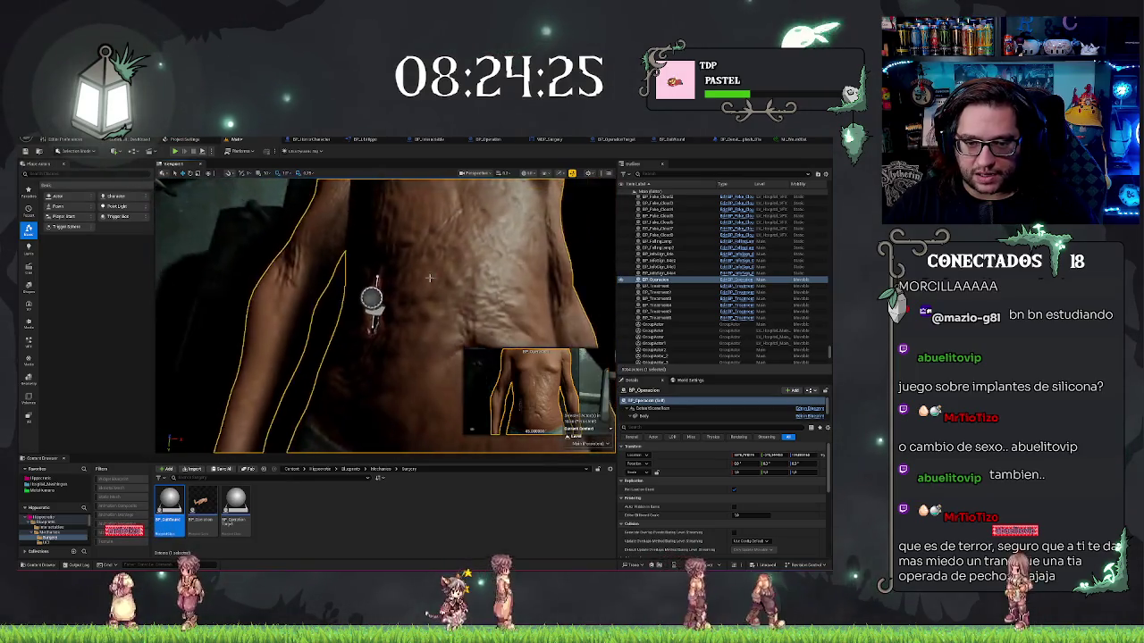
{"action": "left_click", "coordinate": [373, 297]}
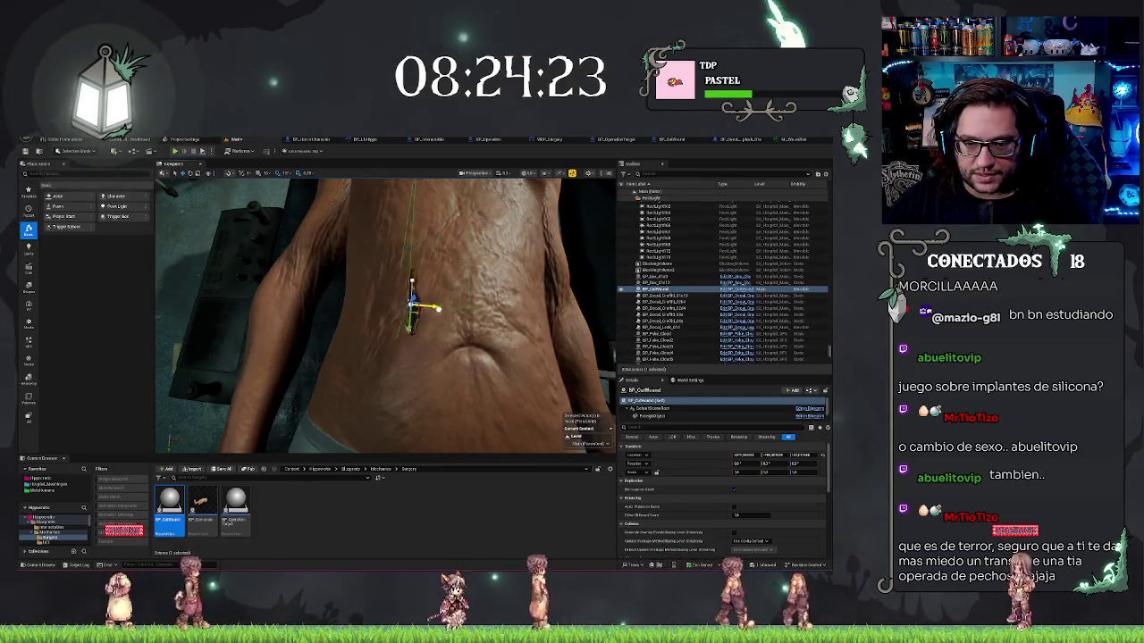
{"action": "mouse_move", "coordinate": [500, 308]}
{"action": "left_mouse_down"}
{"action": "mouse_move", "coordinate": [366, 304]}
{"action": "mouse_move", "coordinate": [421, 319]}
{"action": "mouse_move", "coordinate": [434, 294]}
{"action": "mouse_move", "coordinate": [393, 344]}
{"action": "mouse_move", "coordinate": [383, 326]}
{"action": "mouse_move", "coordinate": [380, 357]}
{"action": "left_mouse_up"}
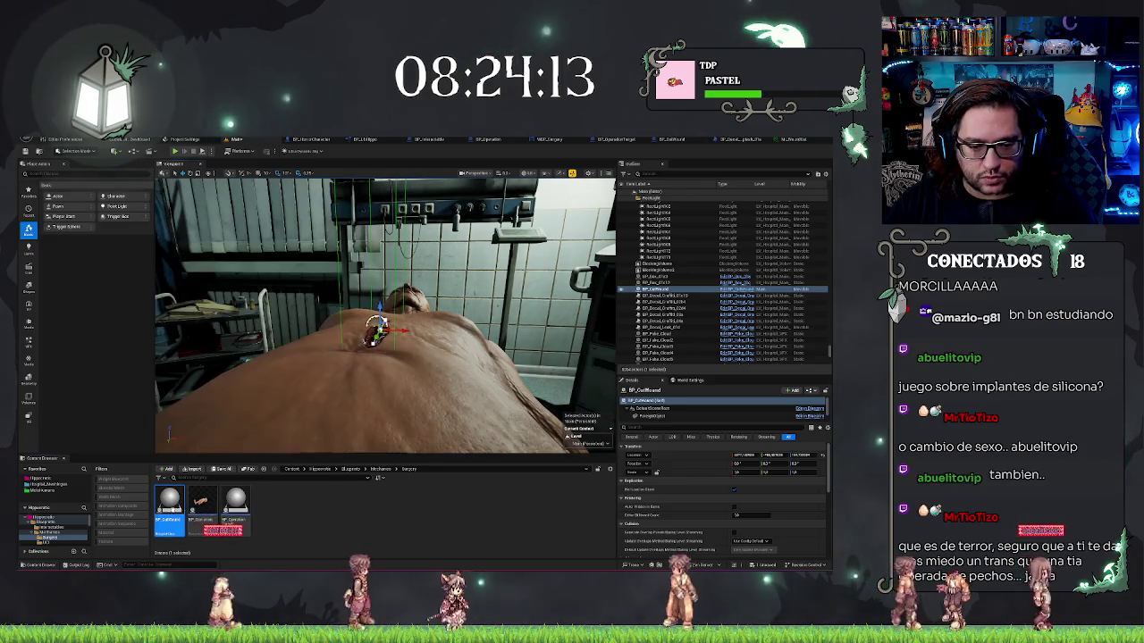
{"action": "mouse_move", "coordinate": [379, 358]}
{"action": "left_mouse_down"}
{"action": "mouse_move", "coordinate": [268, 317]}
{"action": "mouse_move", "coordinate": [156, 247]}
{"action": "mouse_move", "coordinate": [188, 304]}
{"action": "mouse_move", "coordinate": [382, 295]}
{"action": "left_mouse_up"}
Frame the abdominal wound, then select and adjust the angled second wound beside it.
{"action": "key", "text": "Escape"}
{"action": "left_click", "coordinate": [402, 308]}
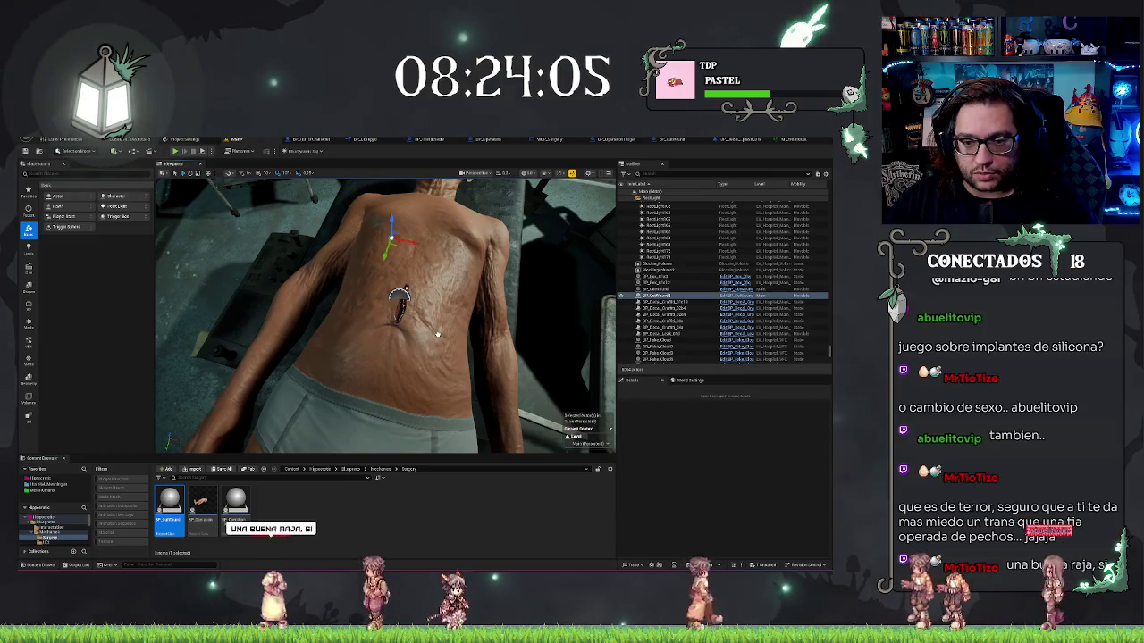
{"action": "key", "text": "f"}
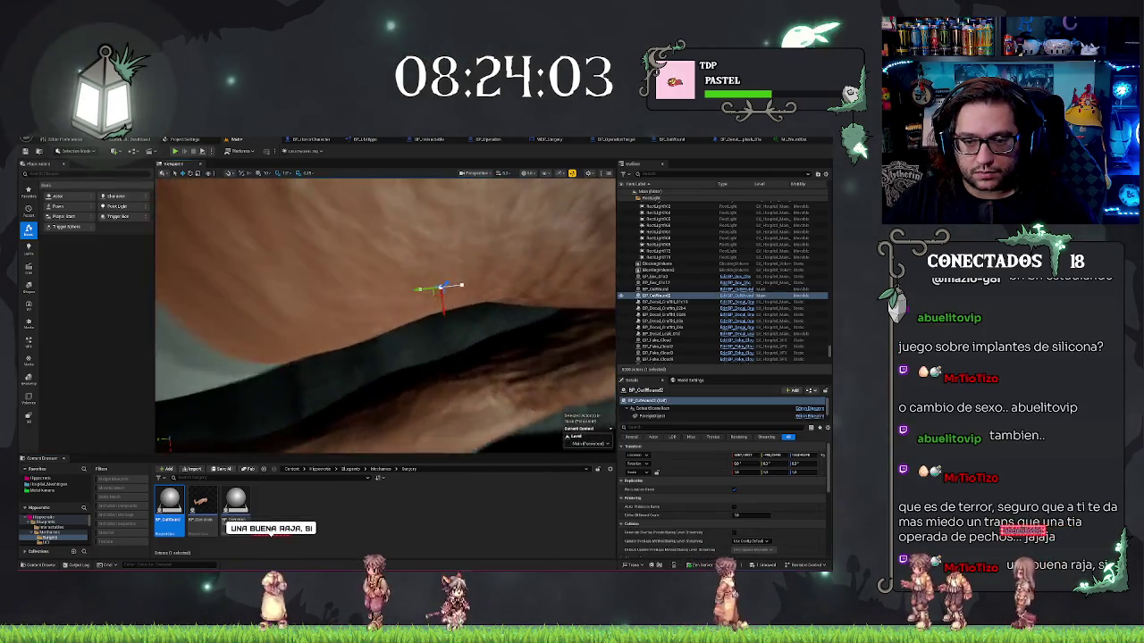
{"action": "mouse_move", "coordinate": [384, 313]}
{"action": "left_mouse_down"}
{"action": "mouse_move", "coordinate": [357, 304]}
{"action": "mouse_move", "coordinate": [415, 312]}
{"action": "mouse_move", "coordinate": [333, 228]}
{"action": "left_mouse_up"}
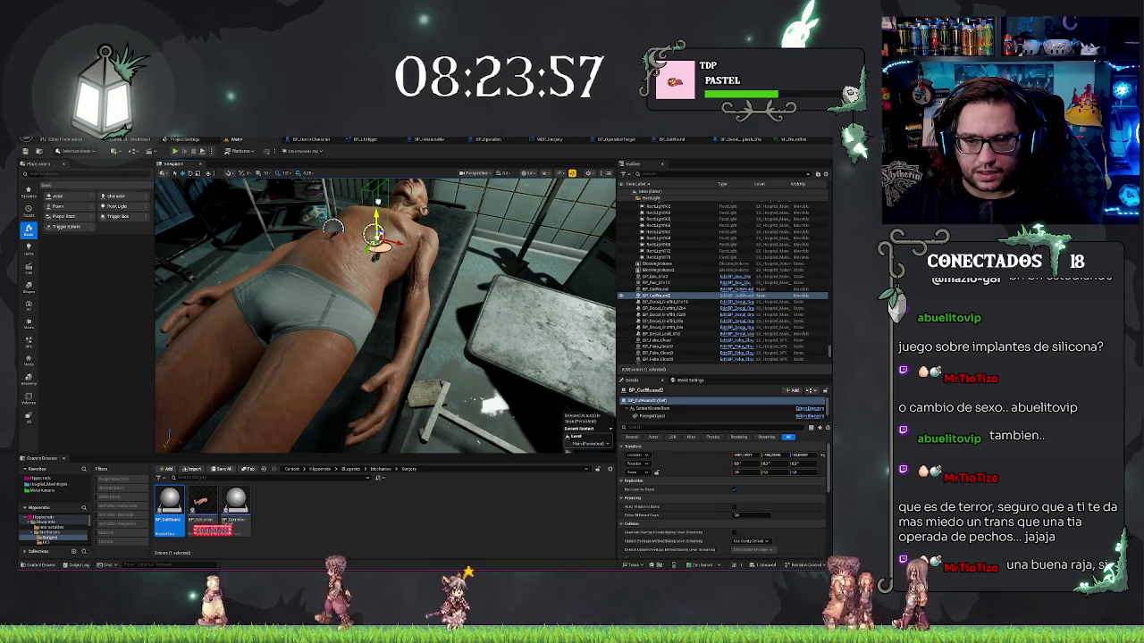
{"action": "key", "text": "BackSpace"}
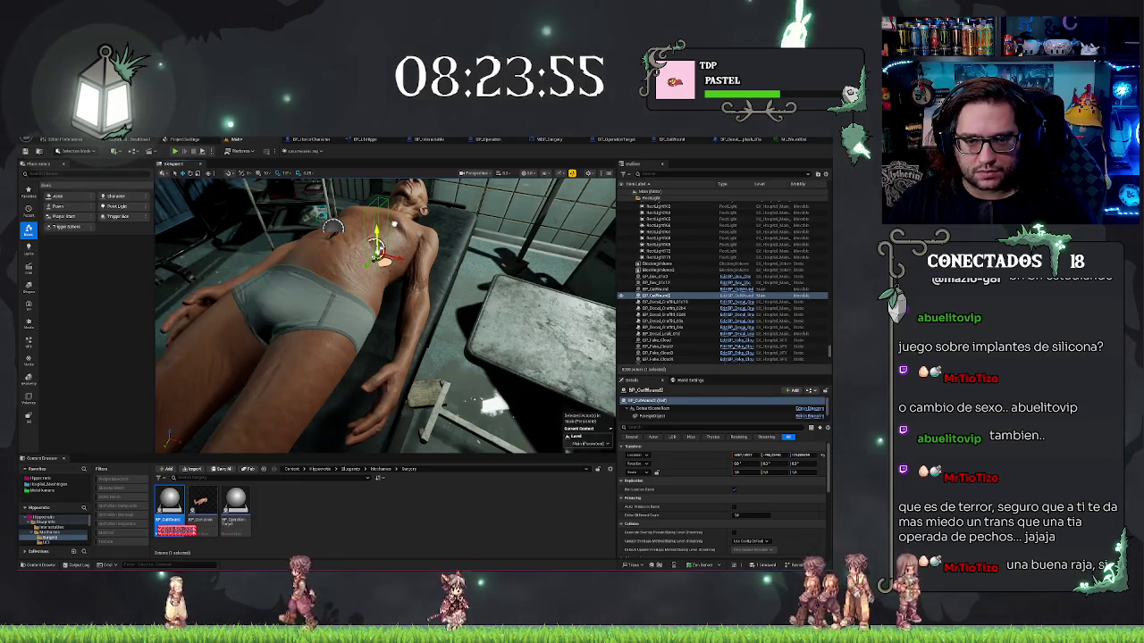
{"action": "key", "text": "Up"}
{"action": "key", "text": "Up"}
{"action": "key", "text": "Up"}
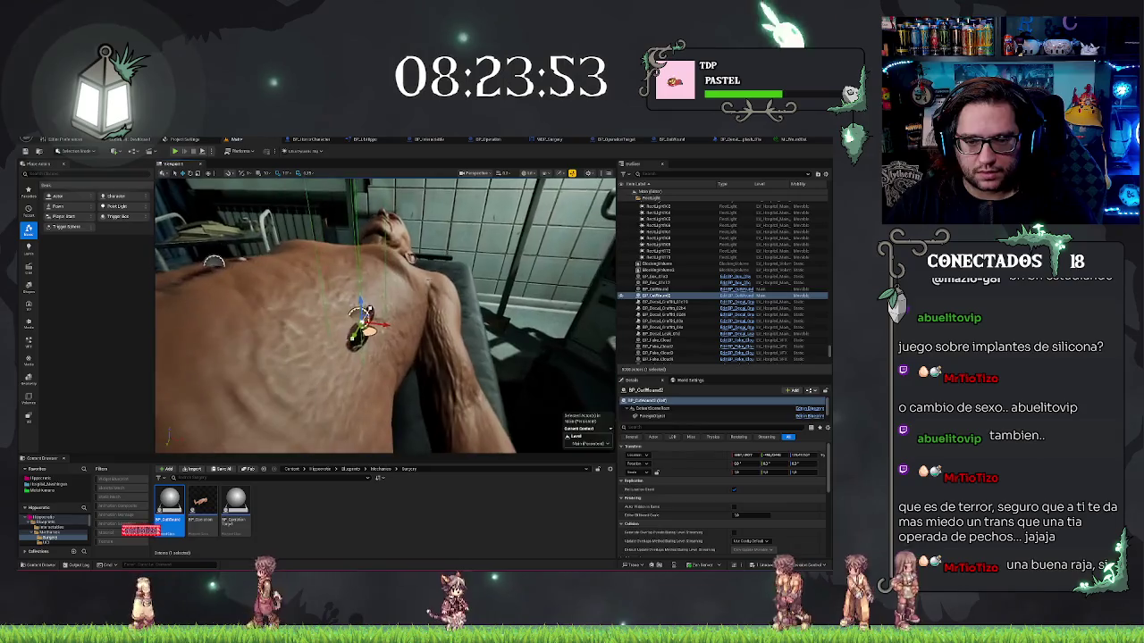
{"action": "left_click", "coordinate": [359, 324]}
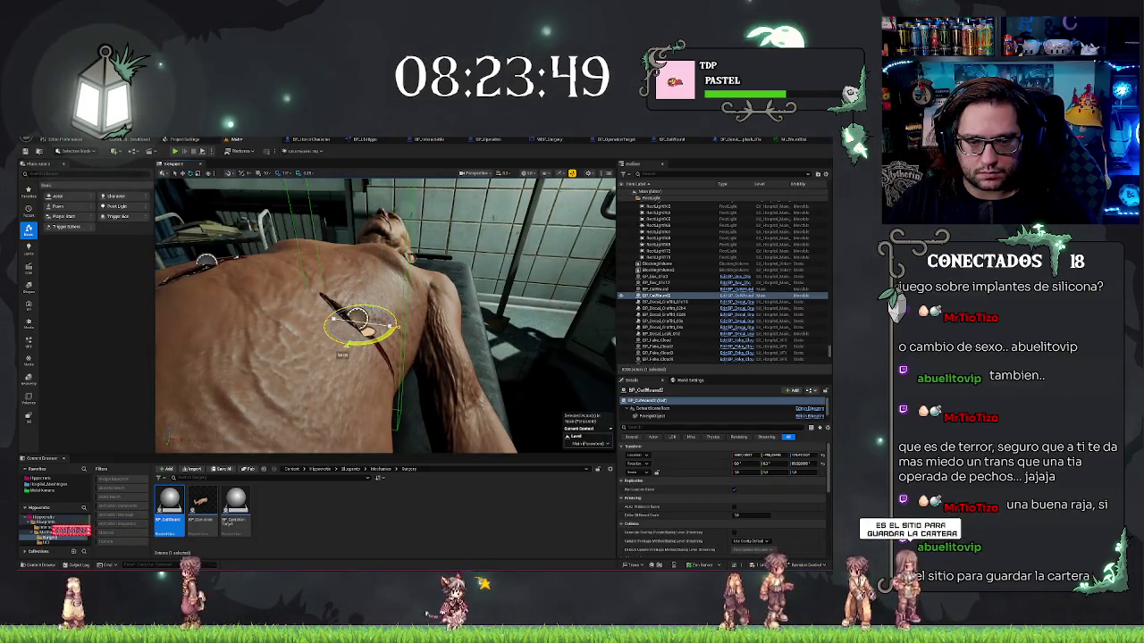
{"action": "key", "text": "Right"}
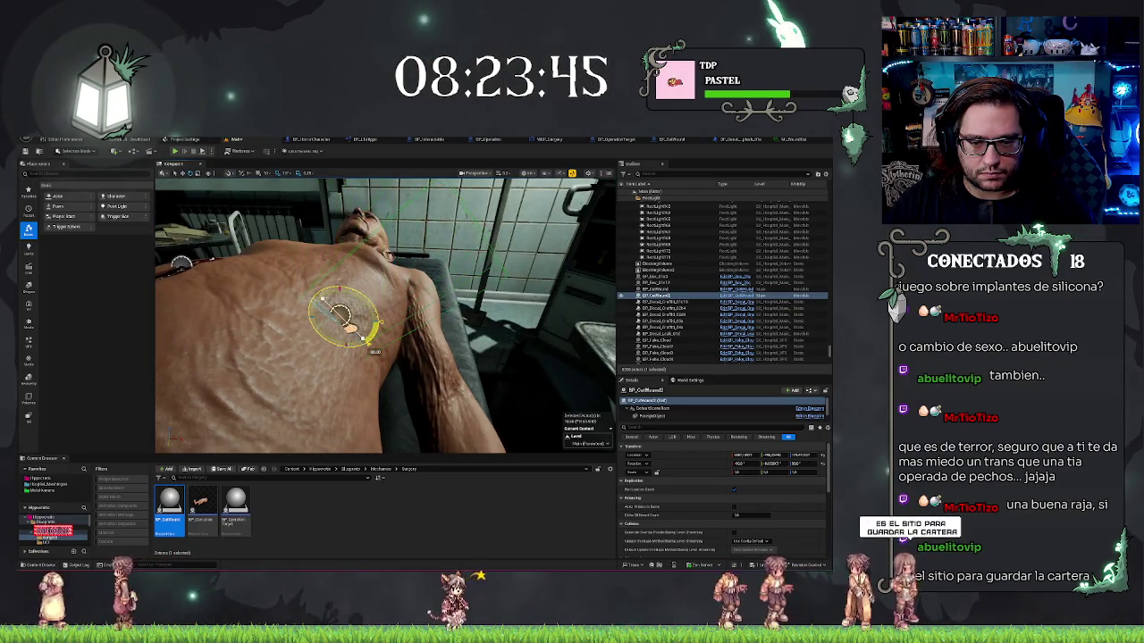
{"action": "key", "text": "Escape"}
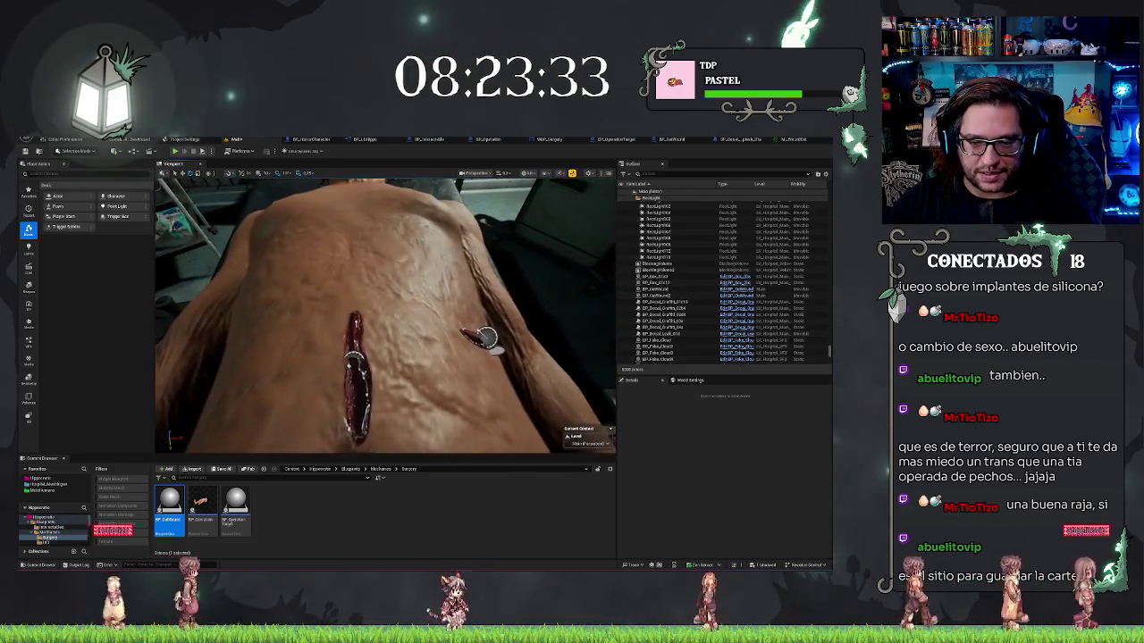
Clear the Content Browser selection once saving finishes.
{"action": "left_click", "coordinate": [397, 521]}
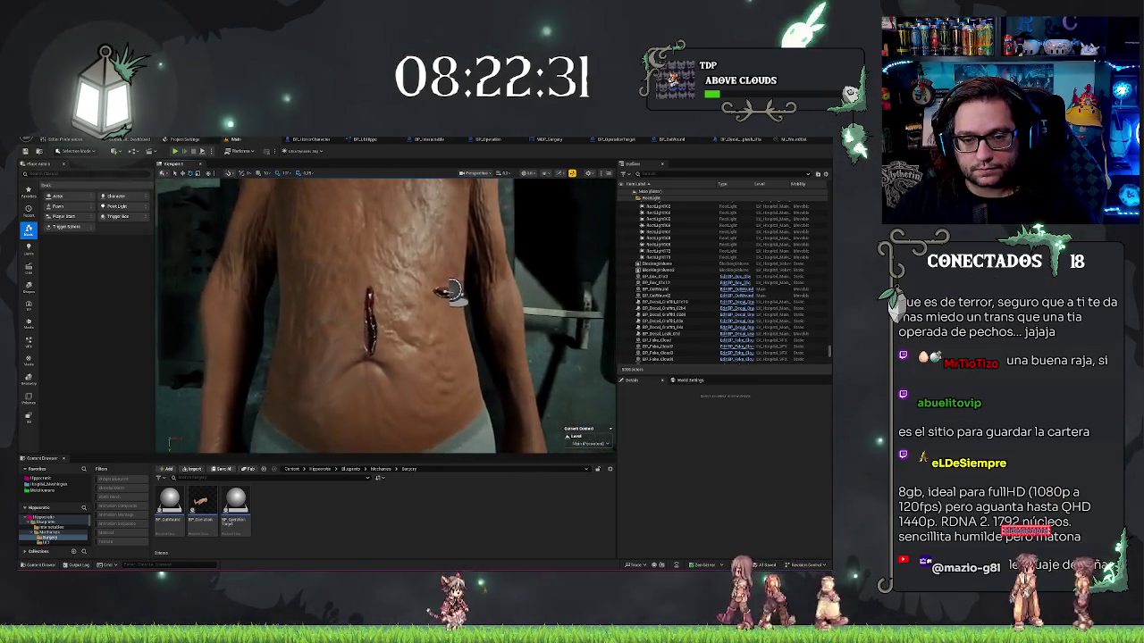
Frame the incision wound up close, save the level, and bring up MI_Wound.
{"action": "left_click", "coordinate": [420, 275]}
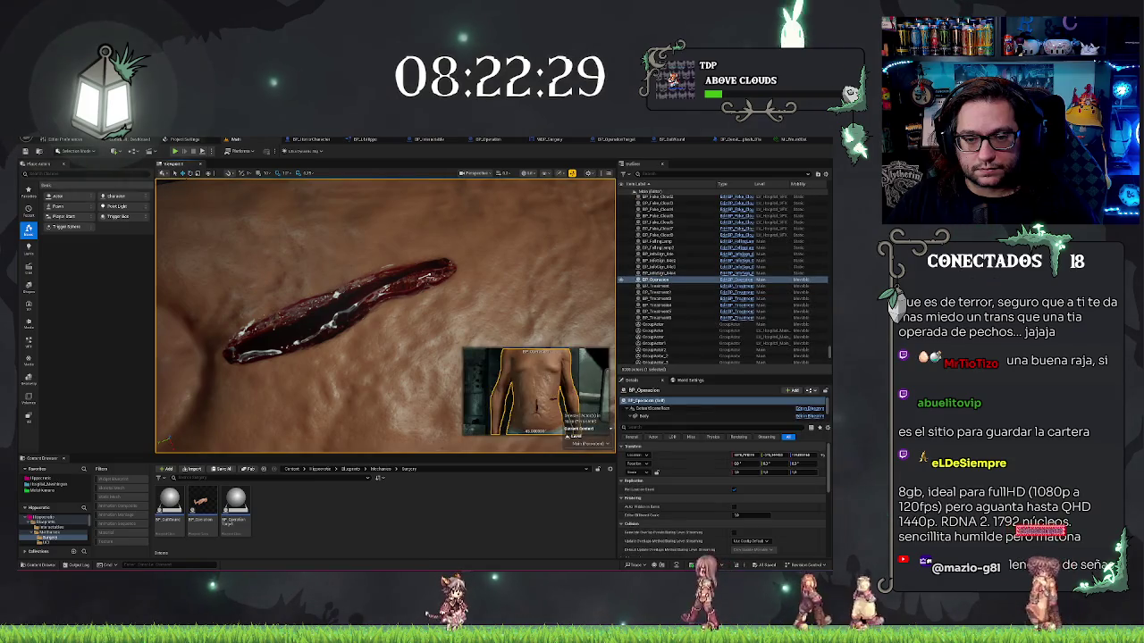
{"action": "left_click", "coordinate": [369, 311]}
{"action": "key", "text": "f"}
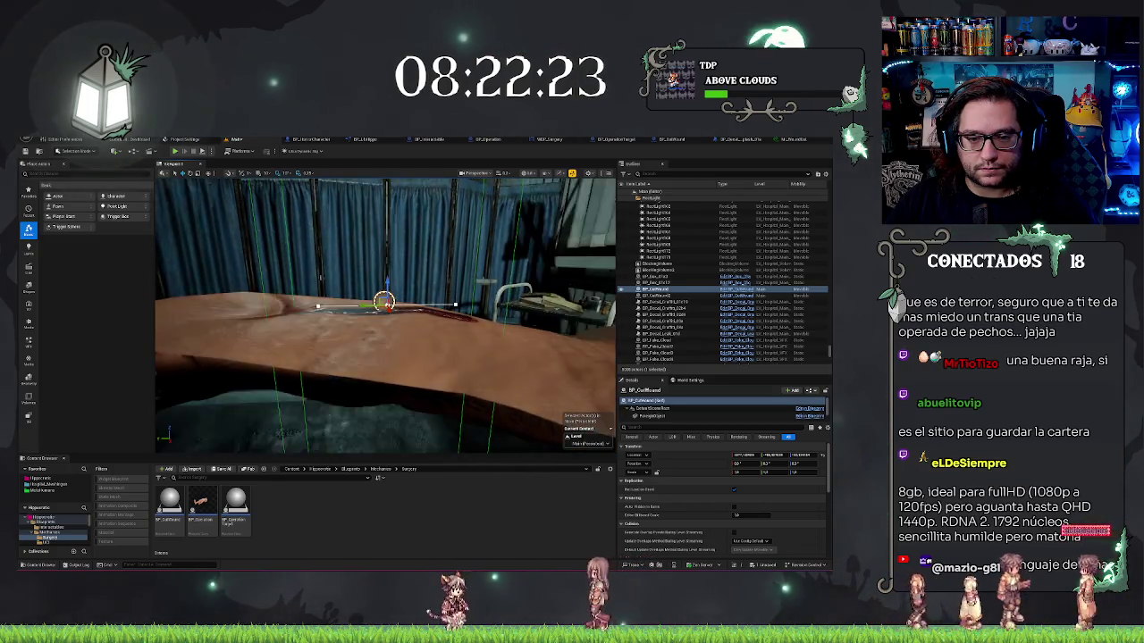
{"action": "key", "text": "Escape"}
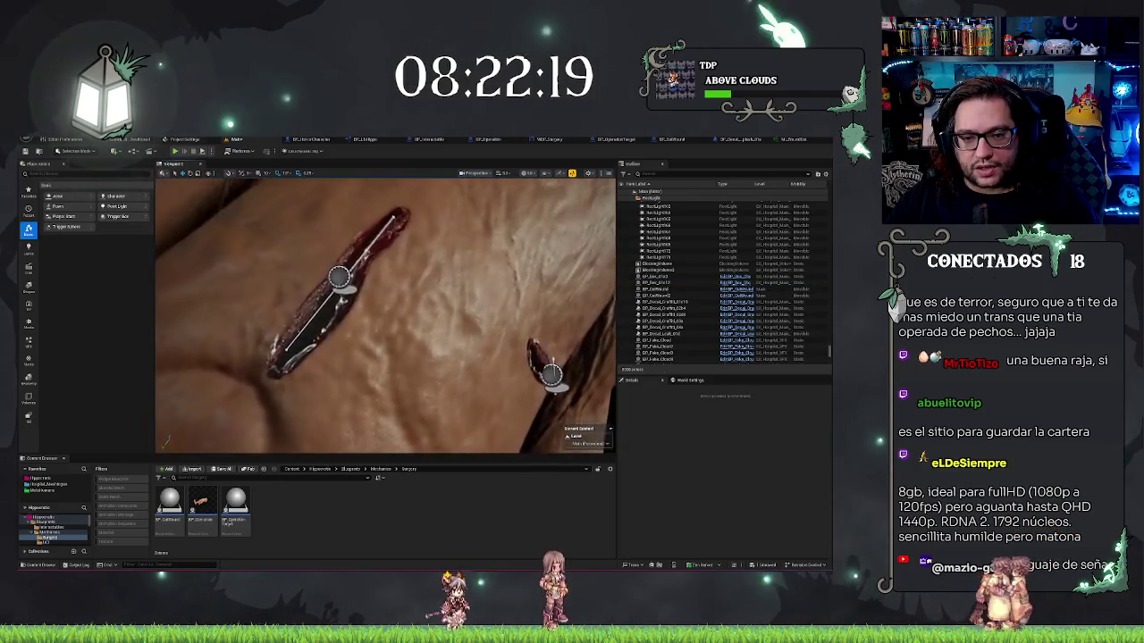
{"action": "key", "text": "ctrl+s"}
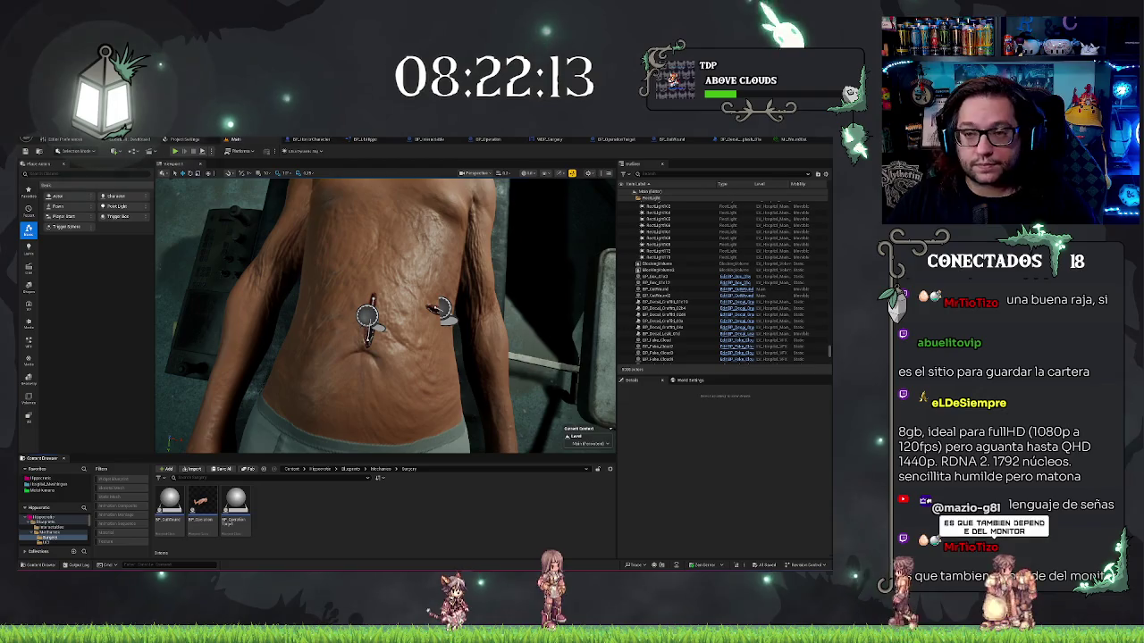
{"action": "left_click", "coordinate": [789, 139]}
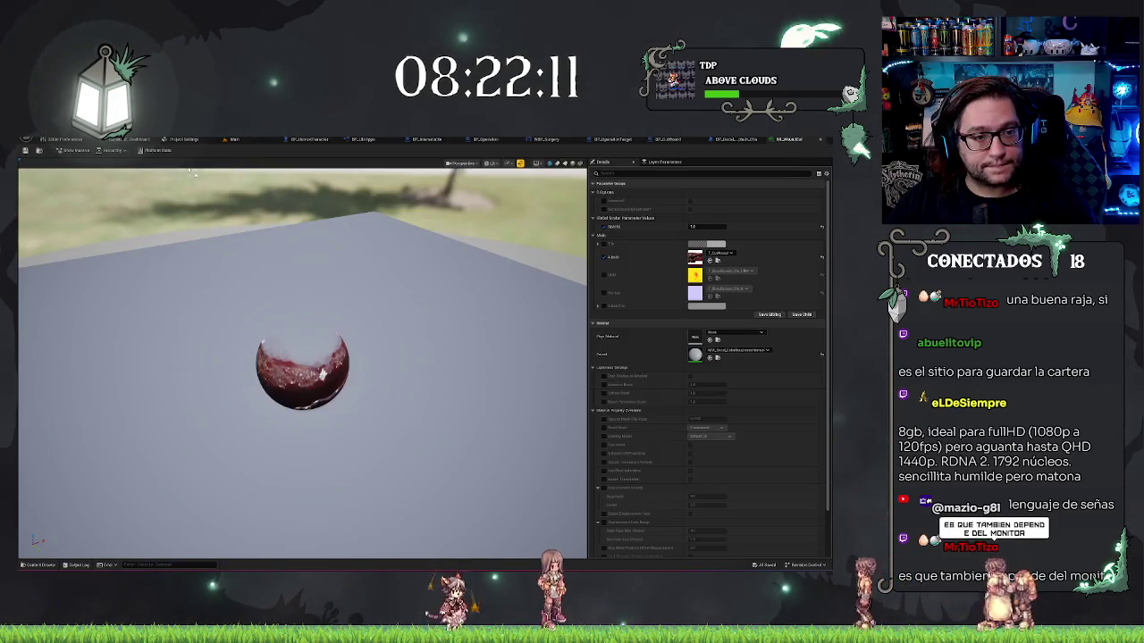
Add a Boolean variable named Decal to BP_Wound, then return to the Main level.
{"action": "left_click", "coordinate": [233, 141]}
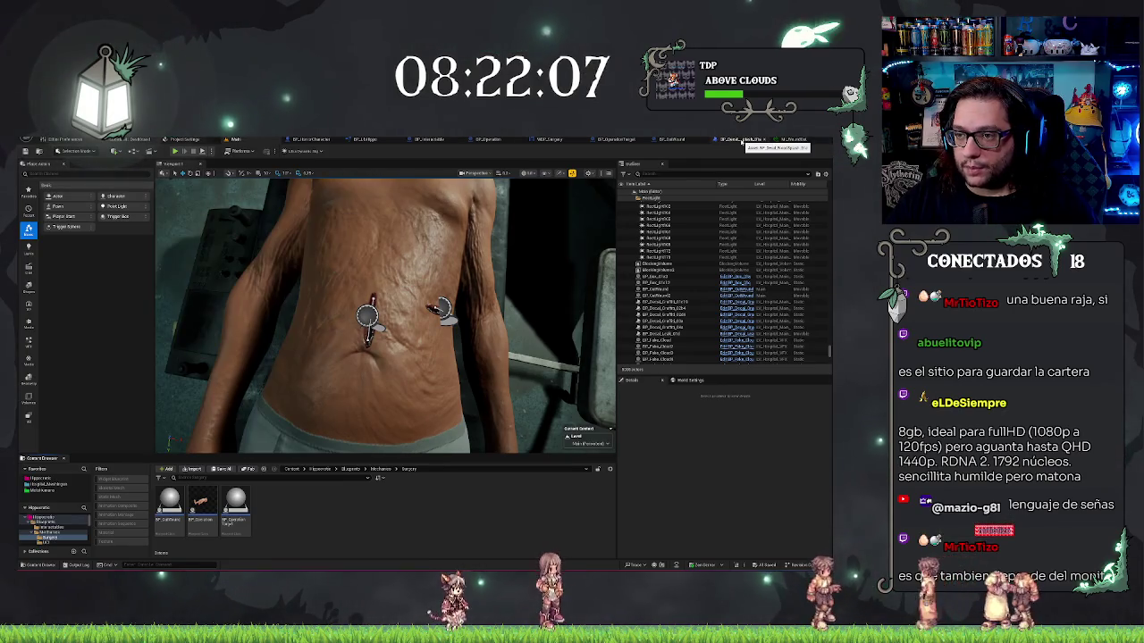
{"action": "left_click", "coordinate": [722, 141]}
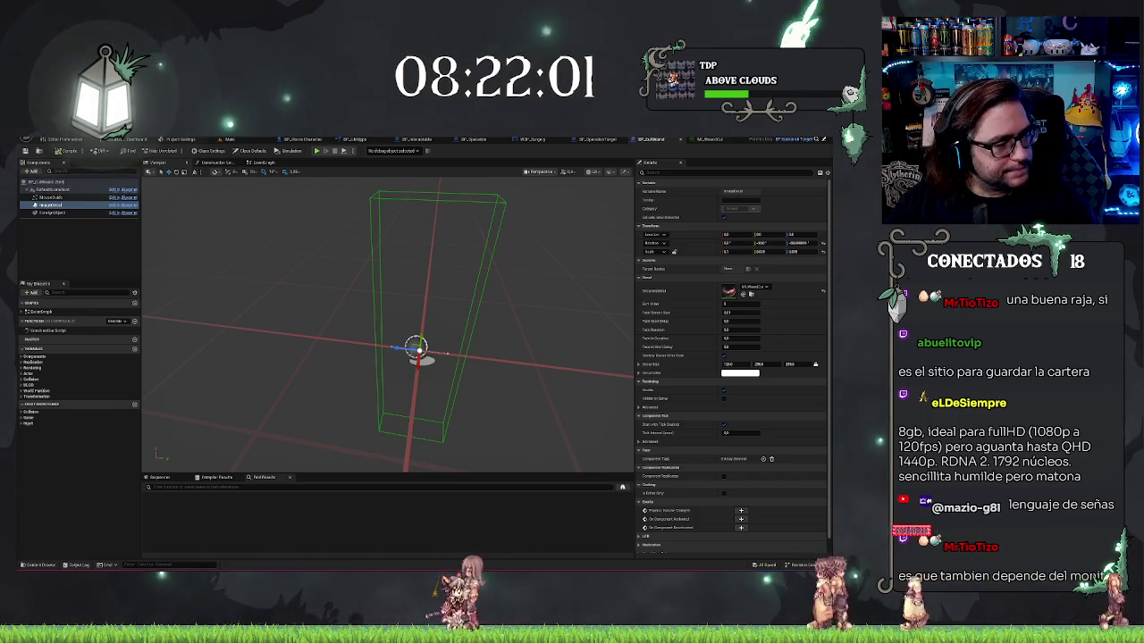
{"action": "left_click", "coordinate": [112, 387]}
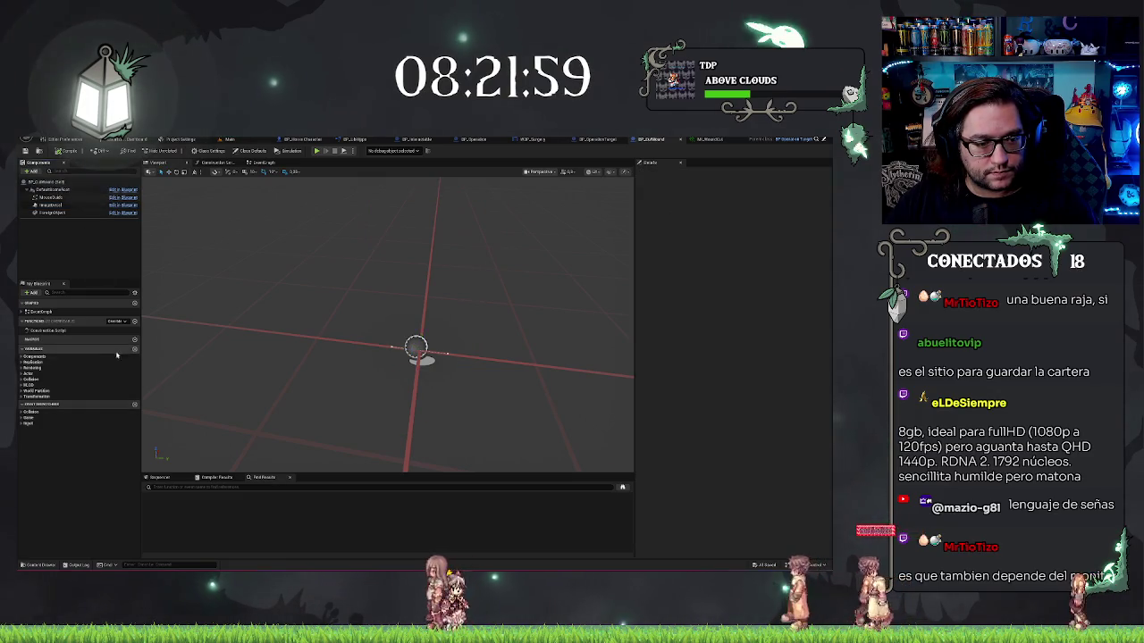
{"action": "left_click", "coordinate": [135, 348]}
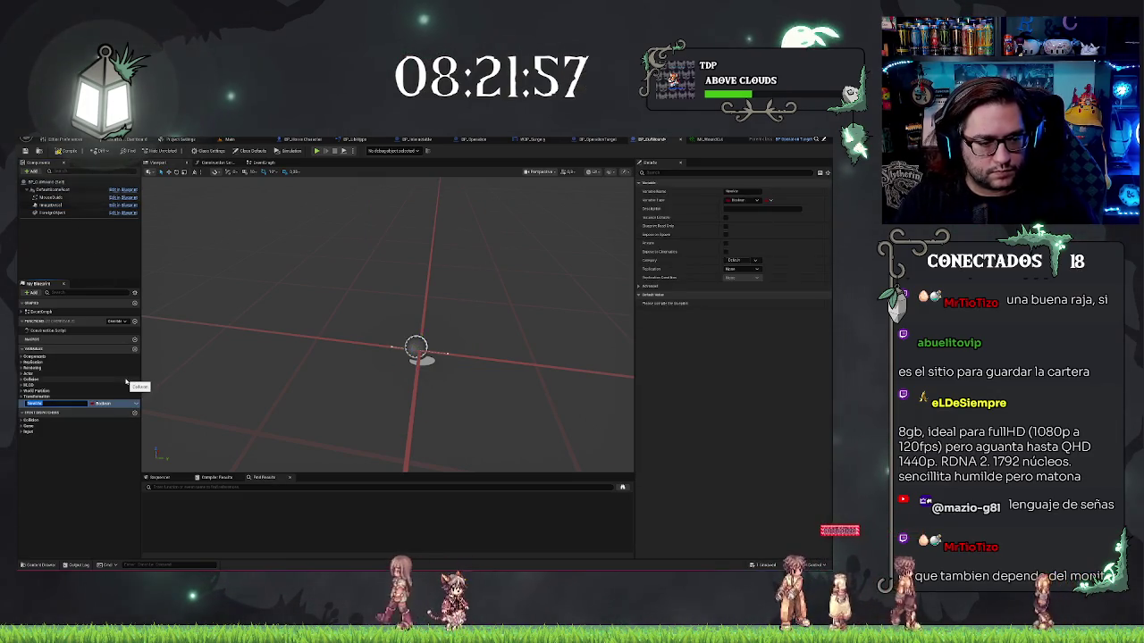
{"action": "type", "text": "ecal"}
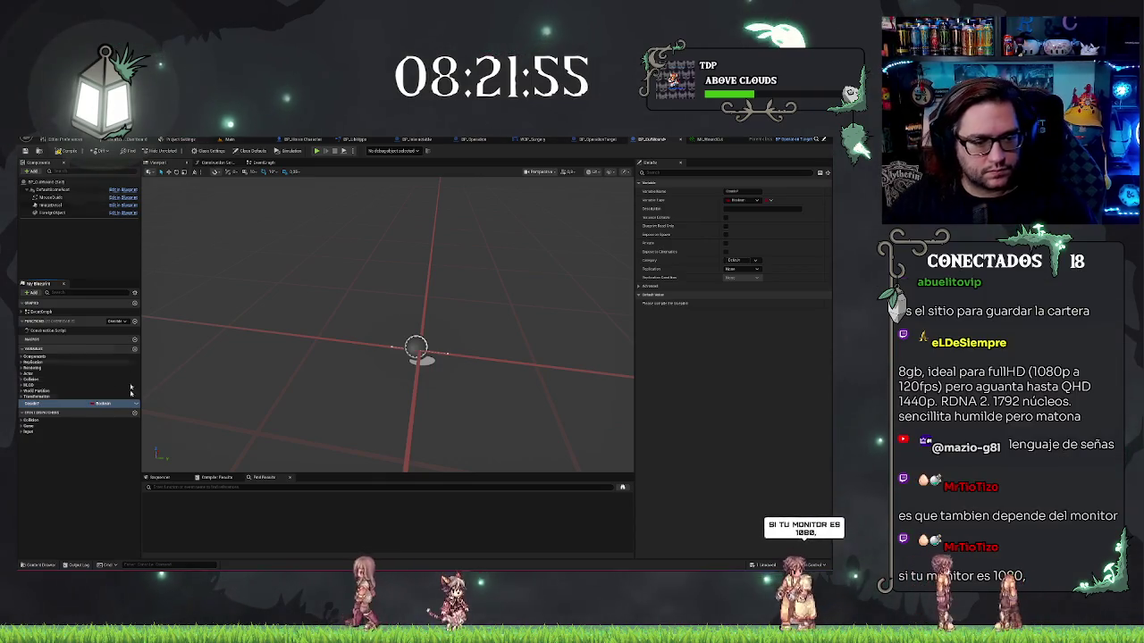
{"action": "left_click", "coordinate": [88, 471]}
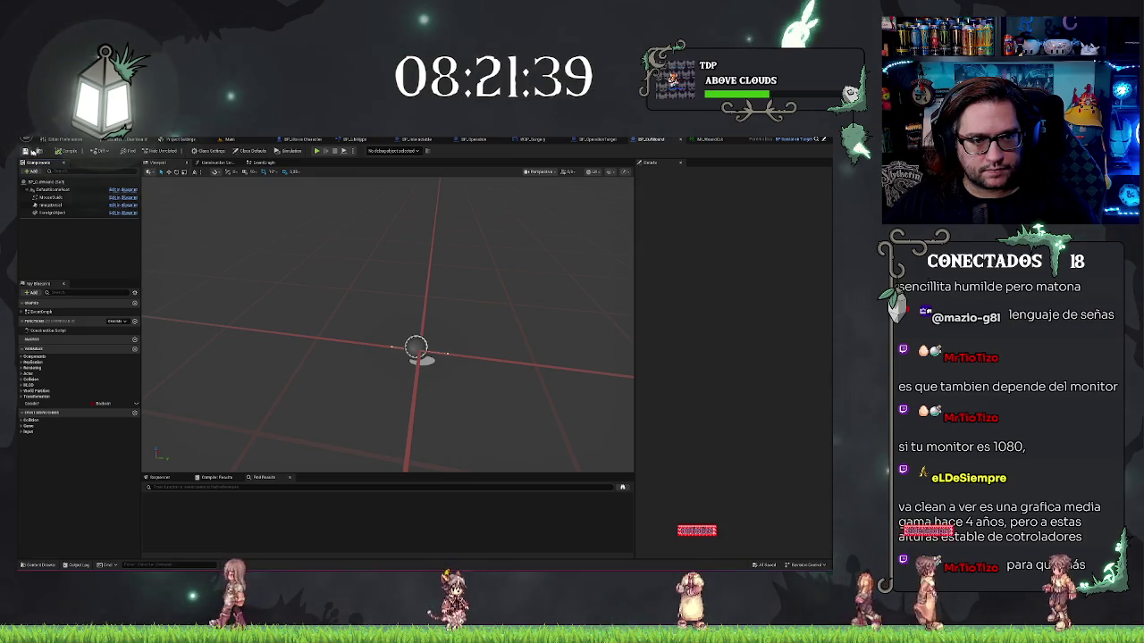
{"action": "key", "text": "ctrl+Tab"}
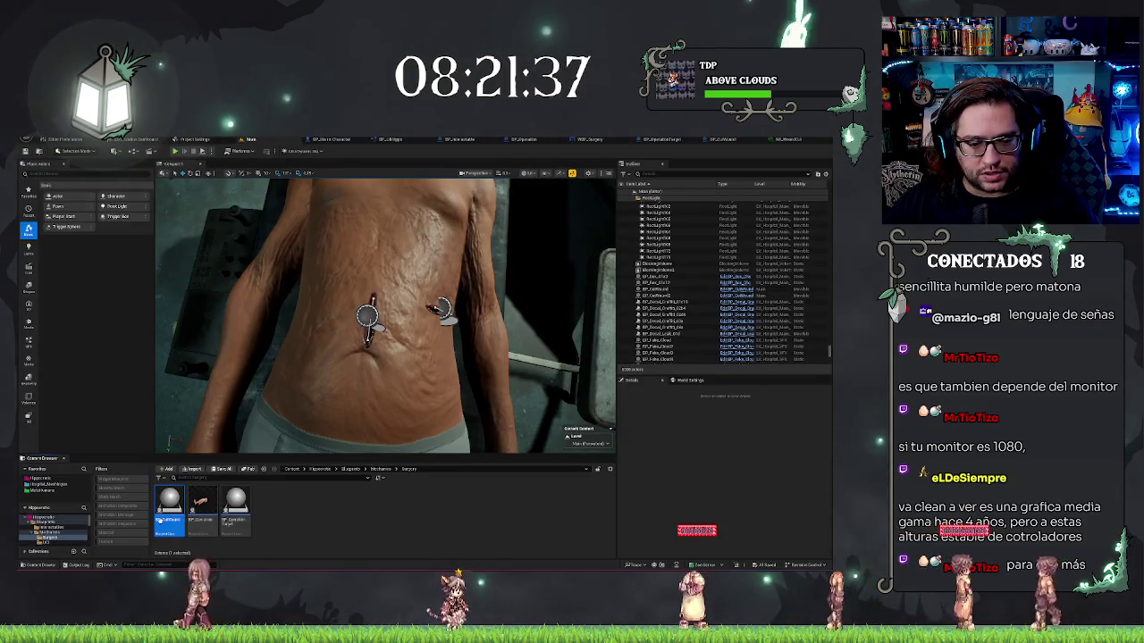
Create a child blueprint of BP_CalDevice named BP_Bullet and open it.
{"action": "right_click", "coordinate": [159, 518]}
{"action": "left_click", "coordinate": [344, 526]}
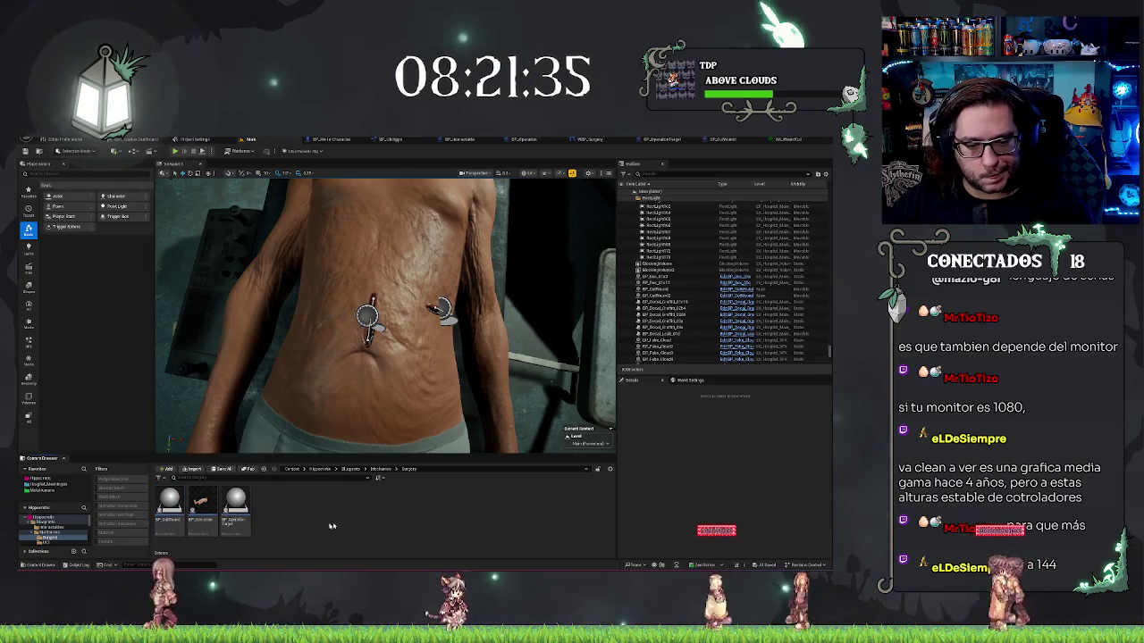
{"action": "mouse_move", "coordinate": [254, 509]}
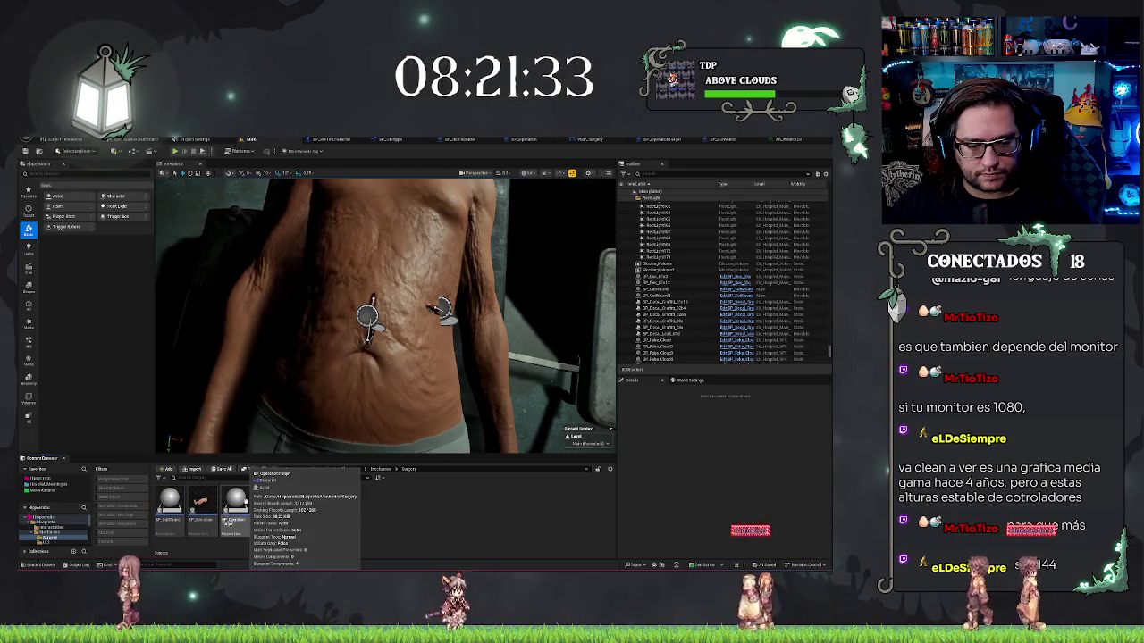
{"action": "right_click", "coordinate": [169, 500]}
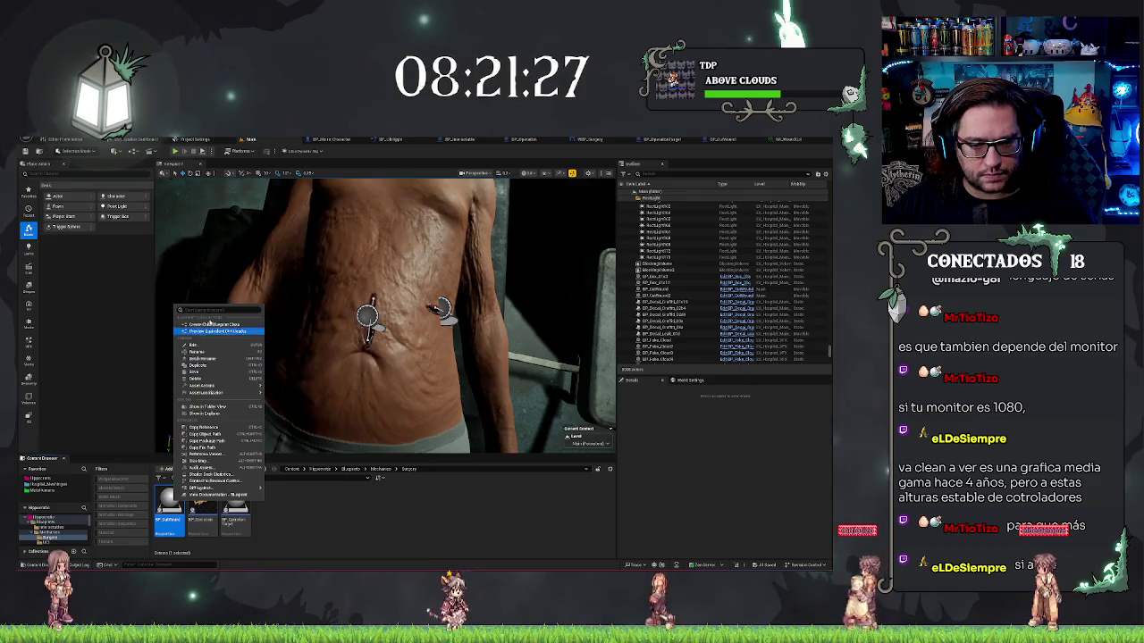
{"action": "left_click", "coordinate": [217, 325]}
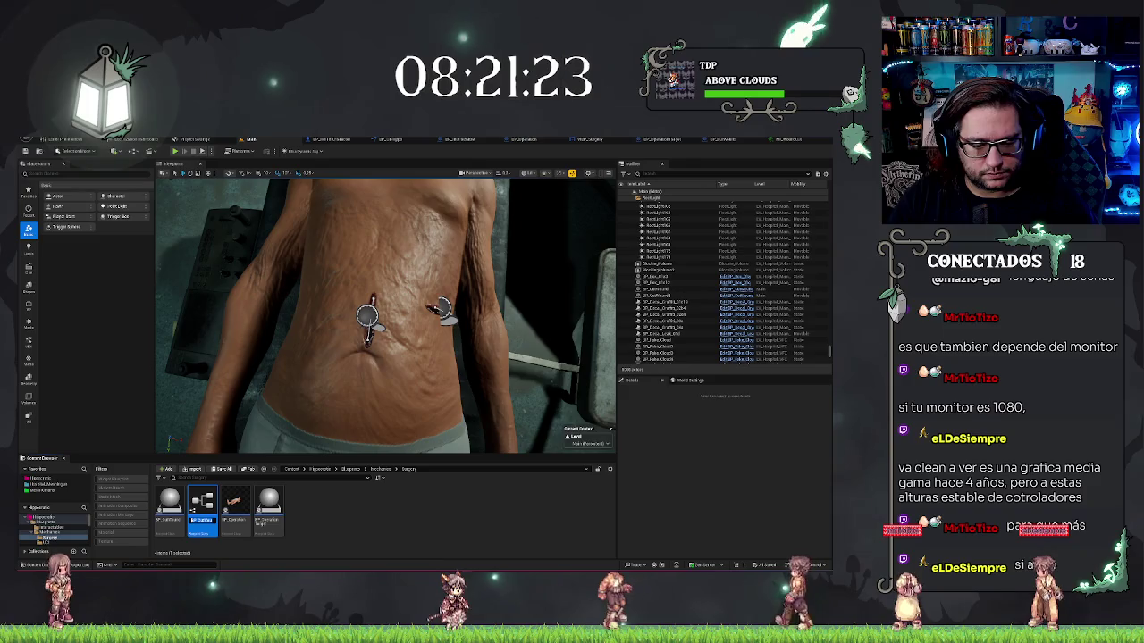
{"action": "type", "text": "BP_Bl"}
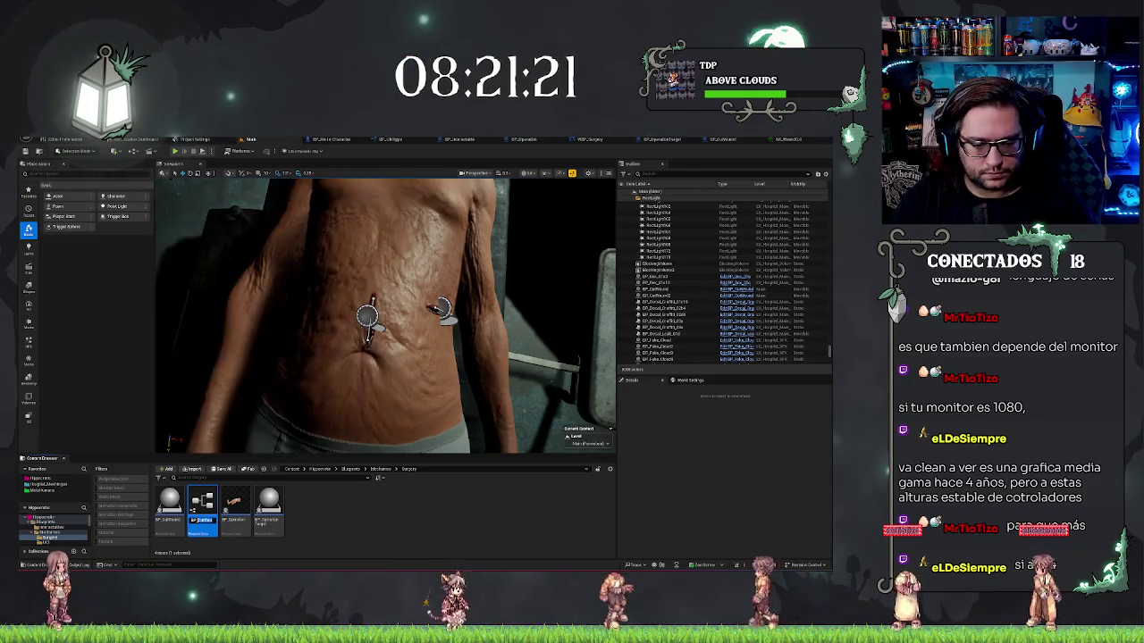
{"action": "key", "text": "Return"}
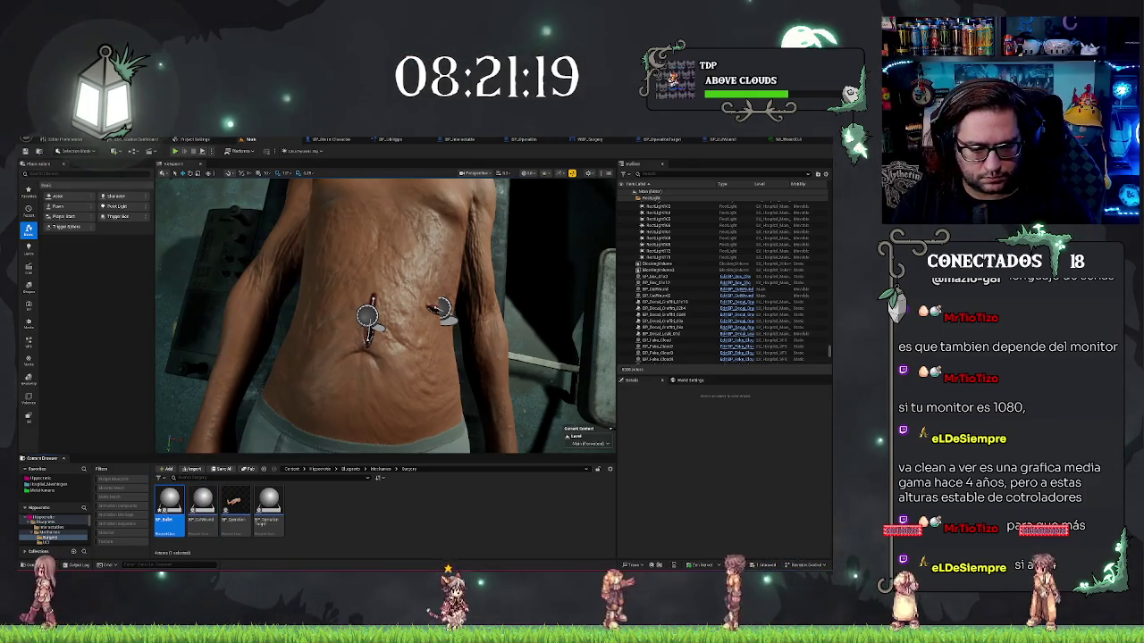
{"action": "key", "text": "Return"}
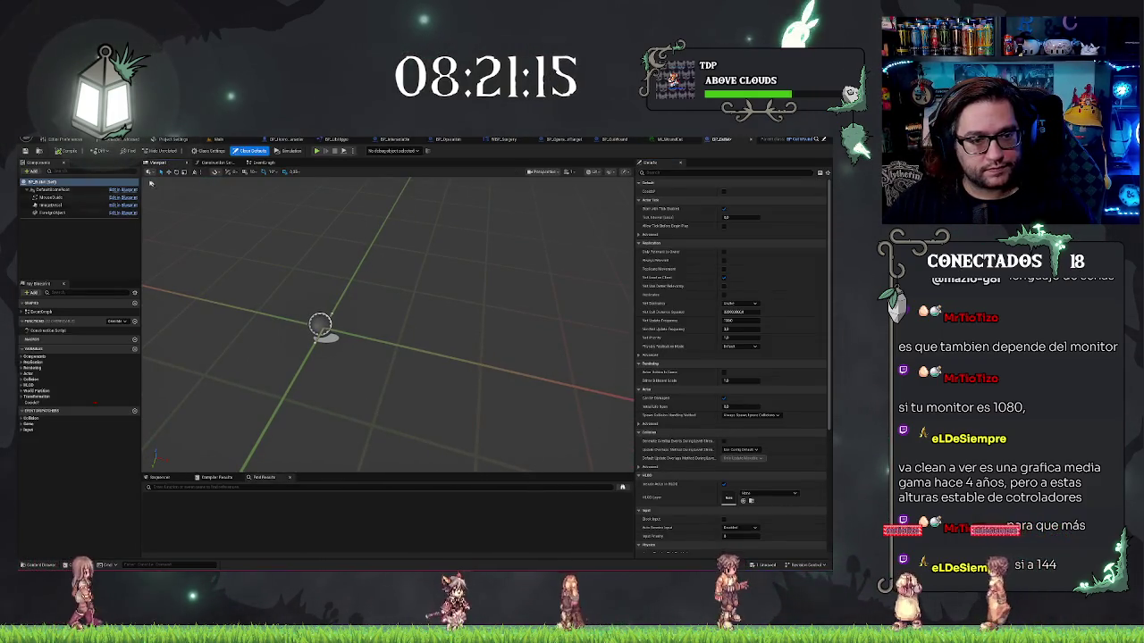
Back in the Main level, cancel deleting BP_Bullet and rename a Content Browser asset.
{"action": "left_click", "coordinate": [218, 140]}
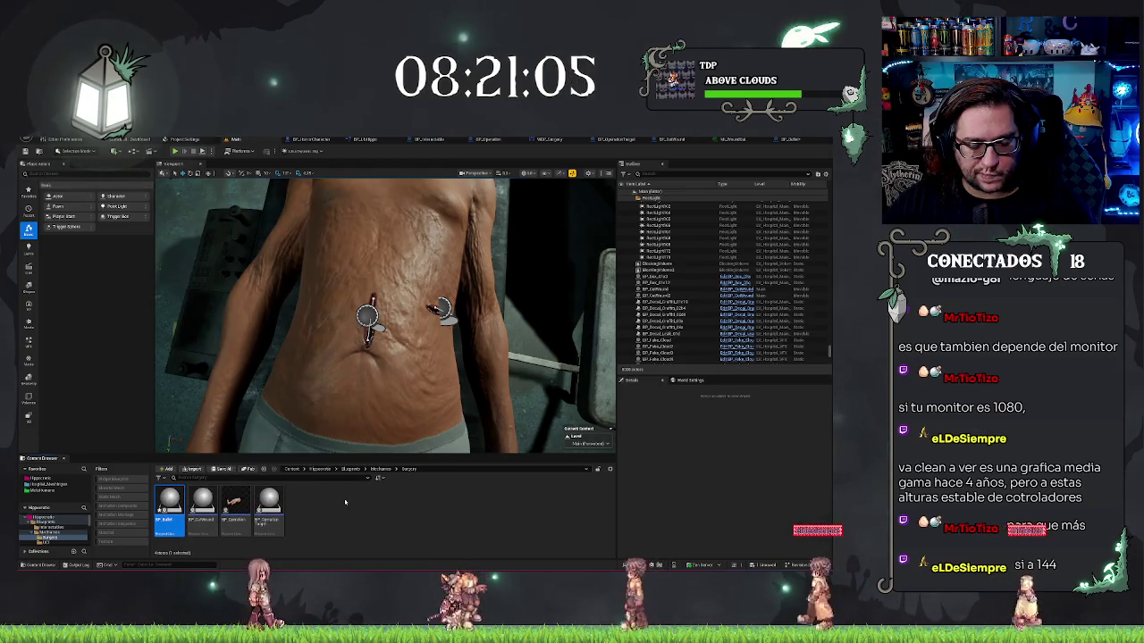
{"action": "key", "text": "Delete"}
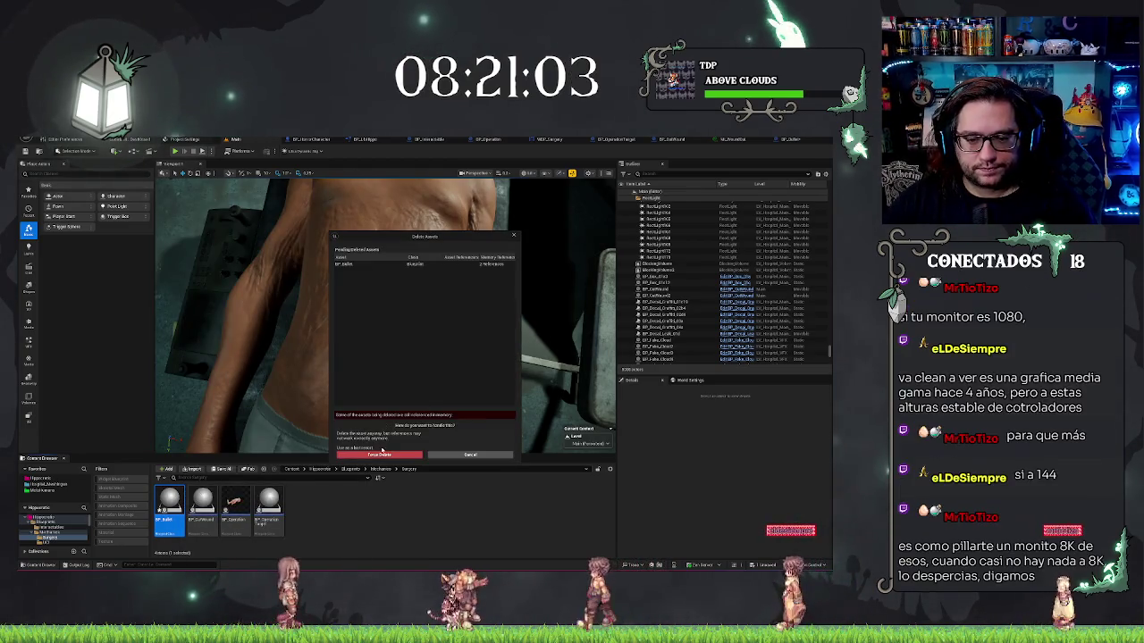
{"action": "left_click", "coordinate": [465, 456]}
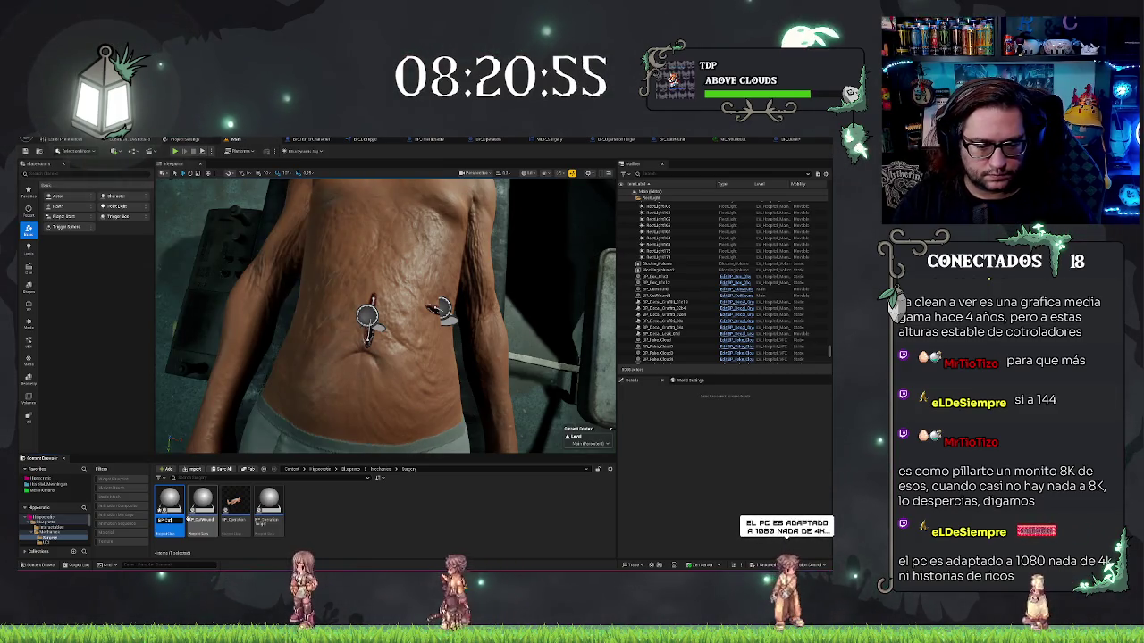
{"action": "type", "text": "ing"}
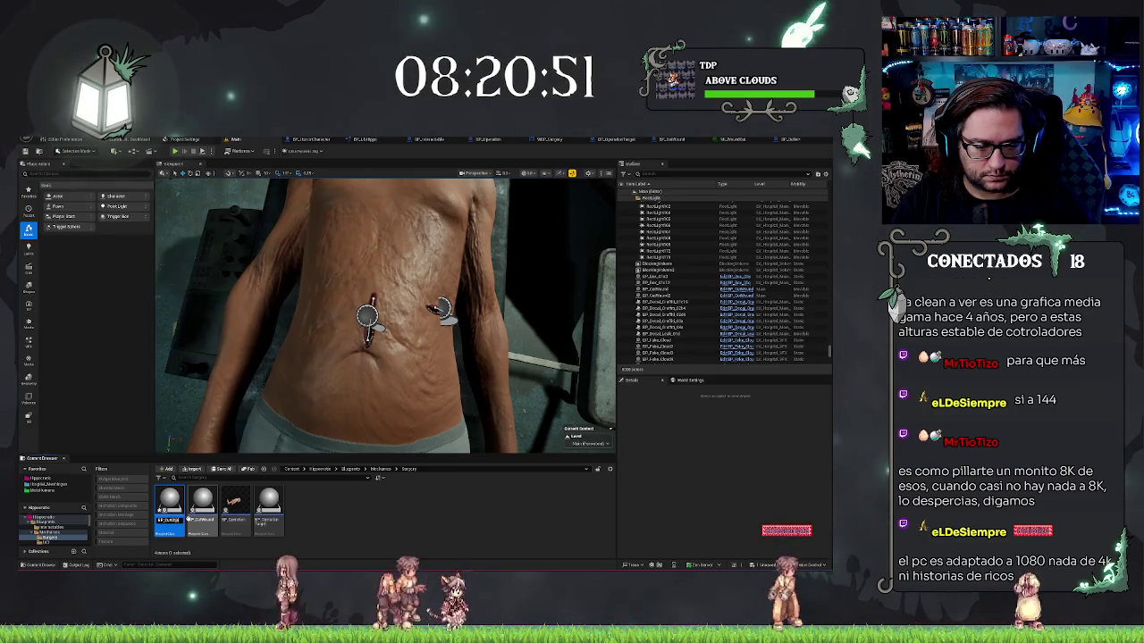
{"action": "left_click", "coordinate": [279, 503]}
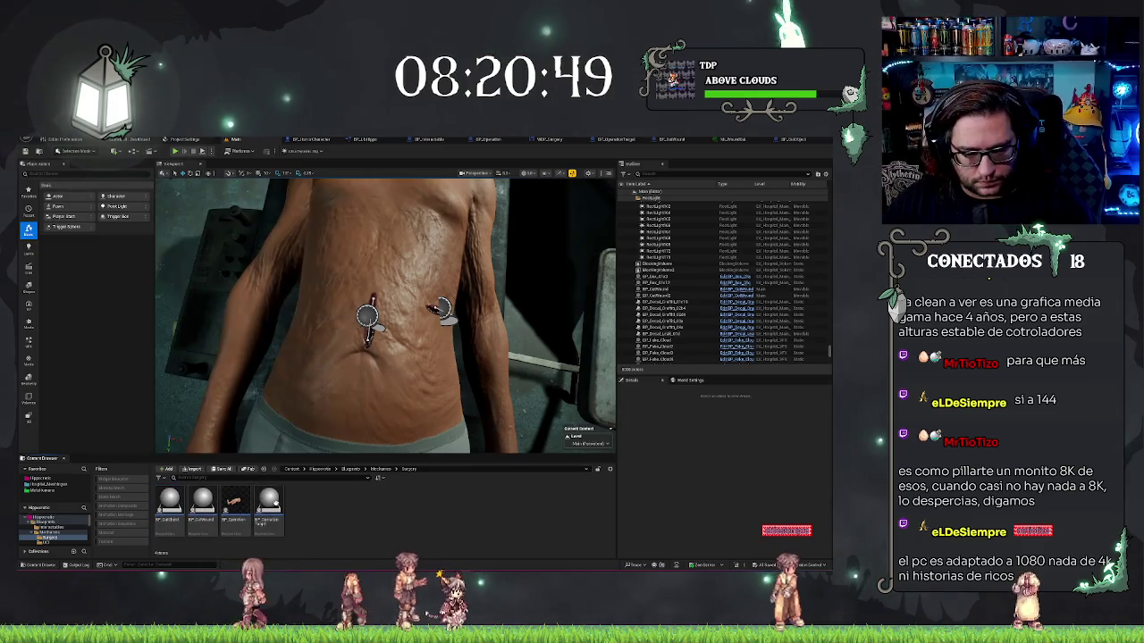
Create a Blueprint Class named BP_Operatiase, then delete BP_Bullet.
{"action": "right_click", "coordinate": [303, 509]}
{"action": "left_click", "coordinate": [375, 375]}
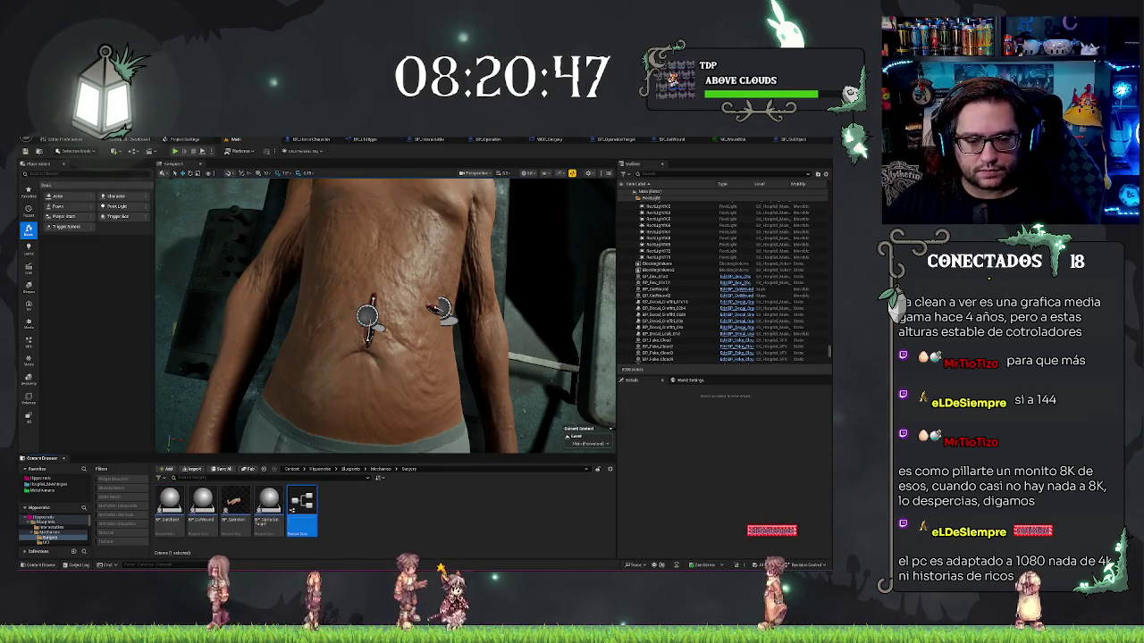
{"action": "type", "text": "BP_Operati"}
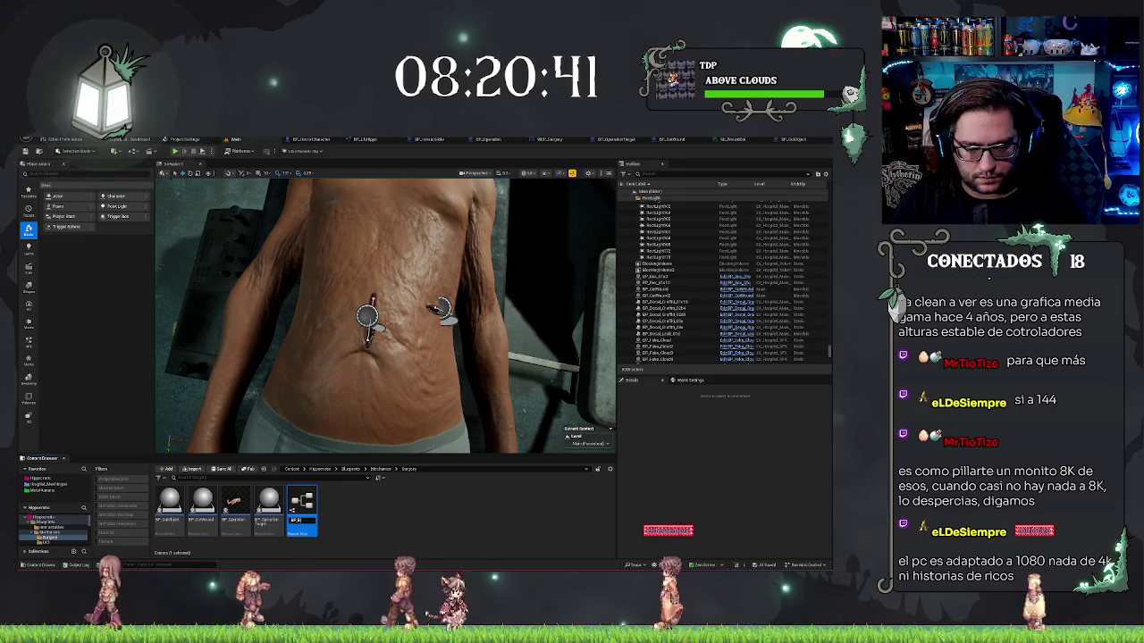
{"action": "type", "text": "ase"}
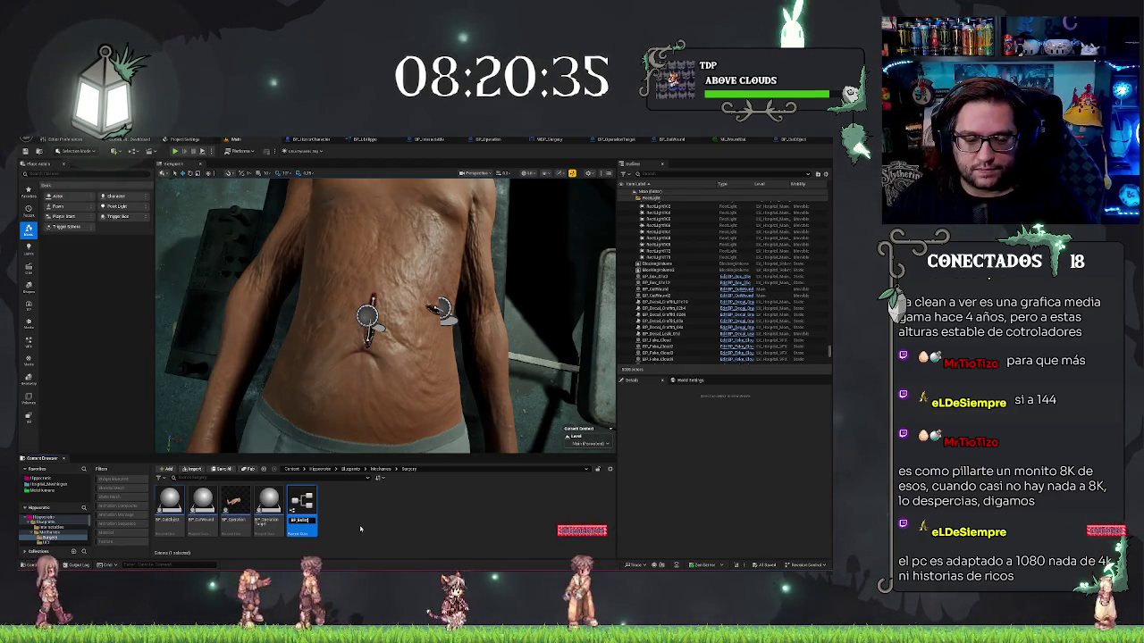
{"action": "key", "text": "Return"}
{"action": "key", "text": "Delete"}
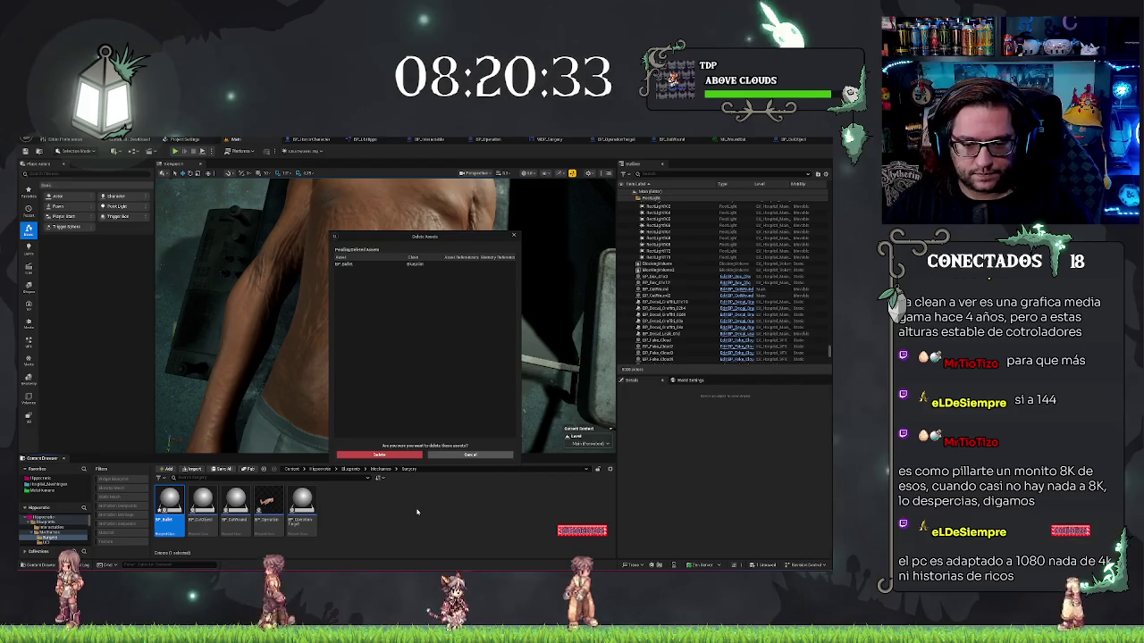
{"action": "left_click", "coordinate": [379, 456]}
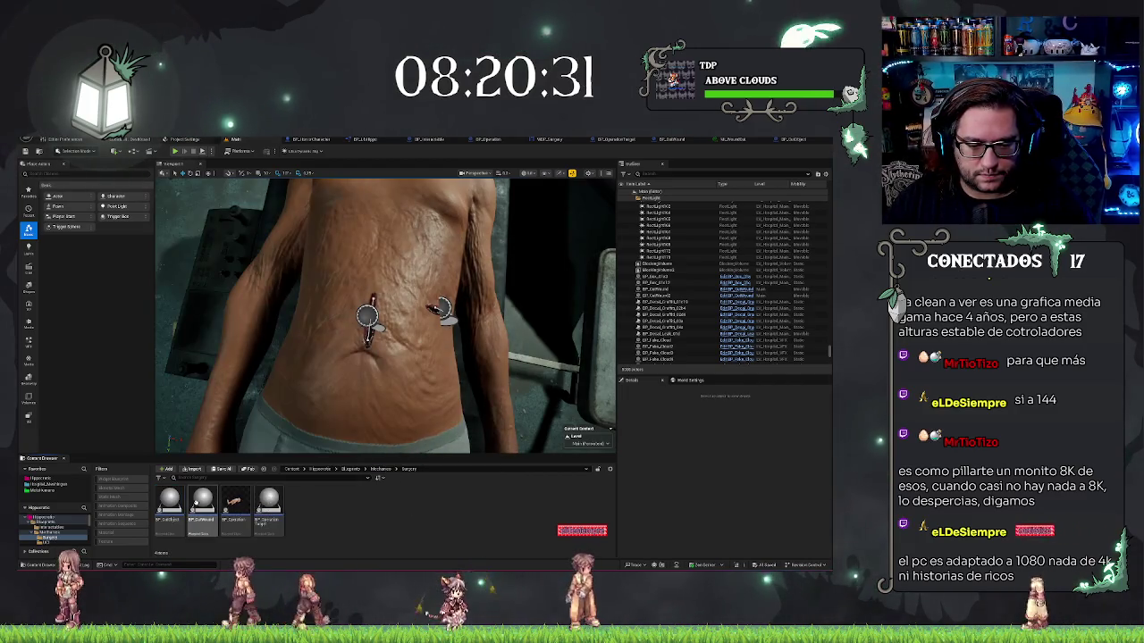
Create a child blueprint of BP_CutWound, naming it BP_Wound_Ch.
{"action": "right_click", "coordinate": [195, 502]}
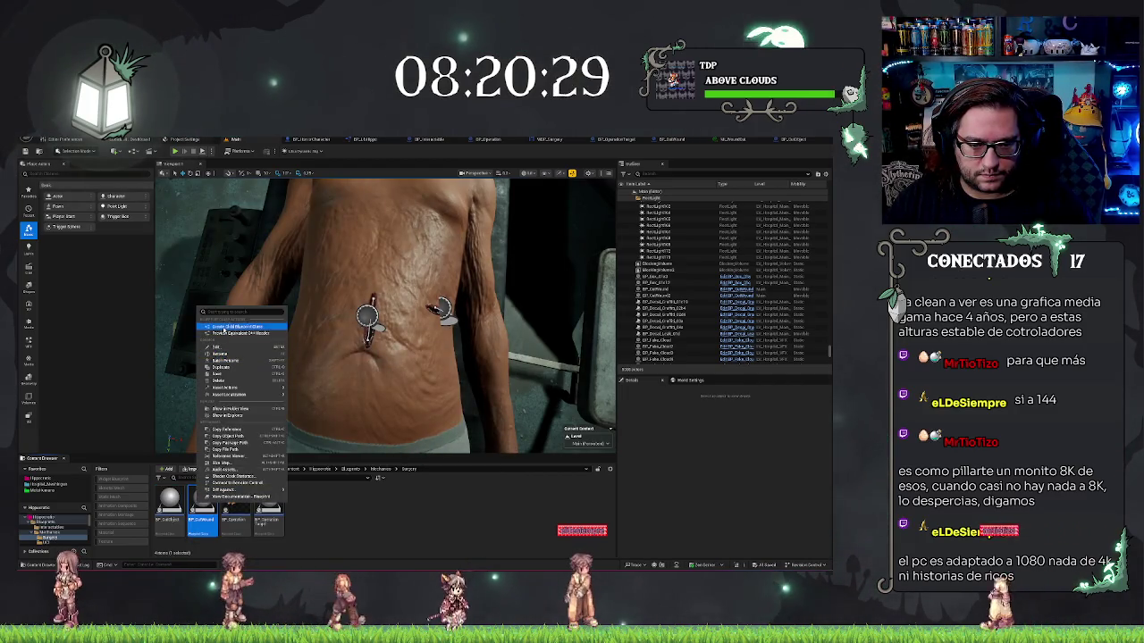
{"action": "left_click", "coordinate": [223, 327]}
{"action": "type", "text": "BP_Wound_Ch"}
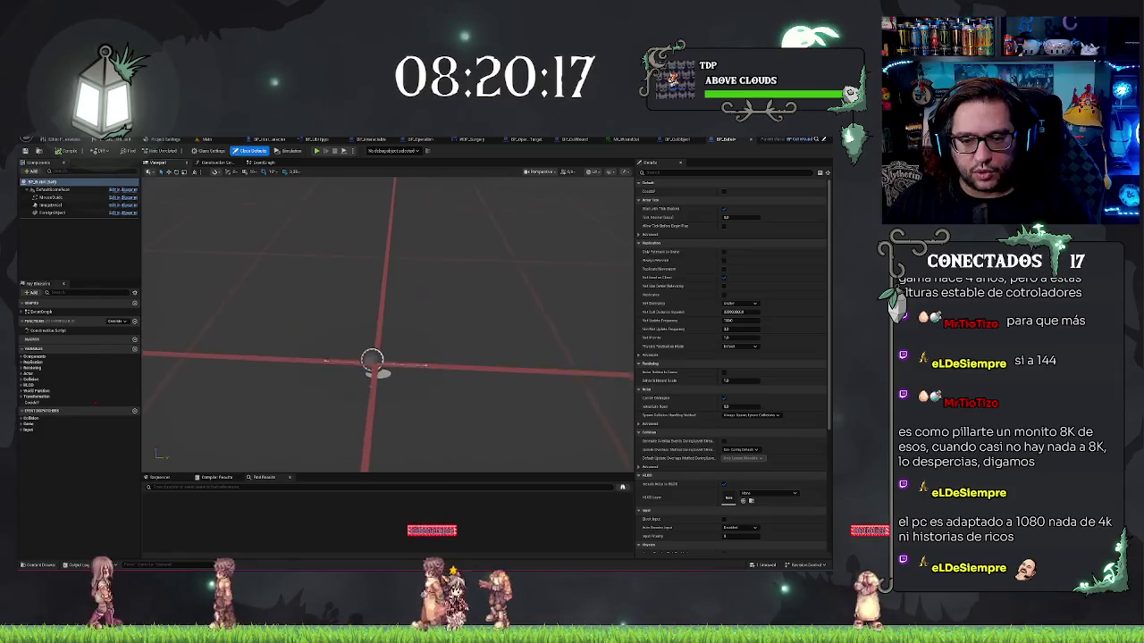
Select the ImageDecal component, browse to the Hipocrate Textures folder, and return to the blueprint.
{"action": "left_click", "coordinate": [55, 206]}
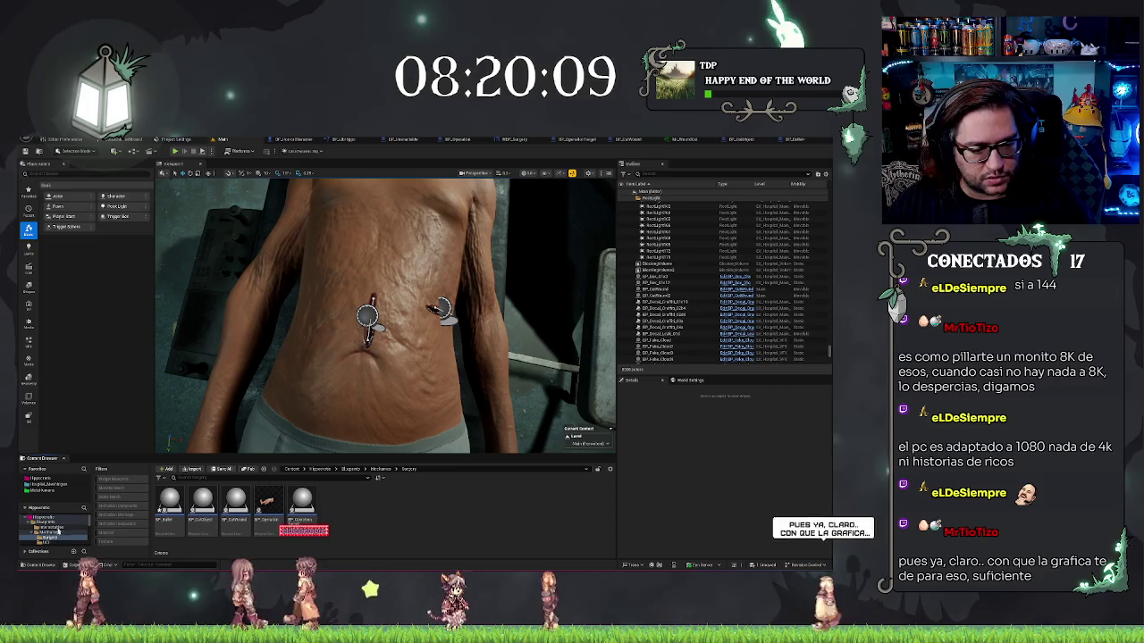
{"action": "scroll", "coordinate": [55, 532], "scroll_direction": "up", "scroll_amount": 2}
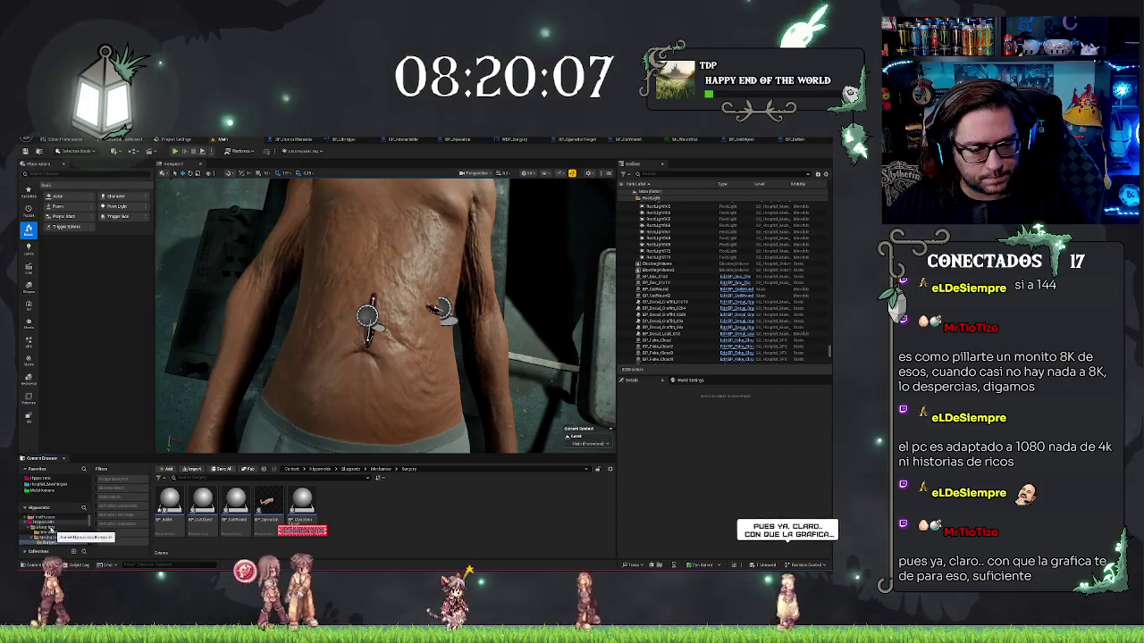
{"action": "left_click", "coordinate": [45, 521]}
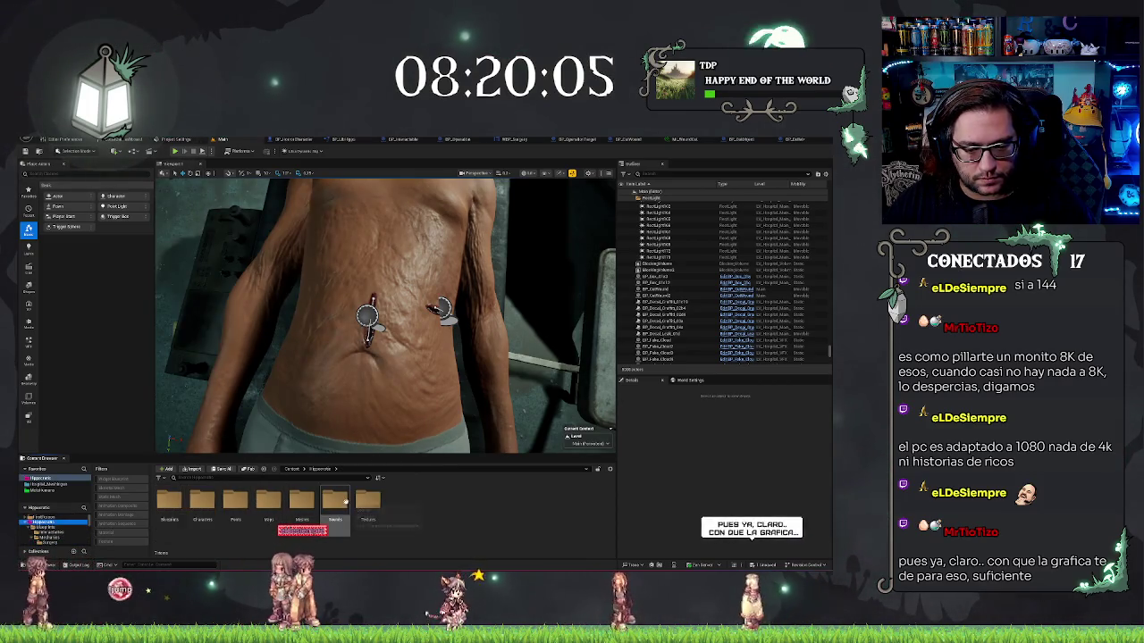
{"action": "double_click", "coordinate": [377, 498]}
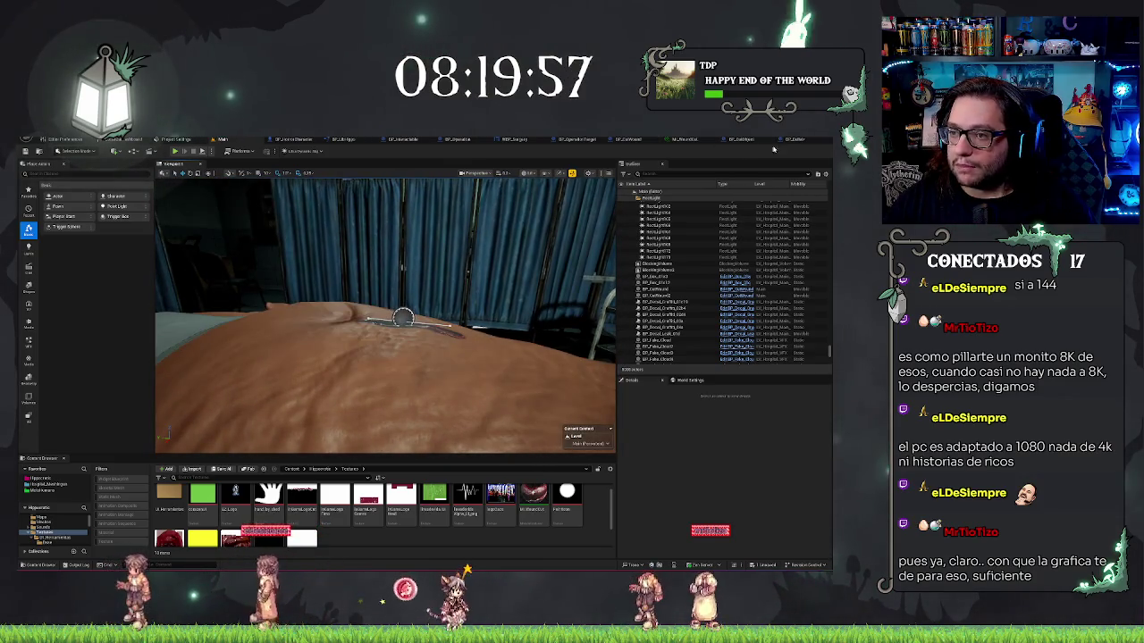
{"action": "left_click", "coordinate": [790, 140]}
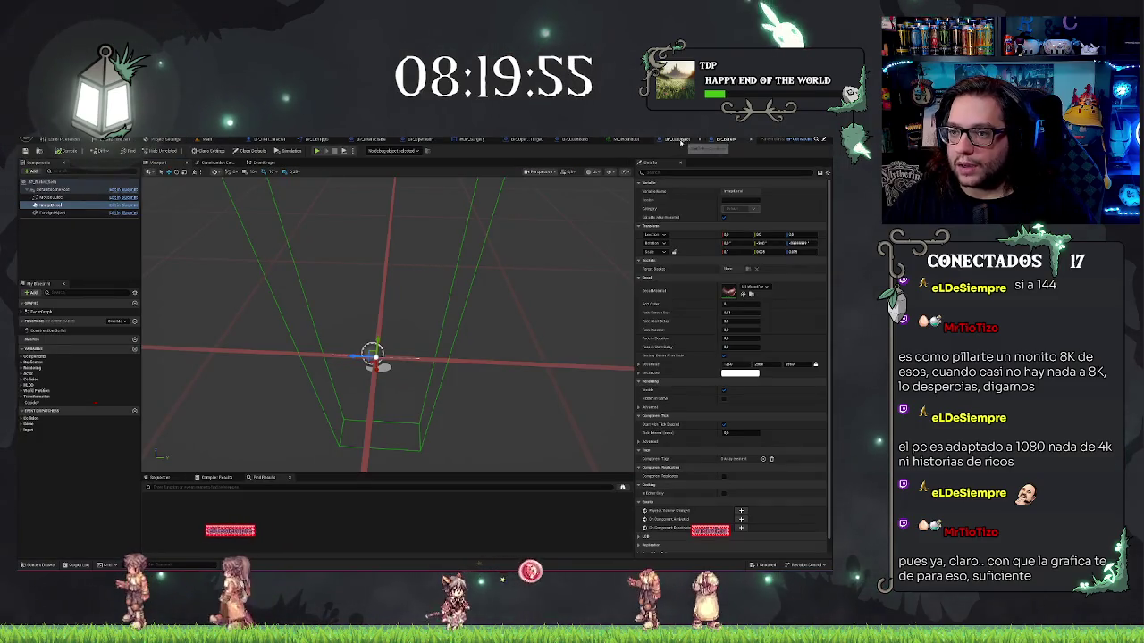
Visit the Decal parent material, clear the selection, and bring up the wound material instance.
{"action": "left_click", "coordinate": [681, 140]}
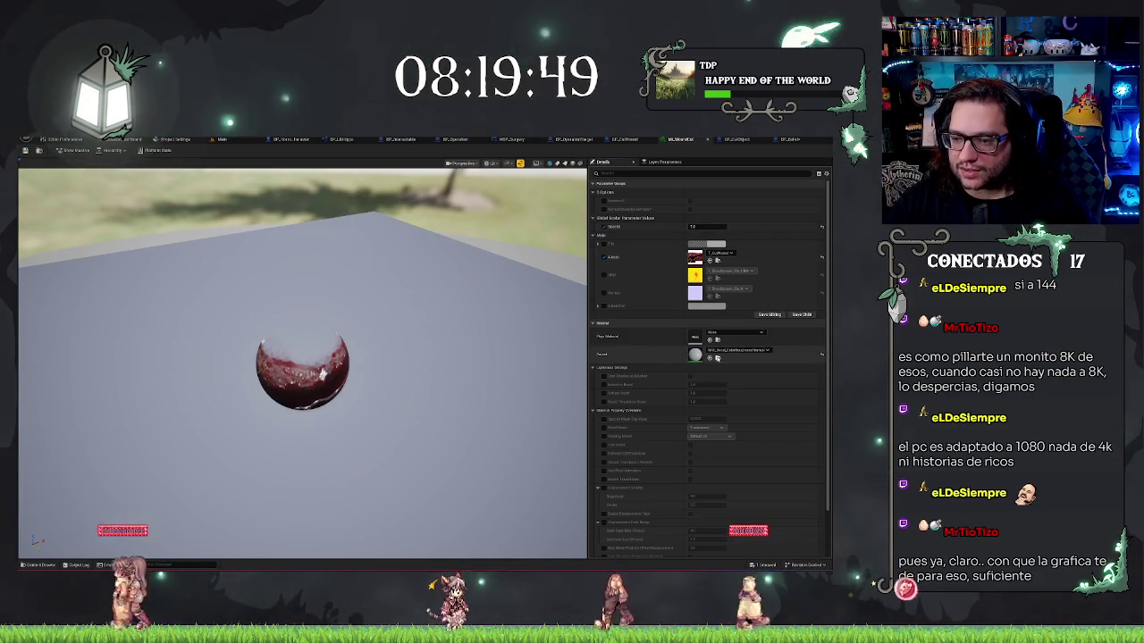
{"action": "left_click", "coordinate": [717, 357]}
{"action": "left_click", "coordinate": [346, 527]}
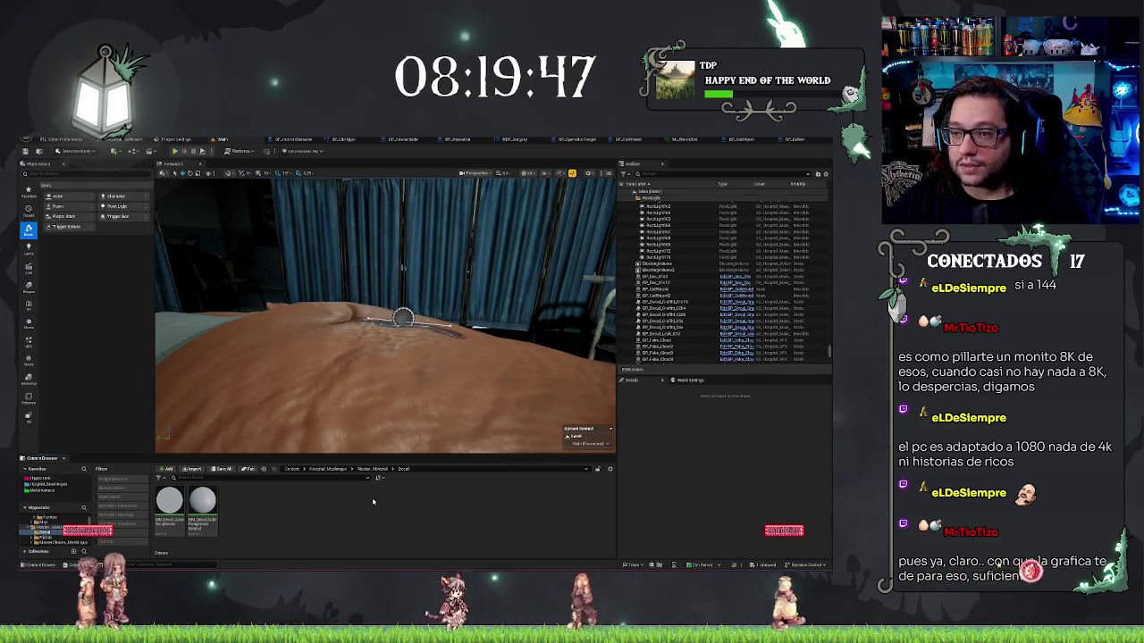
{"action": "left_click", "coordinate": [745, 140]}
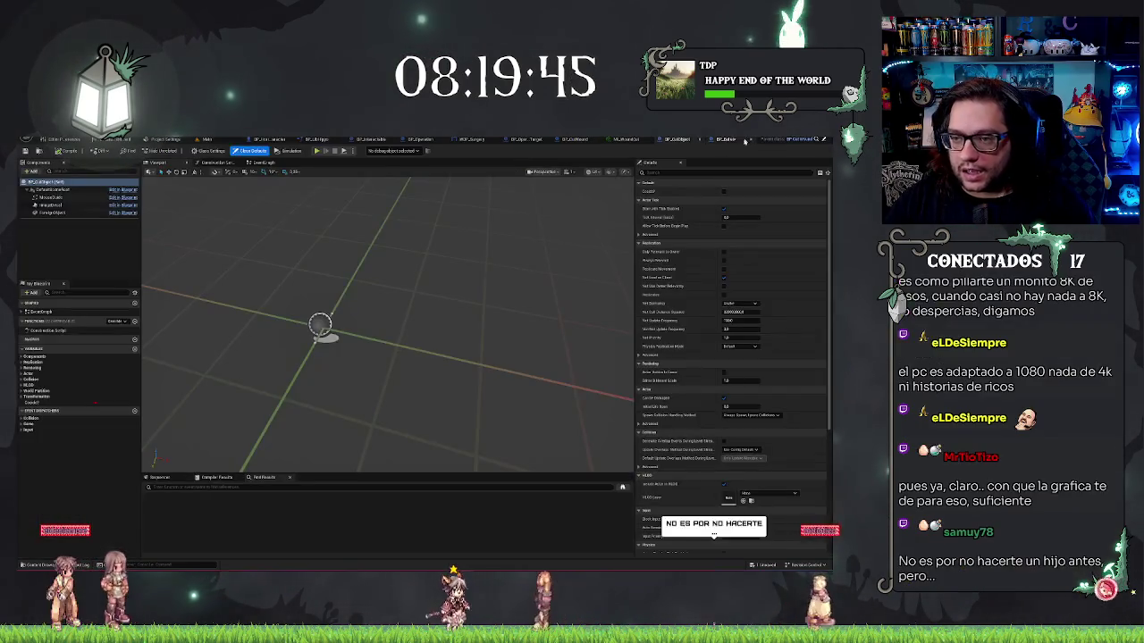
{"action": "left_click", "coordinate": [676, 141]}
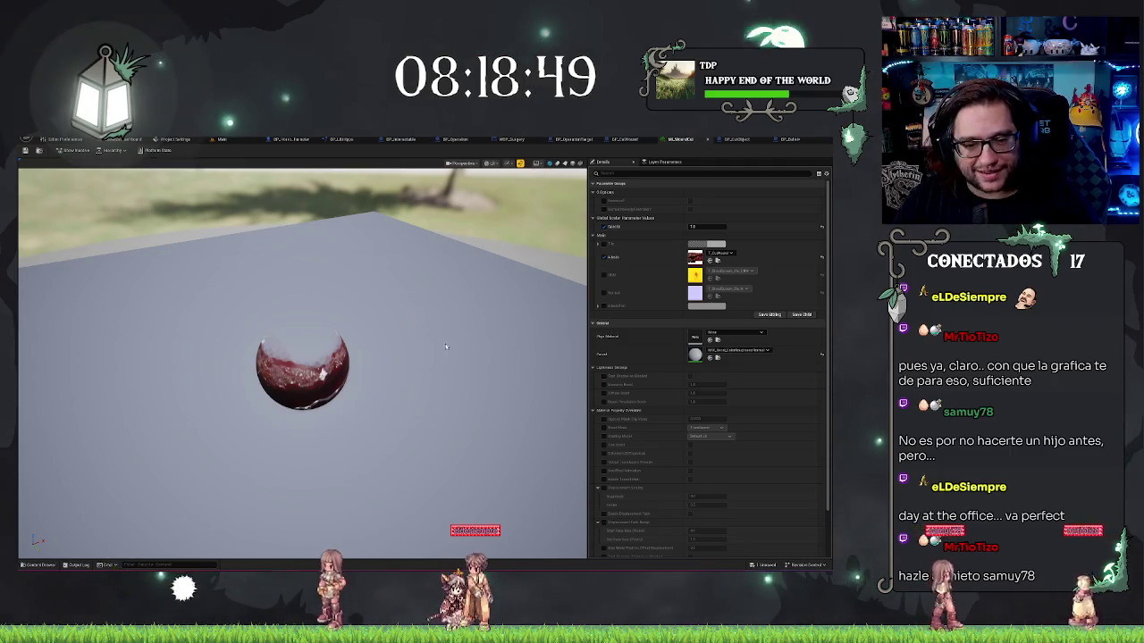
Orbit the wound material preview, scroll its Details parameters, and return to the decal blueprint.
{"action": "mouse_move", "coordinate": [431, 399]}
{"action": "left_mouse_down"}
{"action": "mouse_move", "coordinate": [357, 375]}
{"action": "mouse_move", "coordinate": [402, 397]}
{"action": "left_mouse_up"}
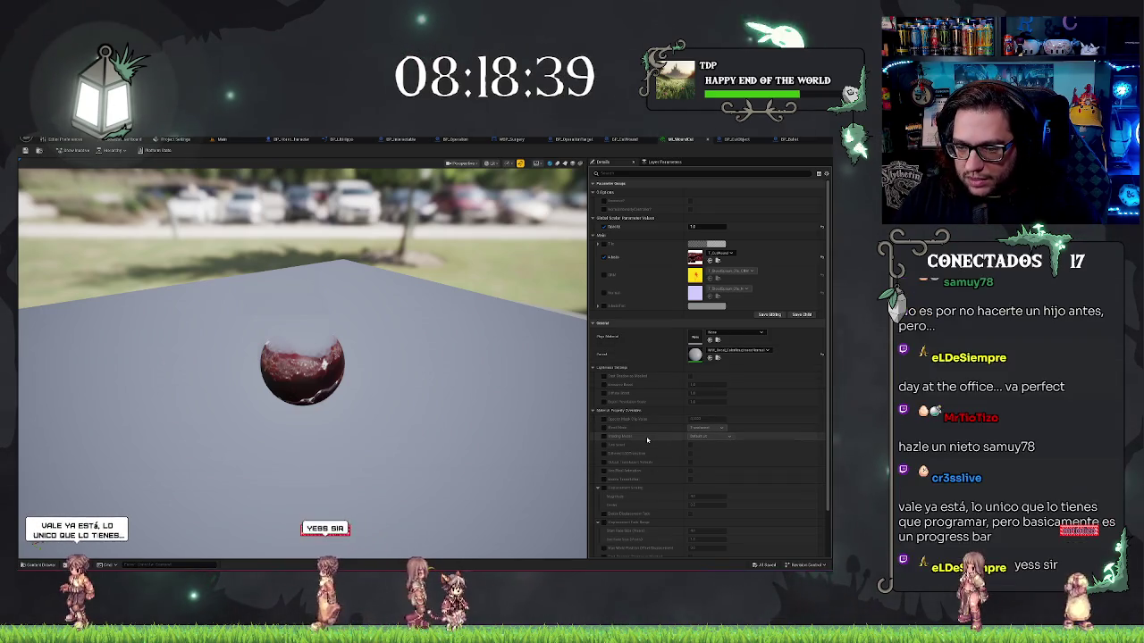
{"action": "scroll", "coordinate": [647, 439], "scroll_direction": "down", "scroll_amount": 2}
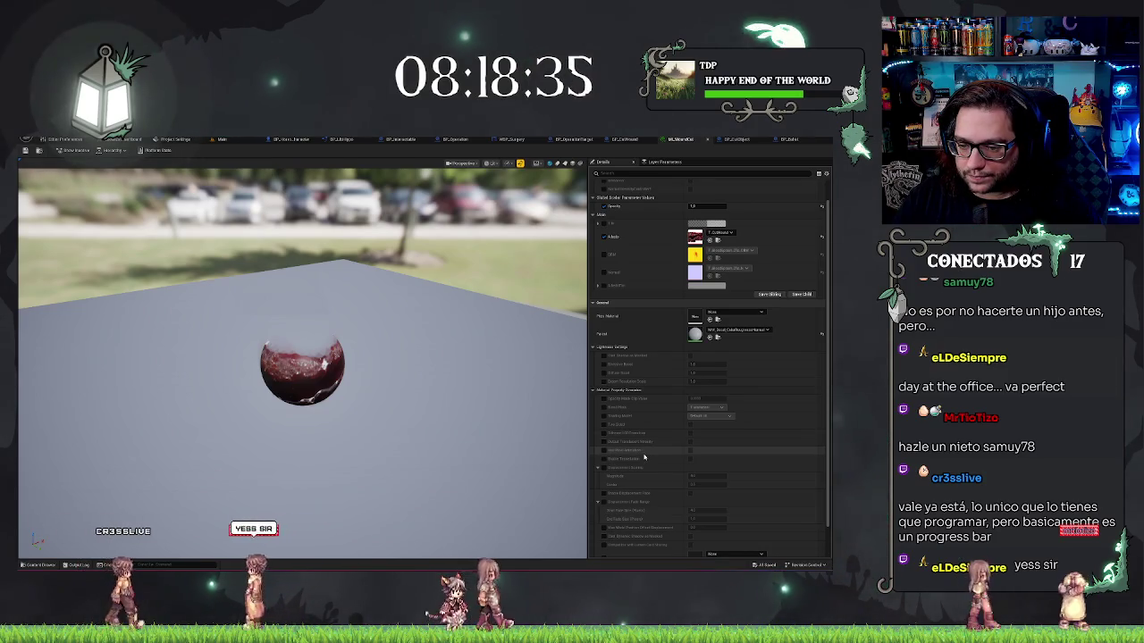
{"action": "scroll", "coordinate": [643, 457], "scroll_direction": "down", "scroll_amount": 3}
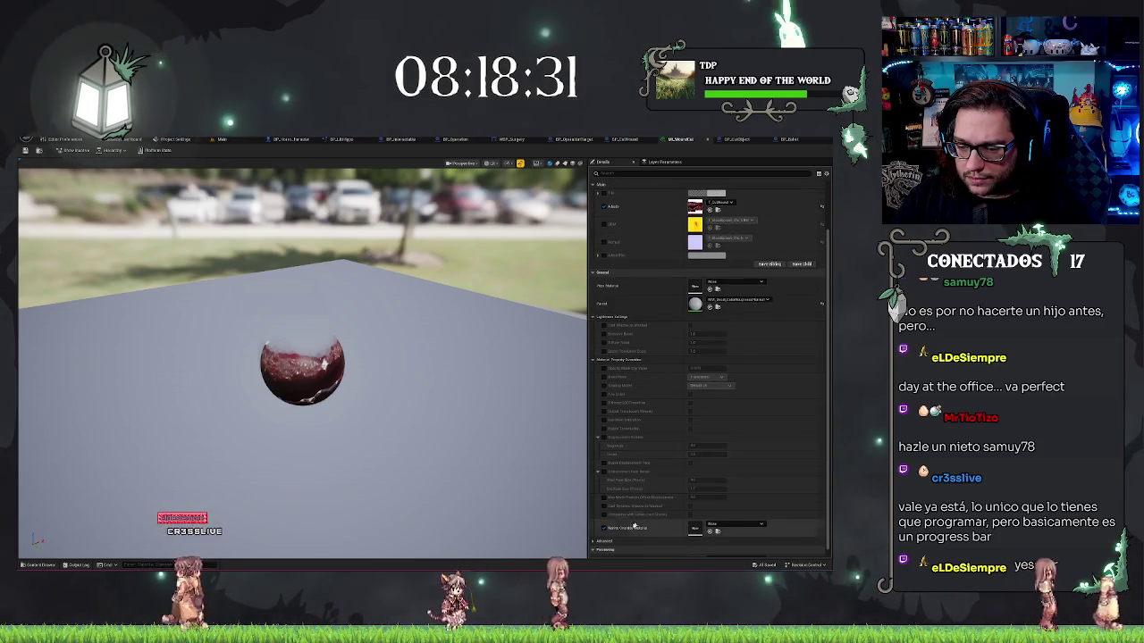
{"action": "scroll", "coordinate": [689, 435], "scroll_direction": "down", "scroll_amount": 2}
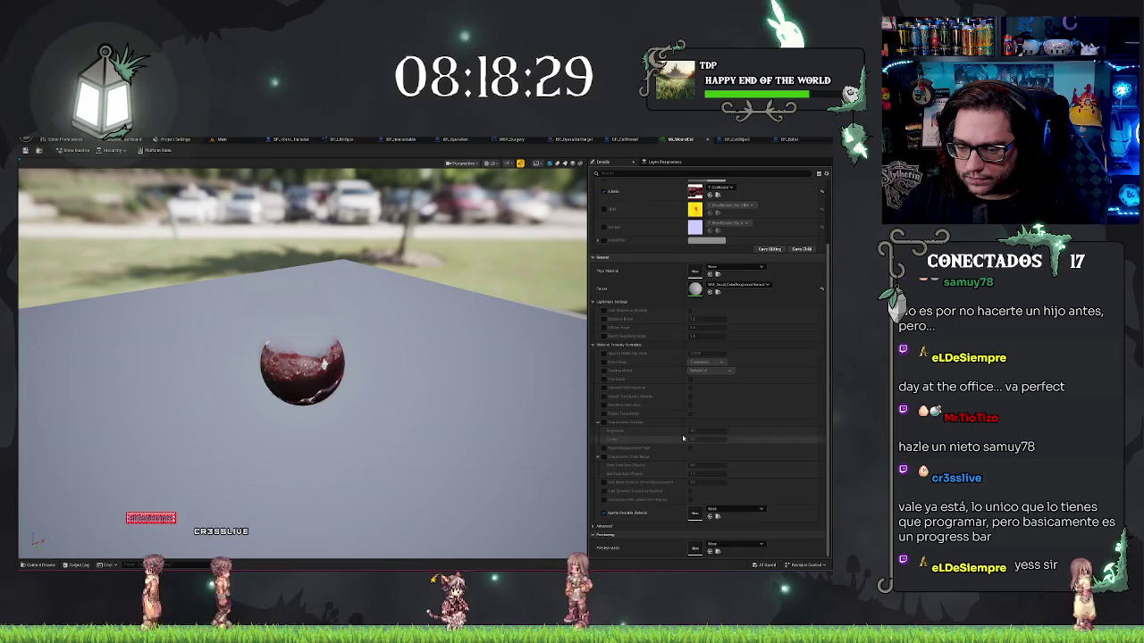
{"action": "scroll", "coordinate": [686, 268], "scroll_direction": "up", "scroll_amount": 5}
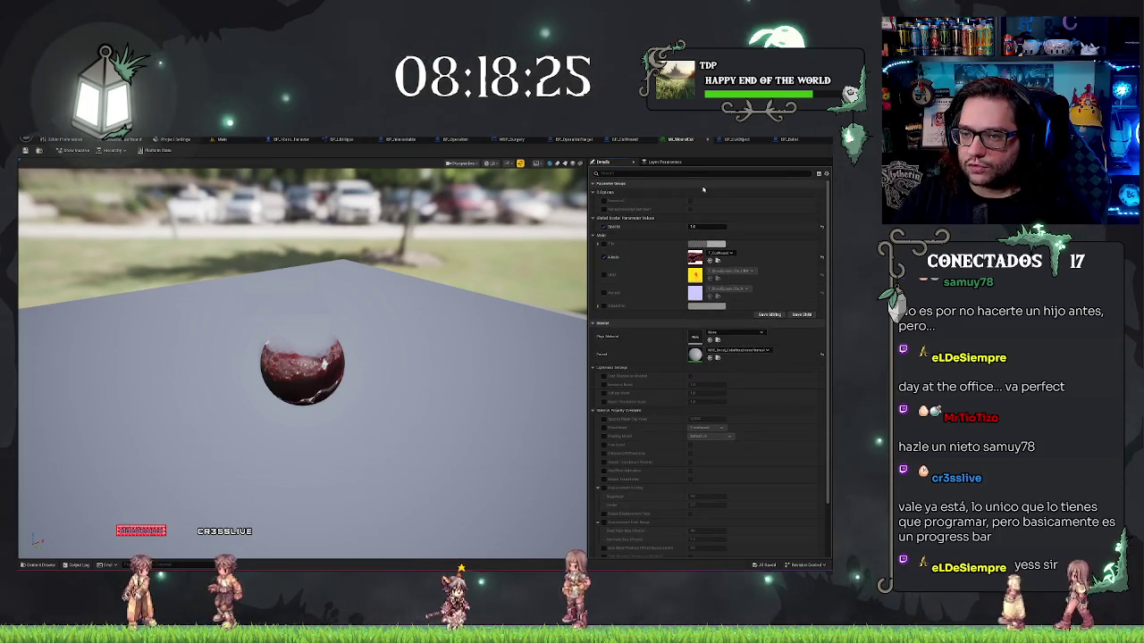
{"action": "left_click", "coordinate": [788, 140]}
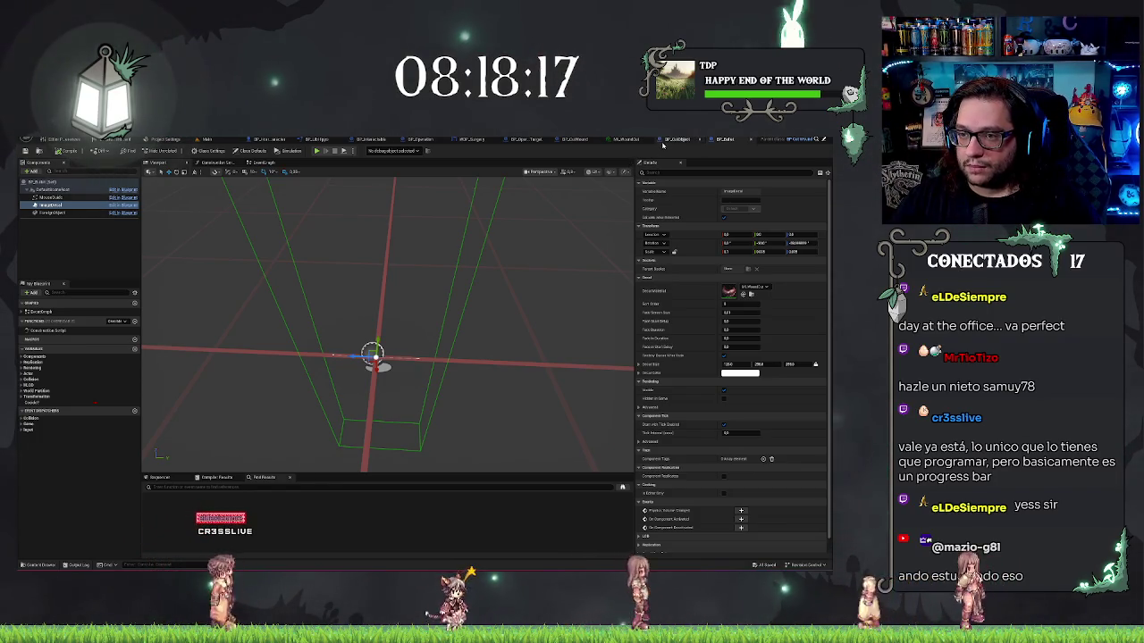
Open MM_Decal_ColorRoughnessNormal, convert its Constant node to a scalar parameter, and save.
{"action": "left_click", "coordinate": [208, 140]}
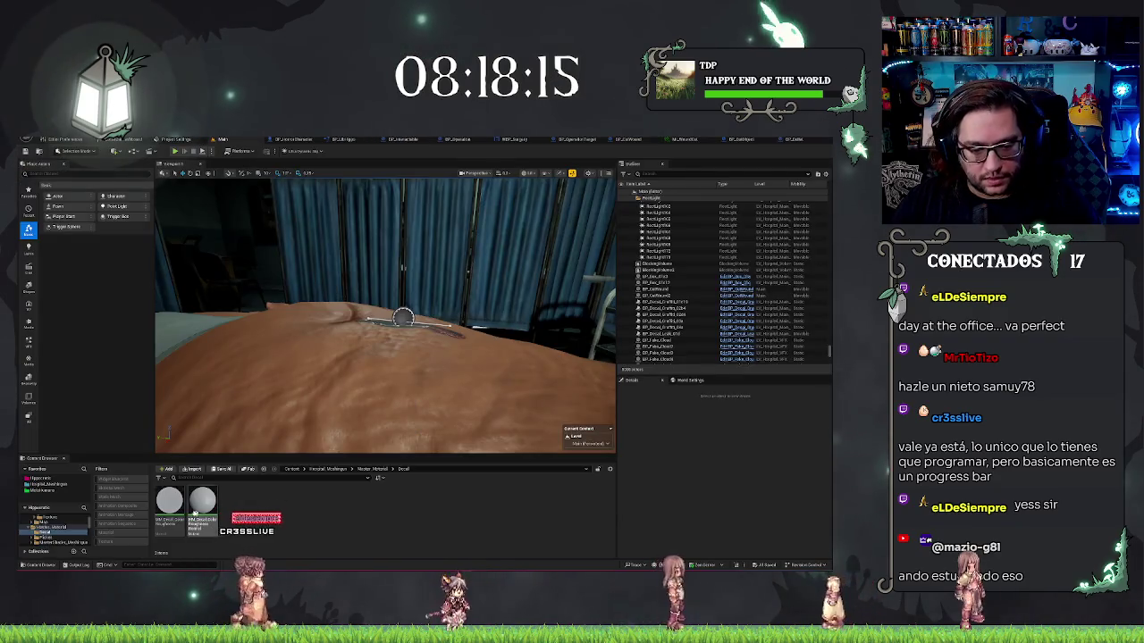
{"action": "left_click", "coordinate": [201, 507]}
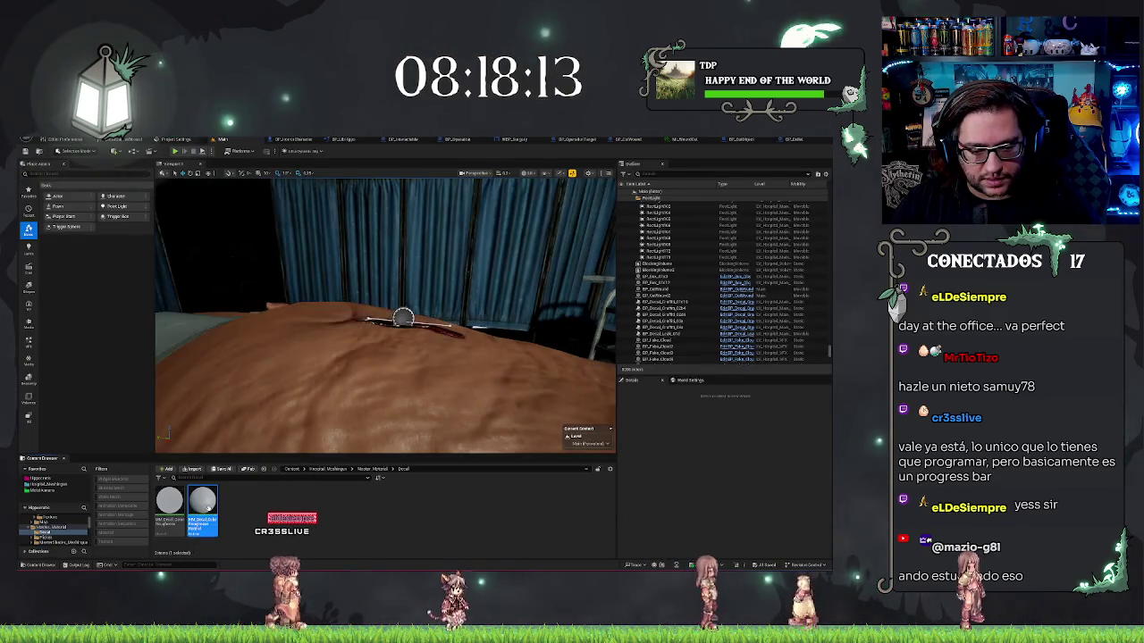
{"action": "left_click_drag", "start_coordinate": [202, 507], "coordinate": [402, 323]}
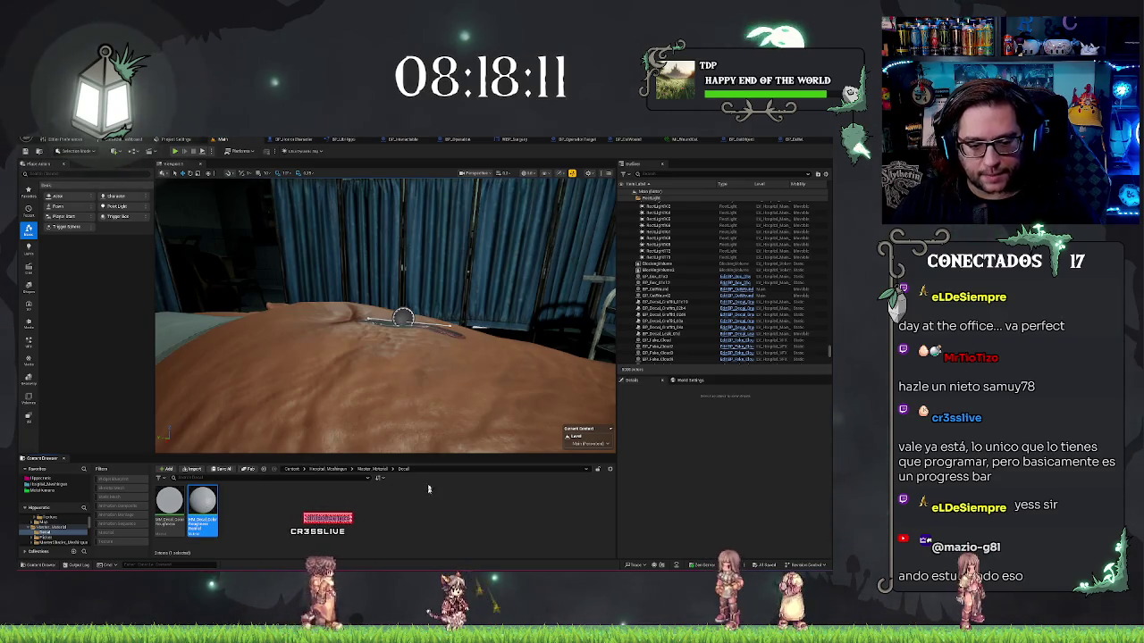
{"action": "double_click", "coordinate": [202, 508]}
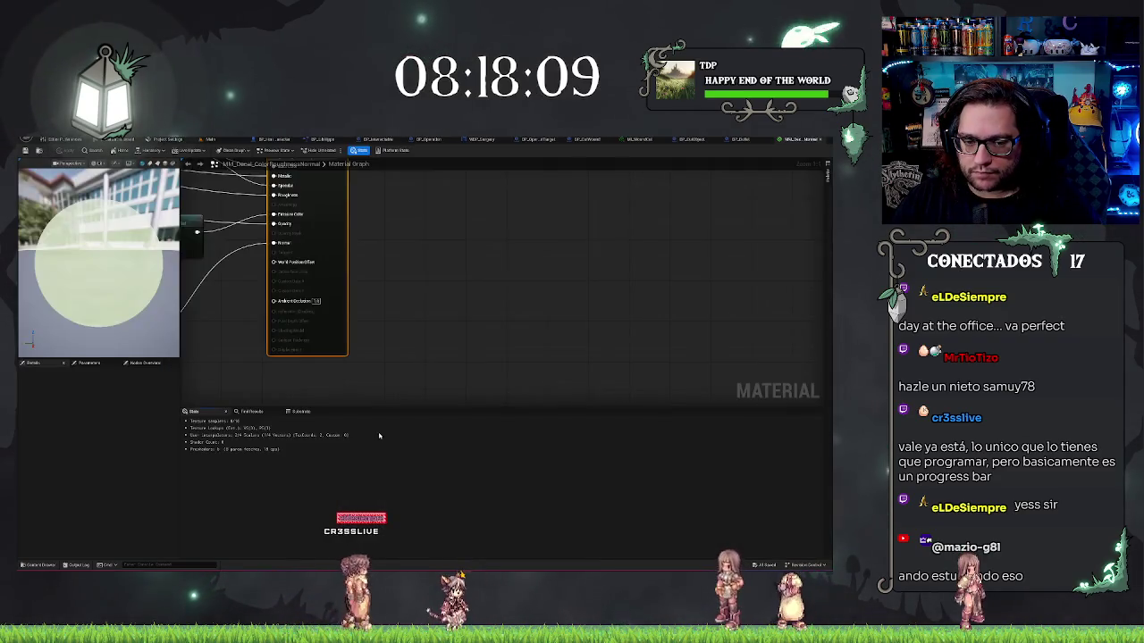
{"action": "mouse_move", "coordinate": [415, 294]}
{"action": "left_mouse_down"}
{"action": "mouse_move", "coordinate": [515, 336]}
{"action": "mouse_move", "coordinate": [585, 407]}
{"action": "left_mouse_up"}
{"action": "left_click_drag", "start_coordinate": [614, 251], "coordinate": [571, 220]}
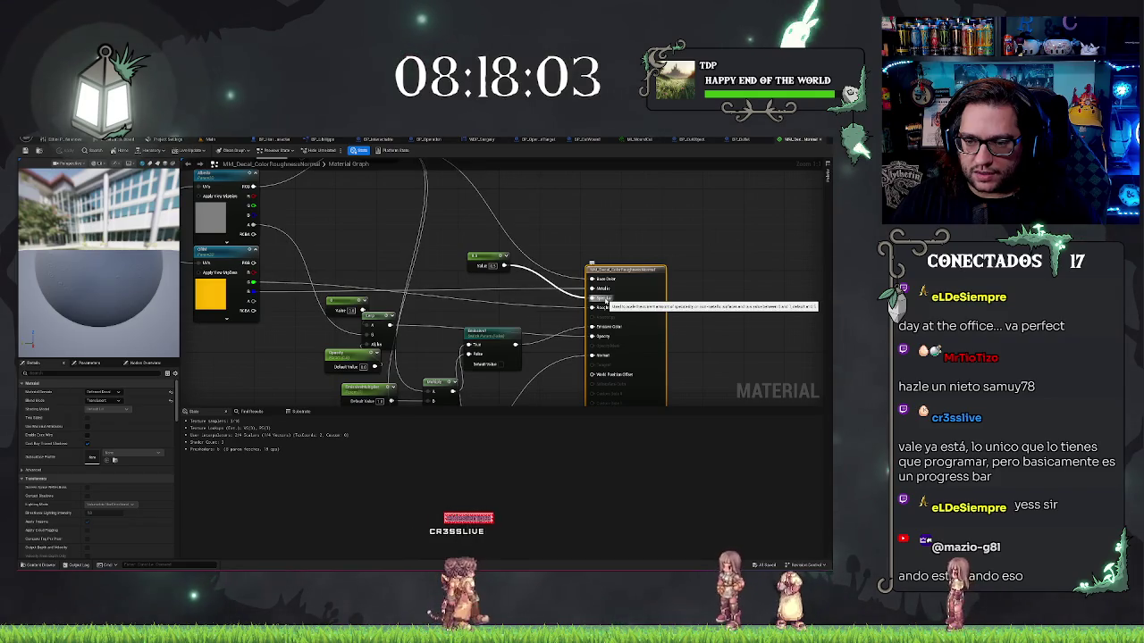
{"action": "right_click", "coordinate": [474, 254]}
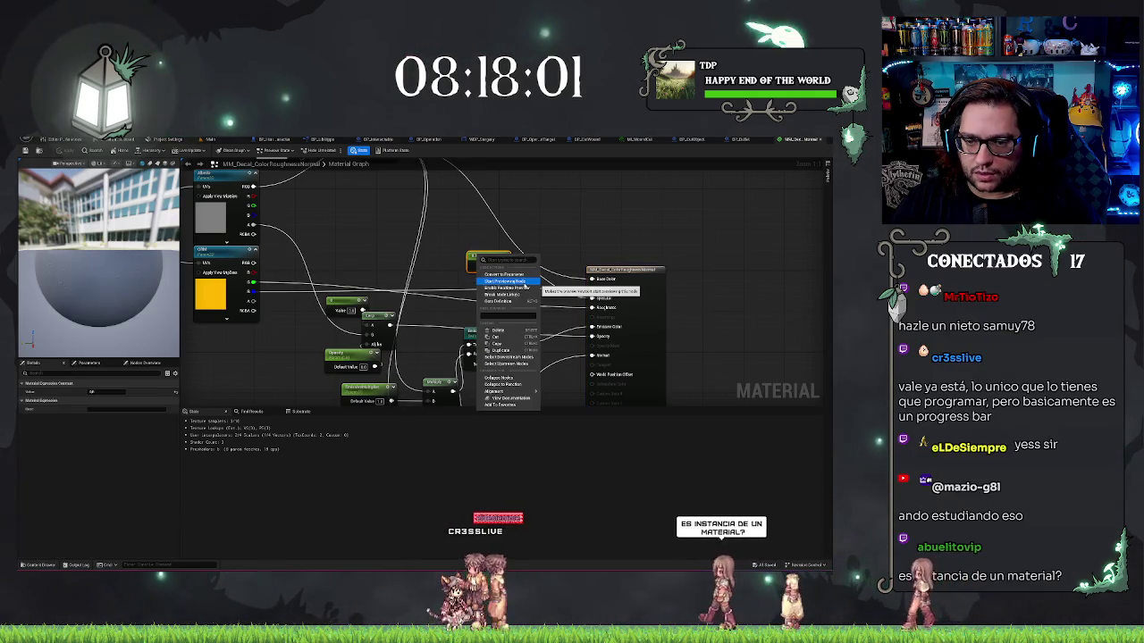
{"action": "left_click", "coordinate": [510, 276]}
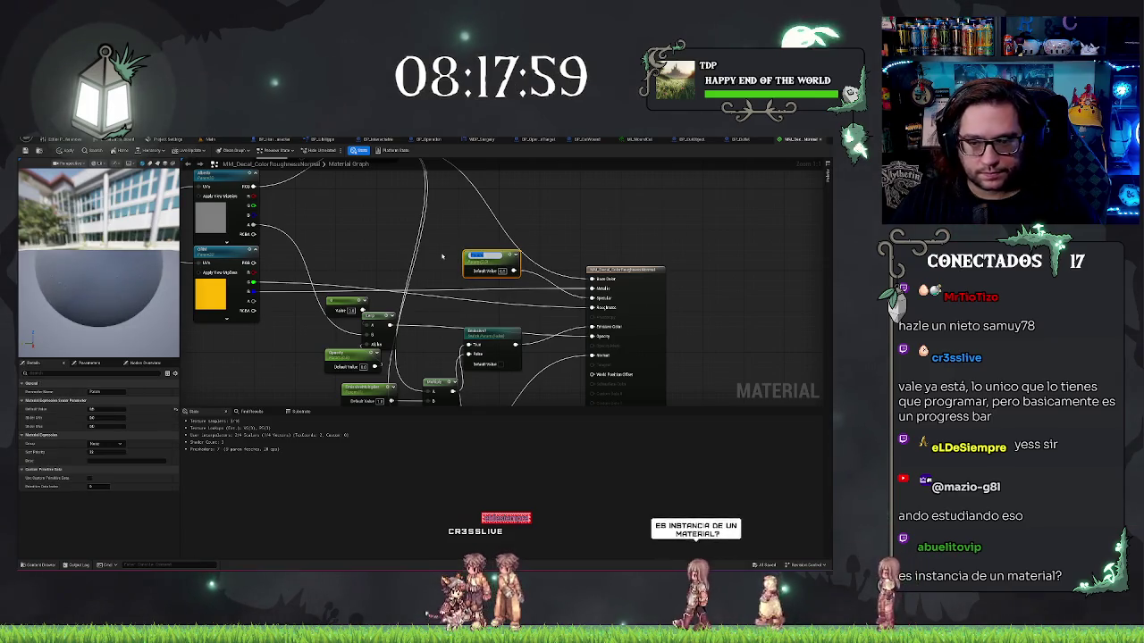
{"action": "key", "text": "Return"}
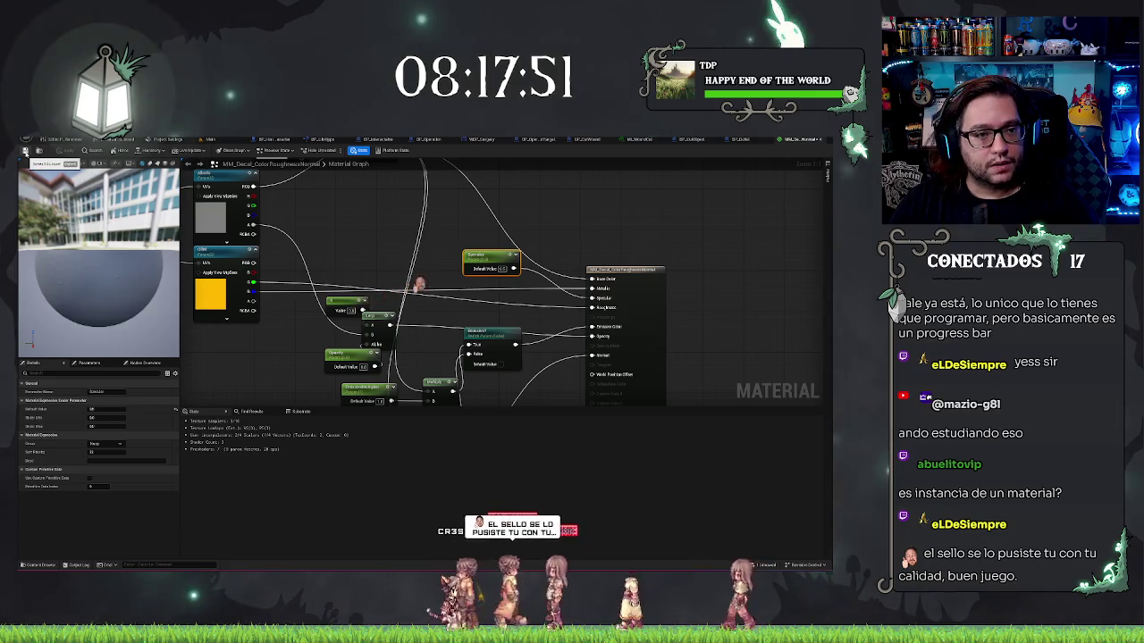
{"action": "left_click", "coordinate": [25, 151]}
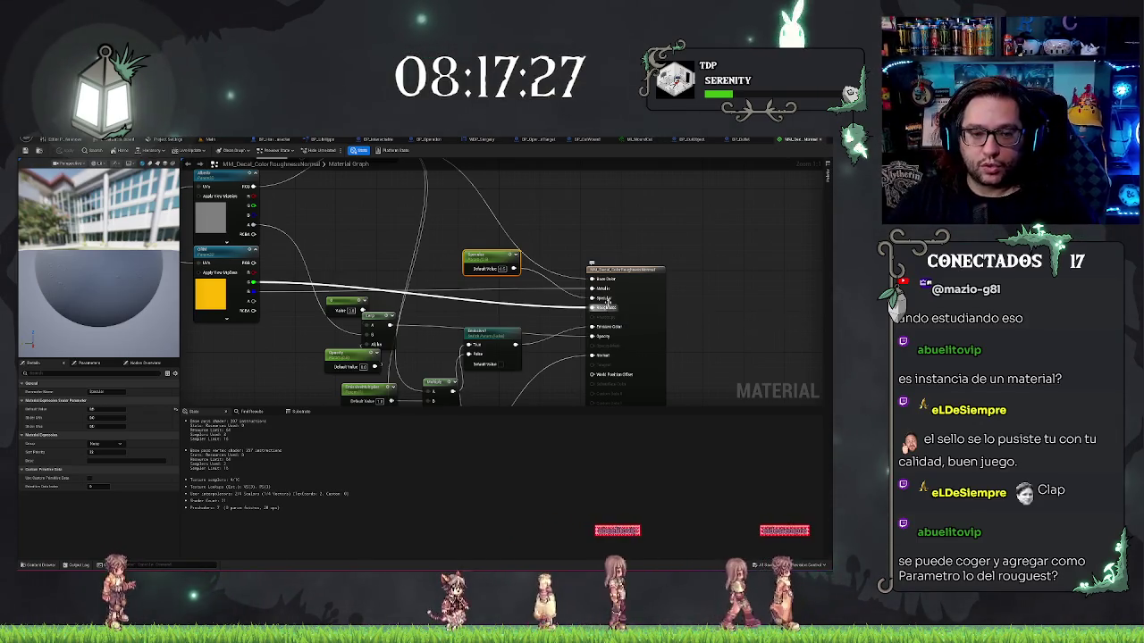
Inspect the texture nodes in the master material graph, then return to the wound material instance.
{"action": "left_click_drag", "start_coordinate": [380, 256], "coordinate": [597, 233]}
{"action": "mouse_move", "coordinate": [448, 238]}
{"action": "left_mouse_down"}
{"action": "mouse_move", "coordinate": [448, 319]}
{"action": "mouse_move", "coordinate": [427, 263]}
{"action": "left_mouse_up"}
{"action": "mouse_move", "coordinate": [358, 232]}
{"action": "left_mouse_down"}
{"action": "mouse_move", "coordinate": [656, 224]}
{"action": "mouse_move", "coordinate": [191, 262]}
{"action": "left_mouse_up"}
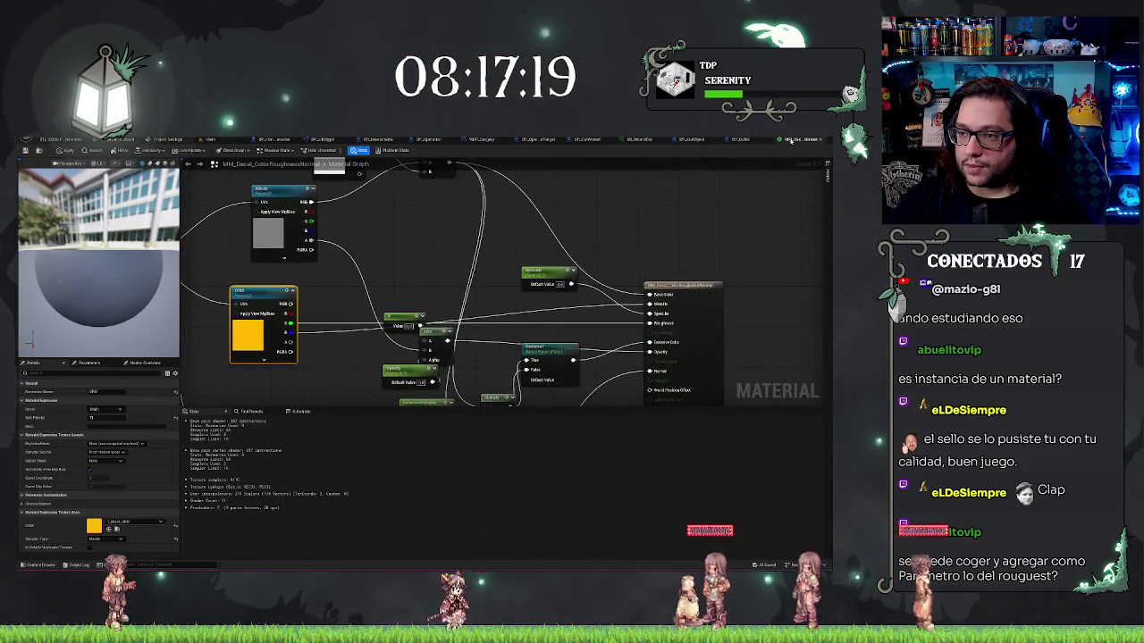
{"action": "left_click", "coordinate": [638, 139]}
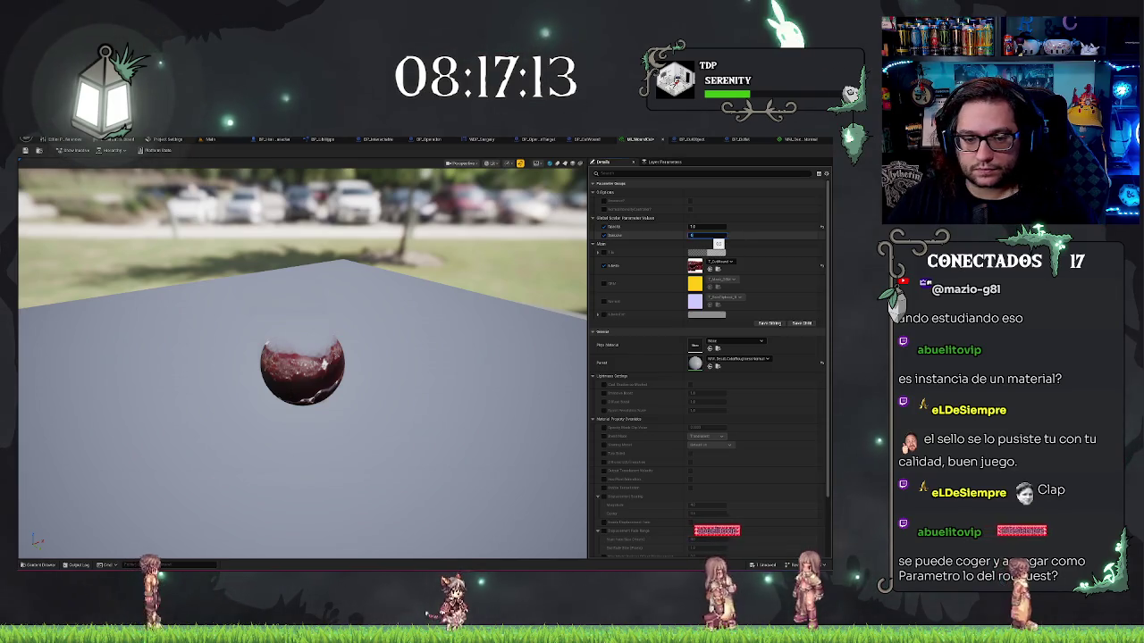
Save the new scalar override in the instance and frame the wound decal in the Main level.
{"action": "left_click", "coordinate": [25, 150]}
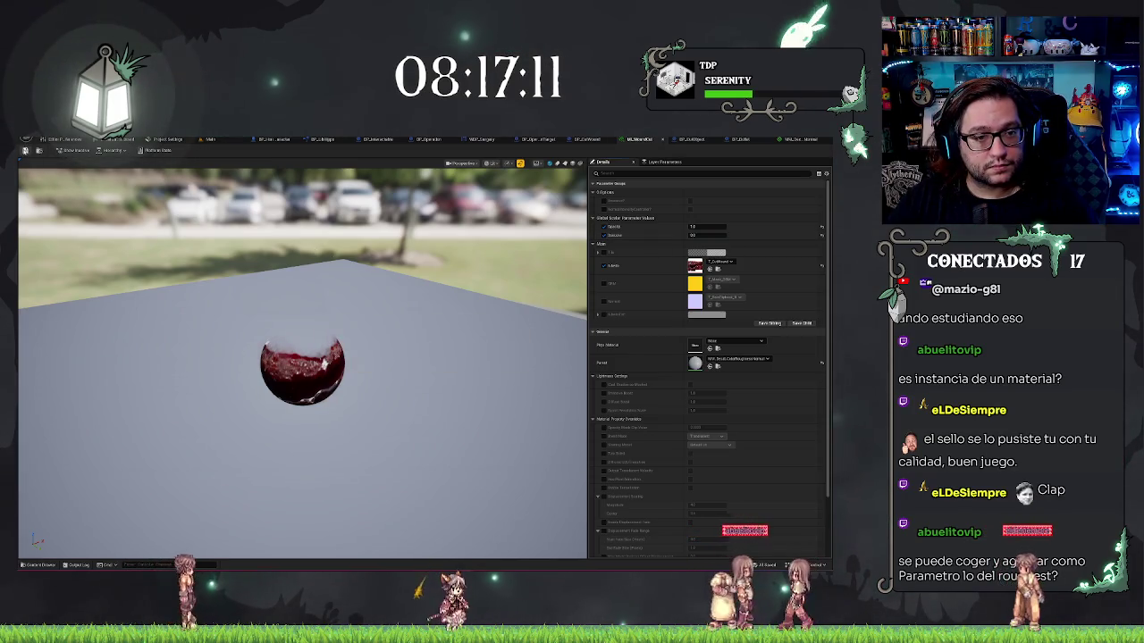
{"action": "left_click", "coordinate": [211, 140]}
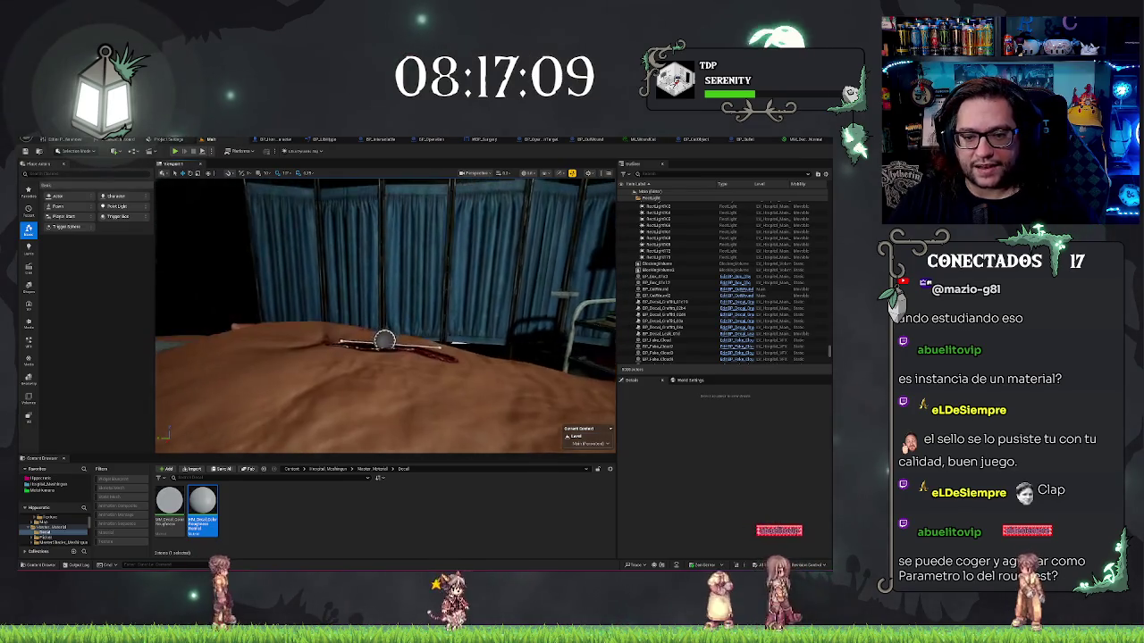
{"action": "key", "text": "f"}
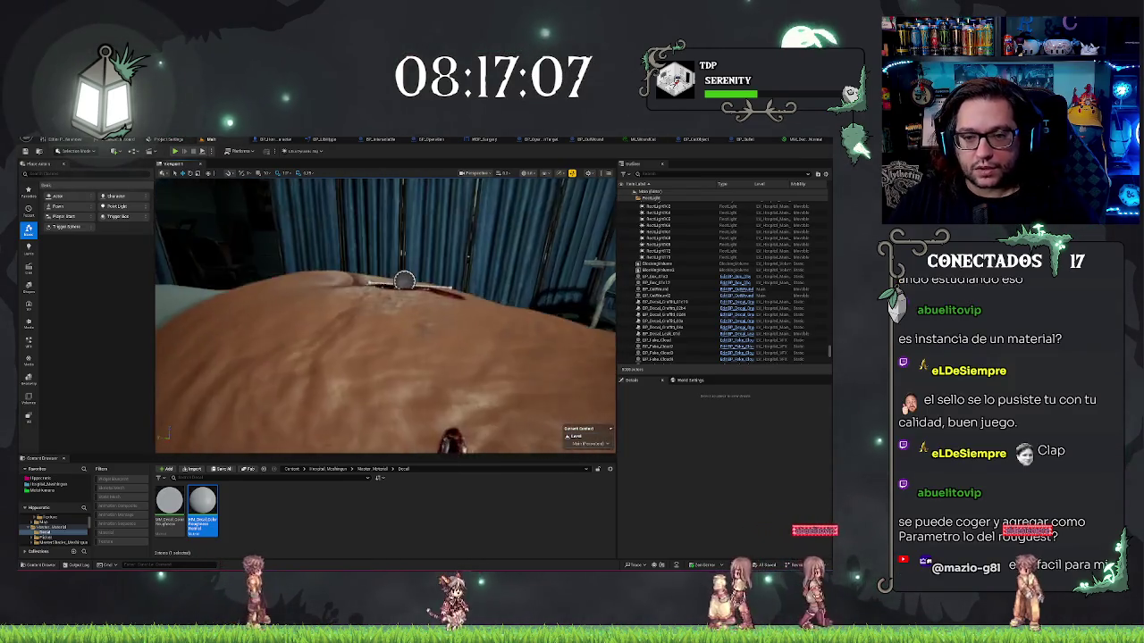
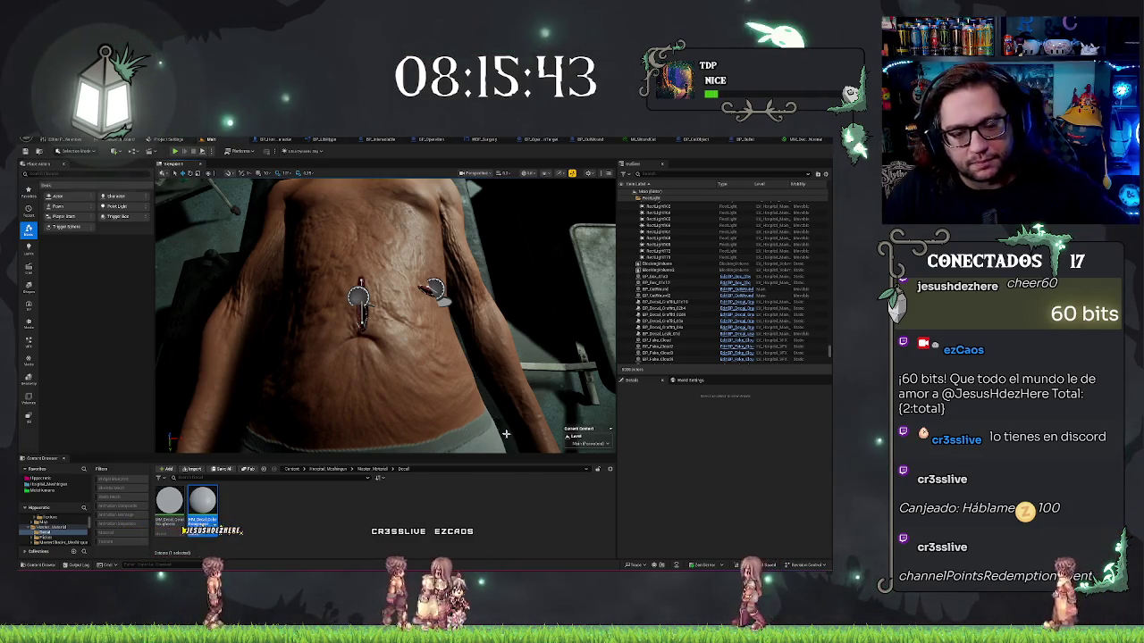
Browse from Master_Material to the Hipoperatorio project's Texturas folder to view its textures.
{"action": "left_click", "coordinate": [359, 469]}
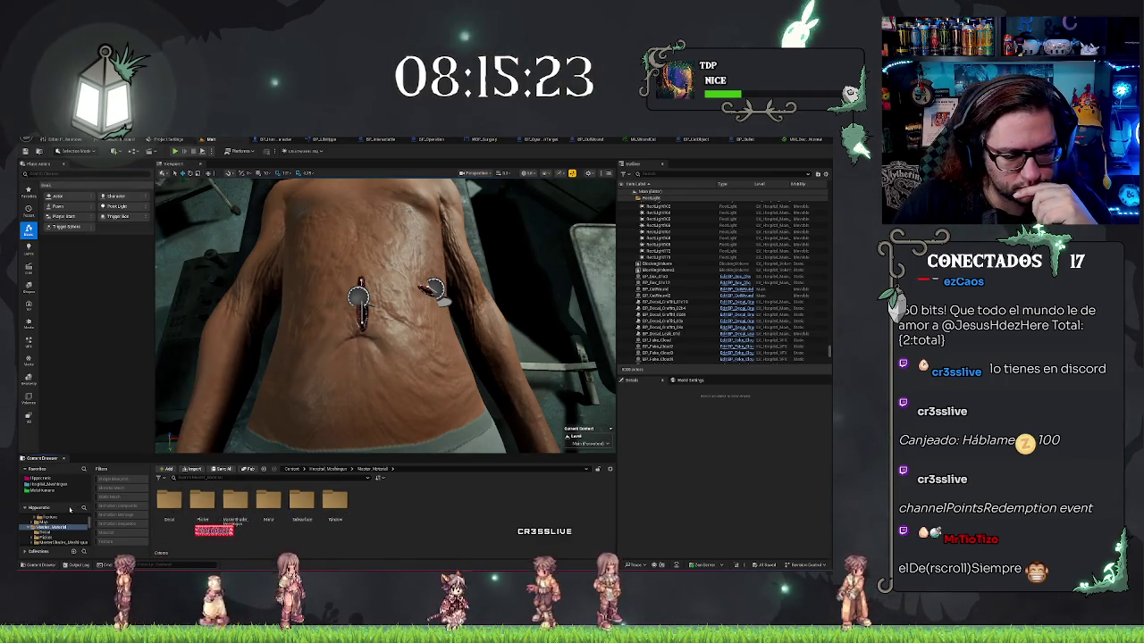
{"action": "left_click", "coordinate": [36, 478]}
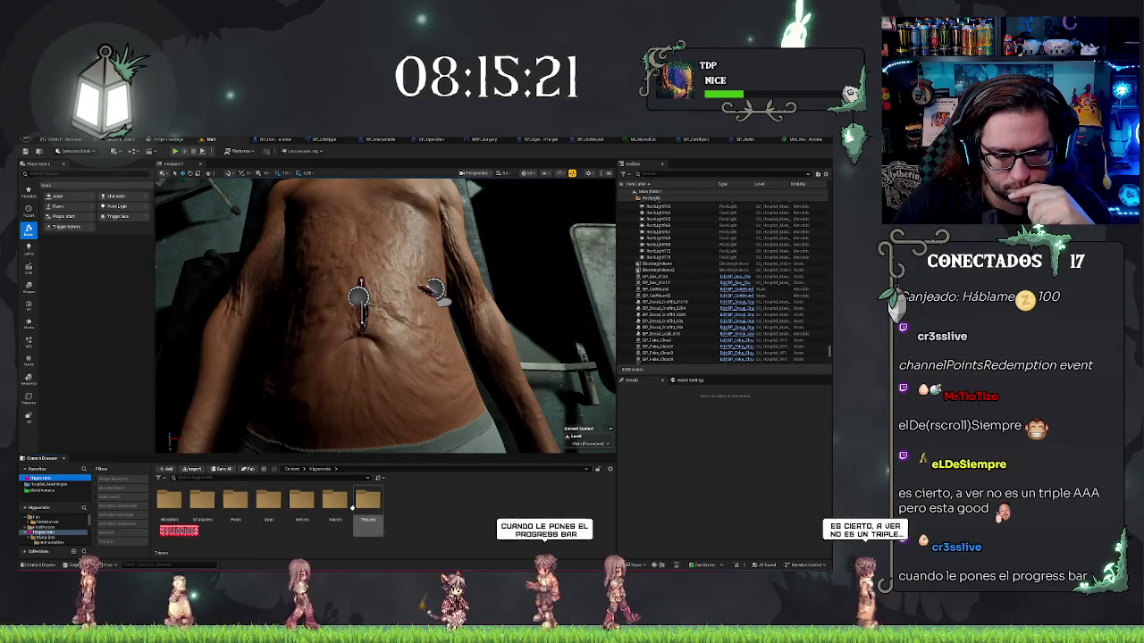
{"action": "double_click", "coordinate": [368, 500]}
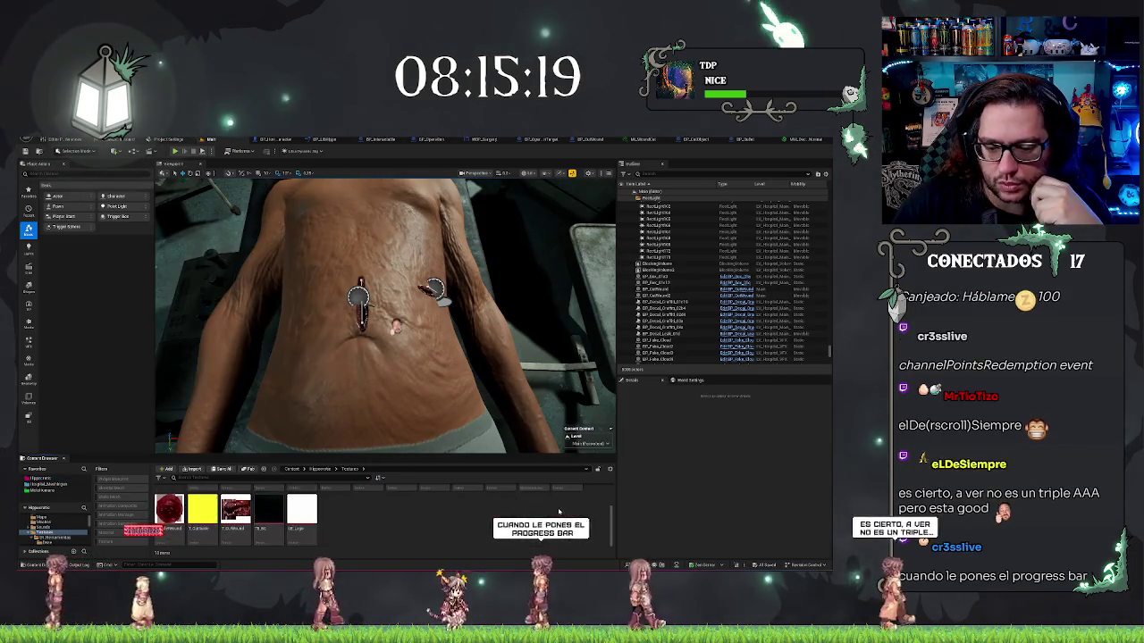
{"action": "scroll", "coordinate": [420, 539], "scroll_direction": "down", "scroll_amount": 1}
{"action": "scroll", "coordinate": [420, 540], "scroll_direction": "up", "scroll_amount": 1}
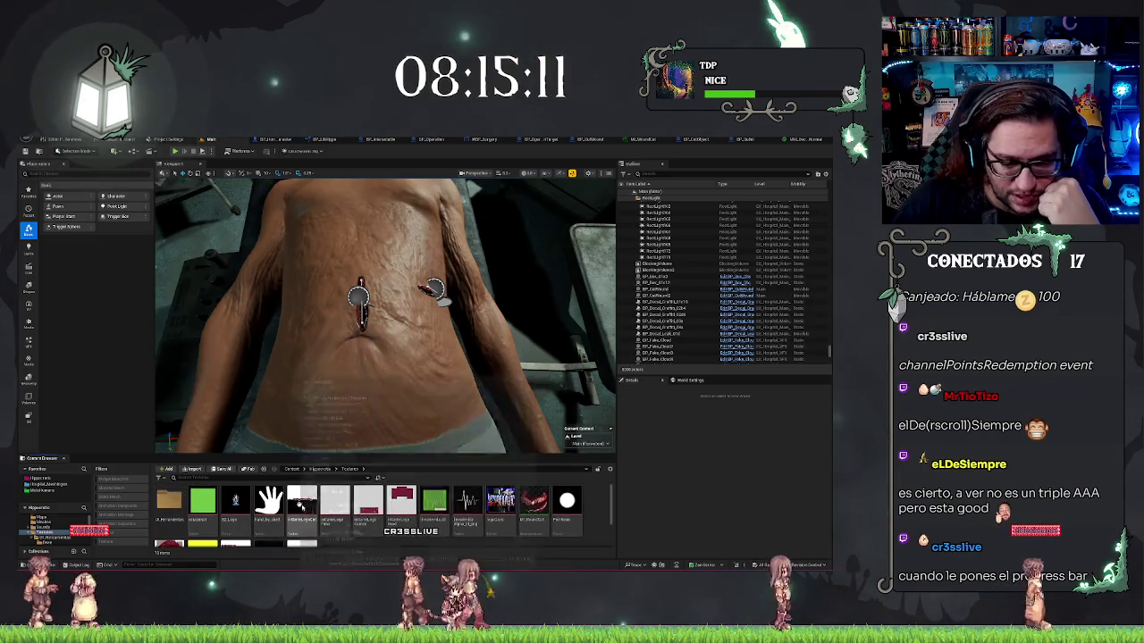
{"action": "scroll", "coordinate": [341, 520], "scroll_direction": "down", "scroll_amount": 1}
Create a Materiales folder, move the last material into it, and open it.
{"action": "right_click", "coordinate": [340, 520]}
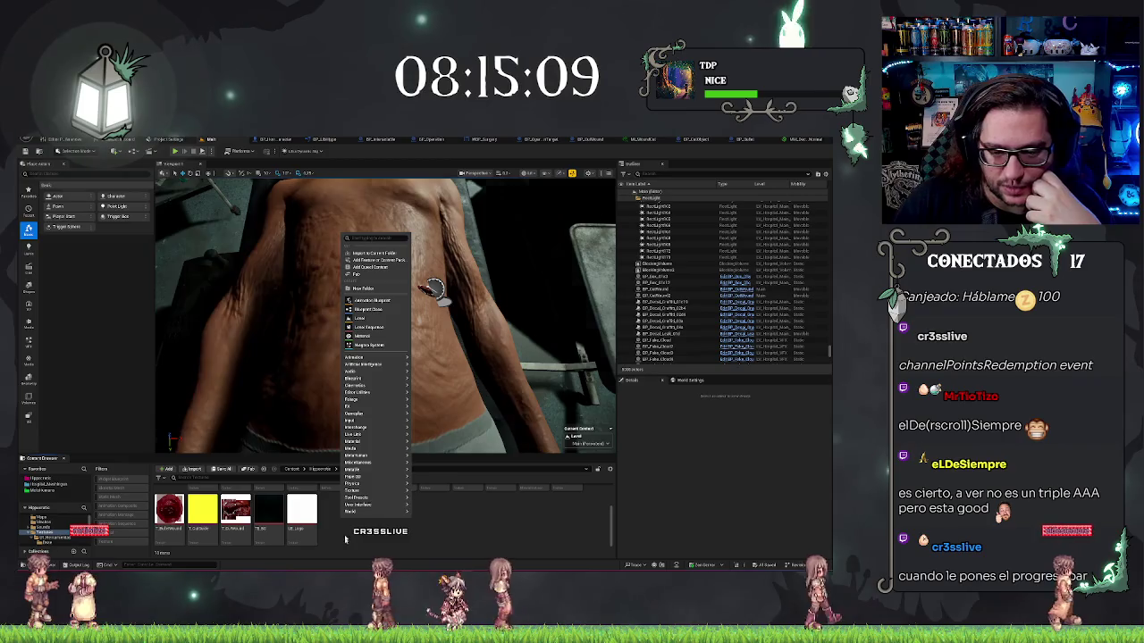
{"action": "left_click", "coordinate": [363, 289]}
{"action": "type", "text": "Materiales"}
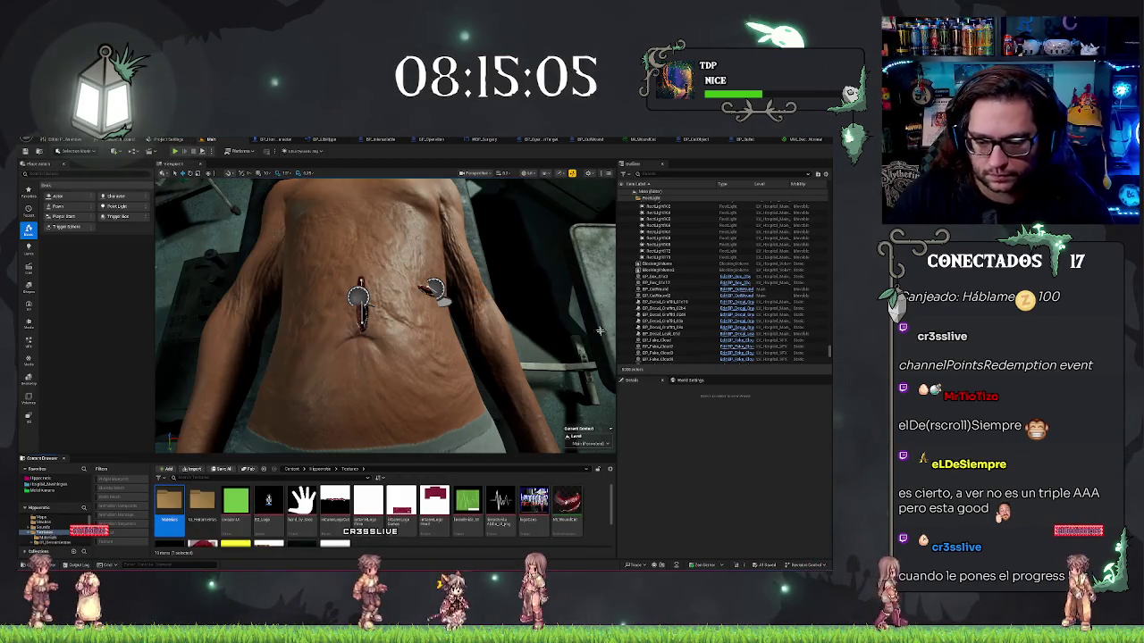
{"action": "left_click", "coordinate": [566, 505]}
{"action": "left_click_drag", "start_coordinate": [238, 438], "coordinate": [169, 502]}
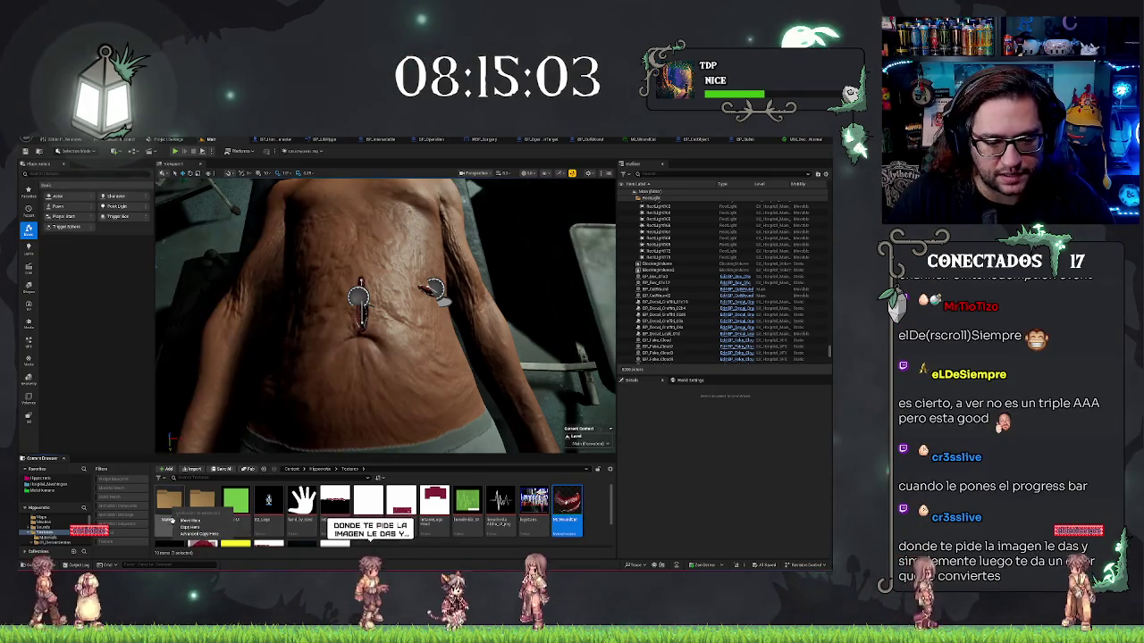
{"action": "left_click", "coordinate": [201, 524]}
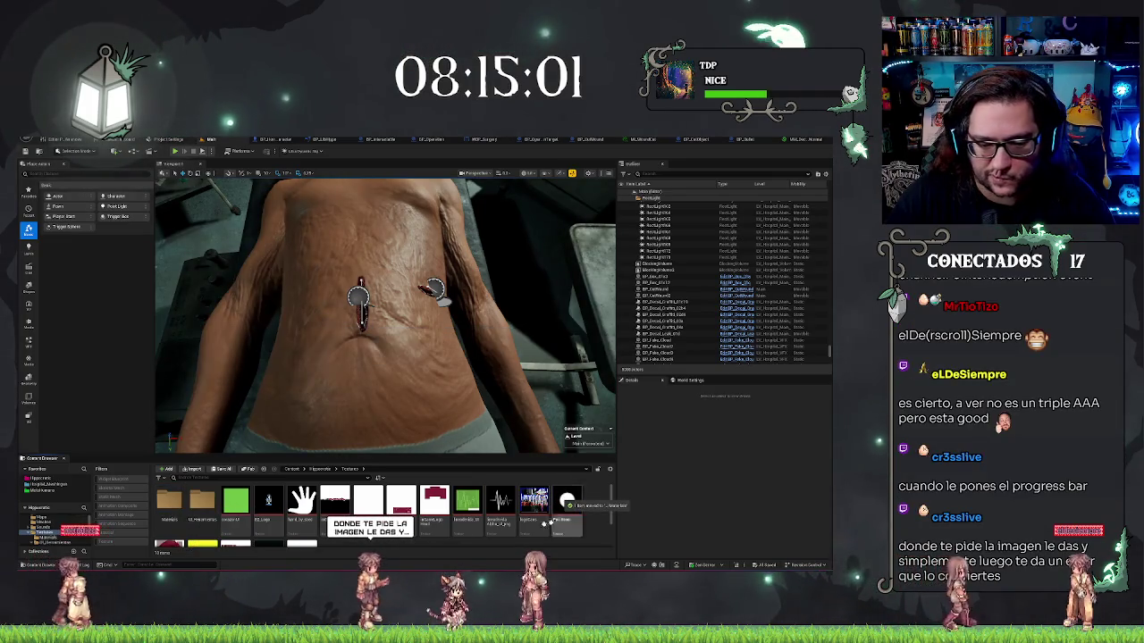
{"action": "double_click", "coordinate": [168, 501]}
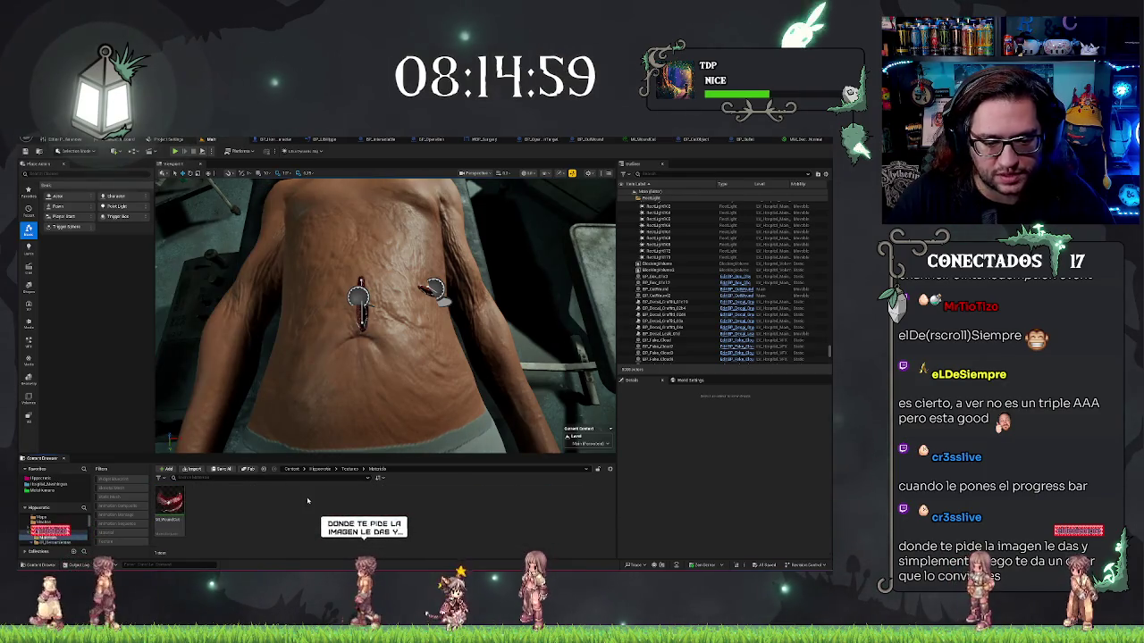
Create a new material named M_UI in Materiales and open it for editing.
{"action": "right_click", "coordinate": [280, 516]}
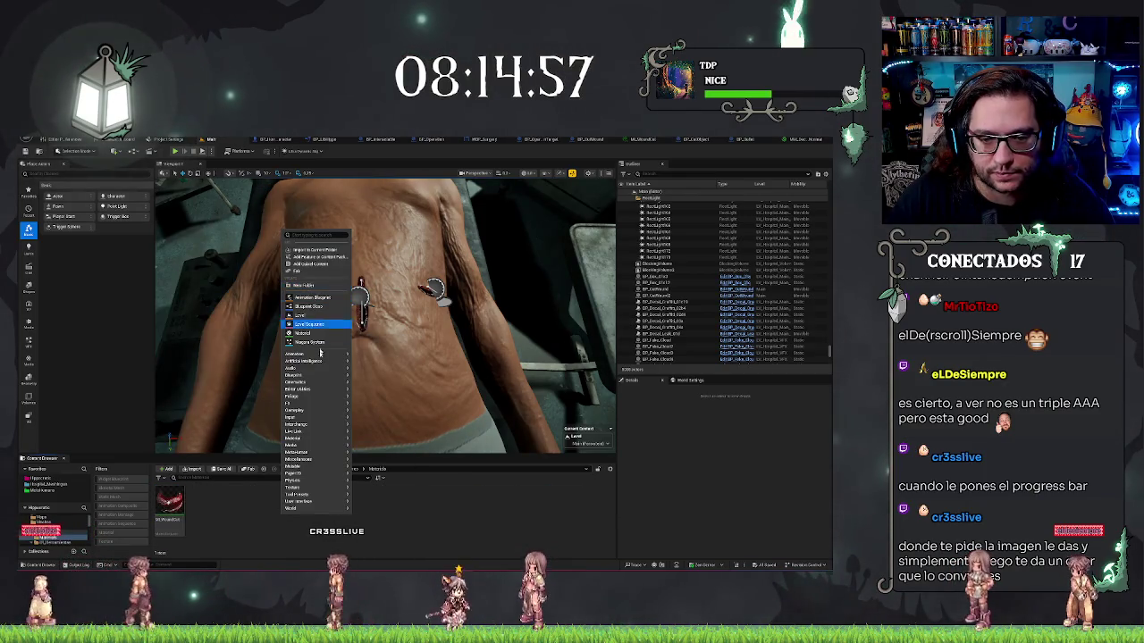
{"action": "left_click", "coordinate": [304, 334]}
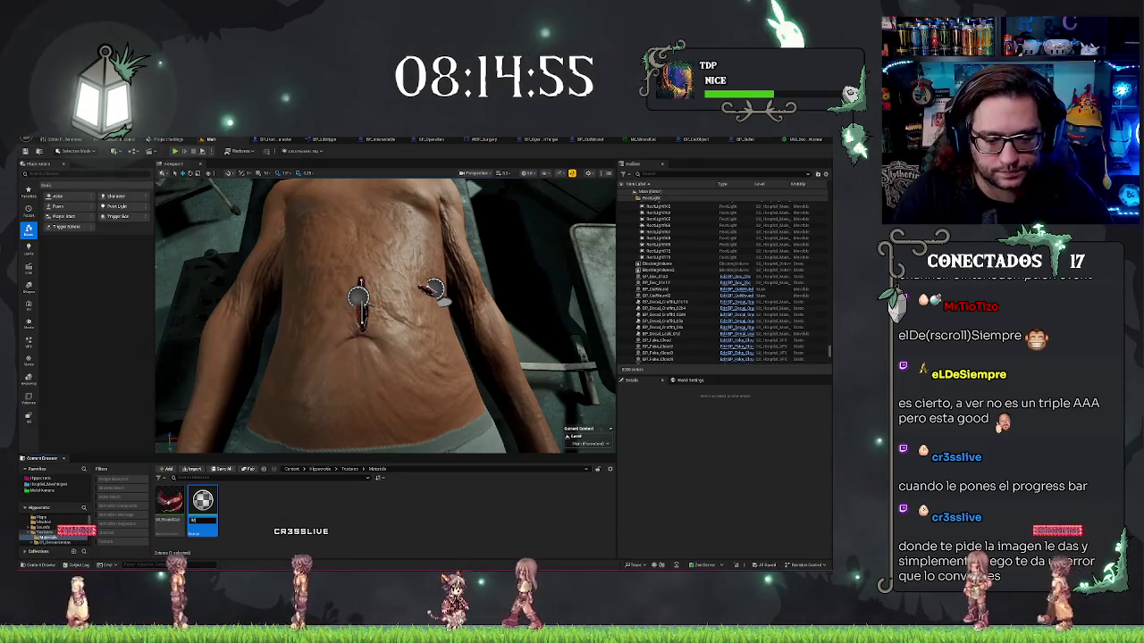
{"action": "type", "text": "_UI"}
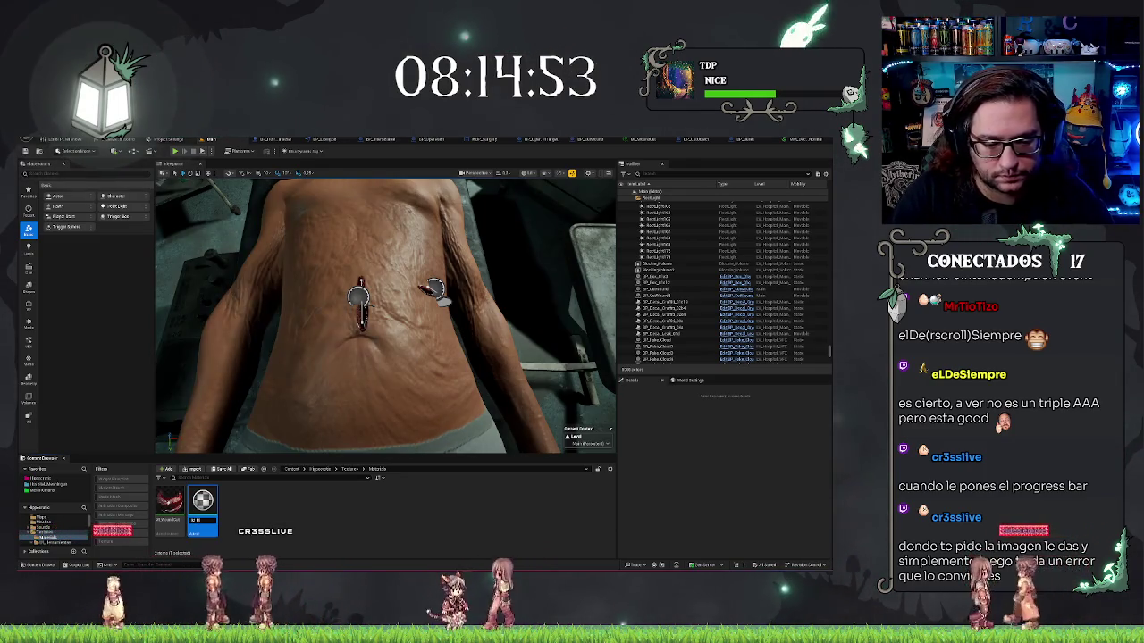
{"action": "key", "text": "Return"}
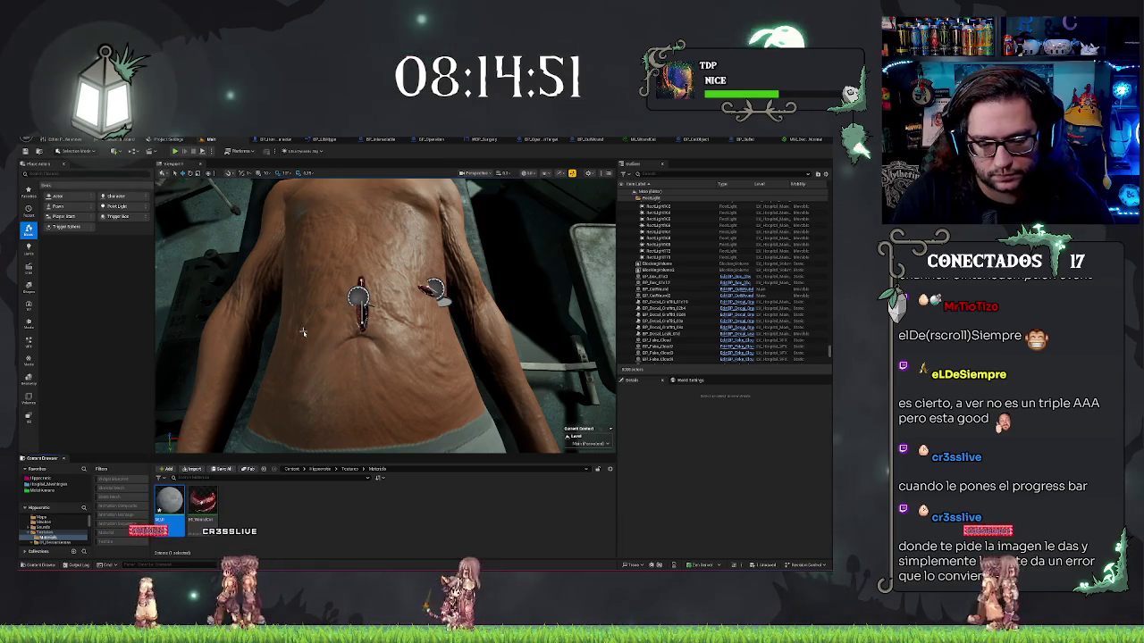
{"action": "key", "text": "Return"}
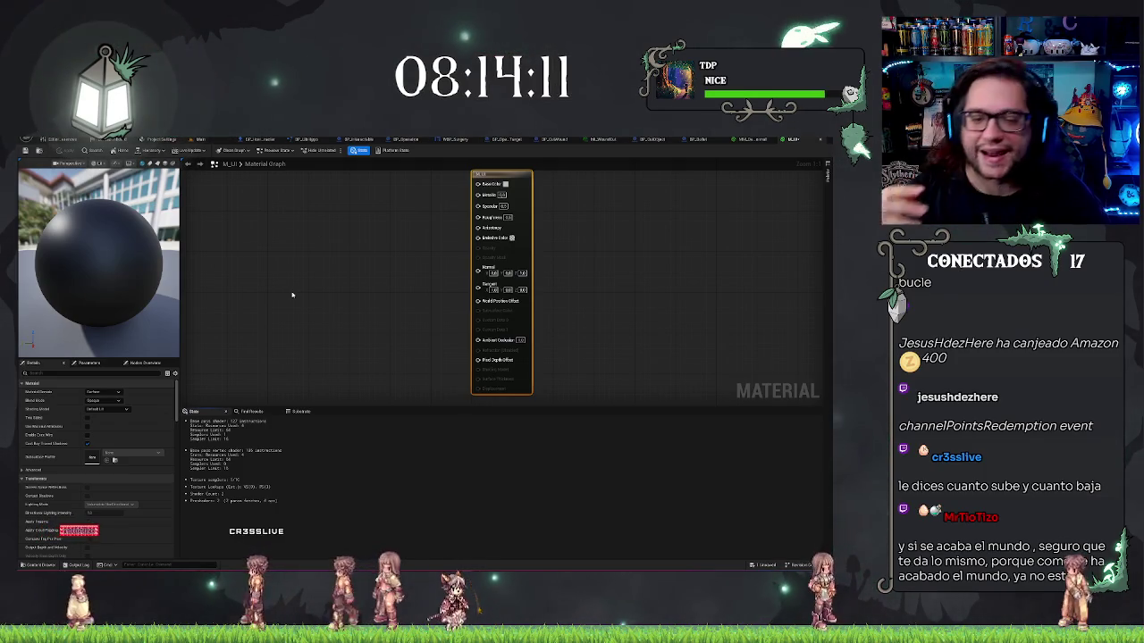
Add a Texture Sample node to the M_UI graph and expand its advanced options.
{"action": "left_click_drag", "start_coordinate": [291, 295], "coordinate": [335, 303]}
{"action": "left_click_drag", "start_coordinate": [333, 249], "coordinate": [367, 283]}
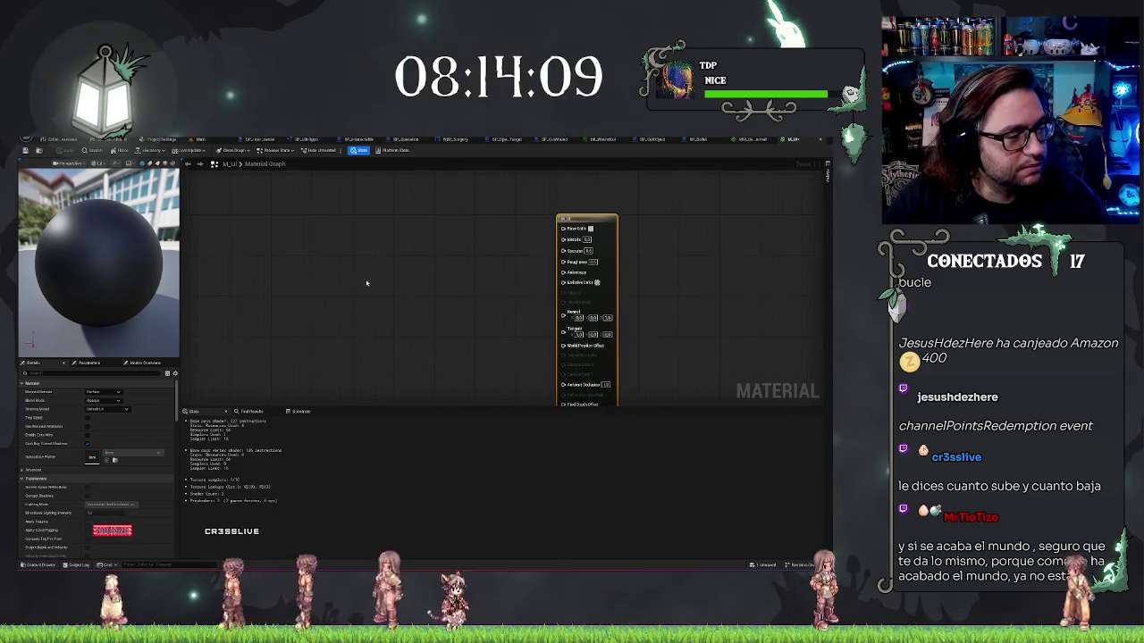
{"action": "left_click", "coordinate": [255, 246]}
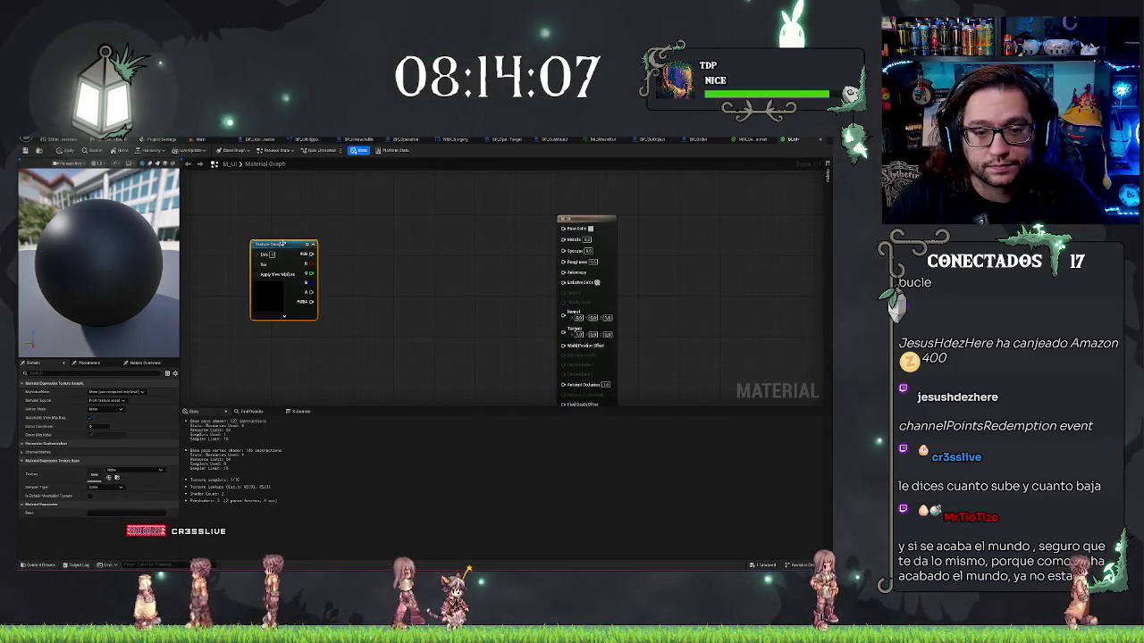
{"action": "left_click_drag", "start_coordinate": [283, 244], "coordinate": [298, 234]}
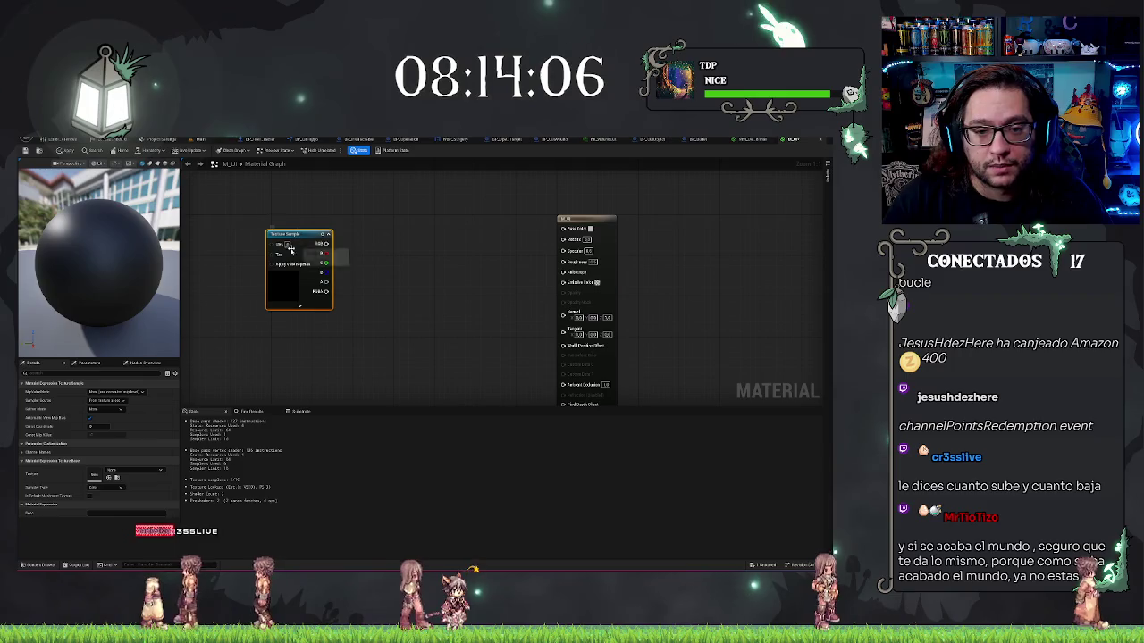
{"action": "left_click", "coordinate": [304, 306]}
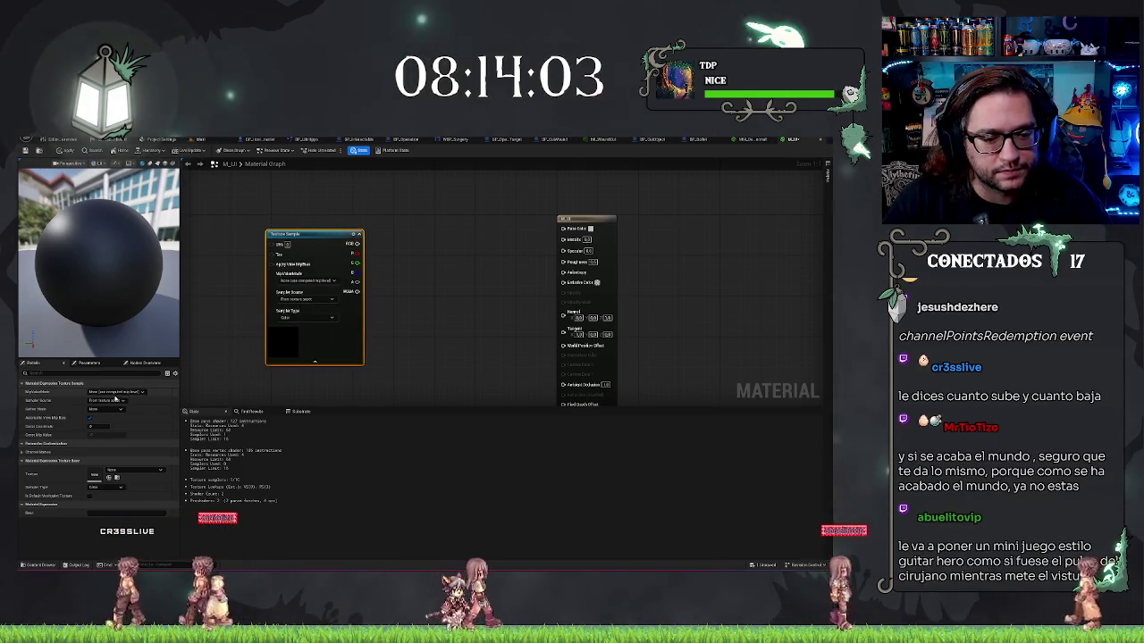
{"action": "left_click", "coordinate": [512, 258]}
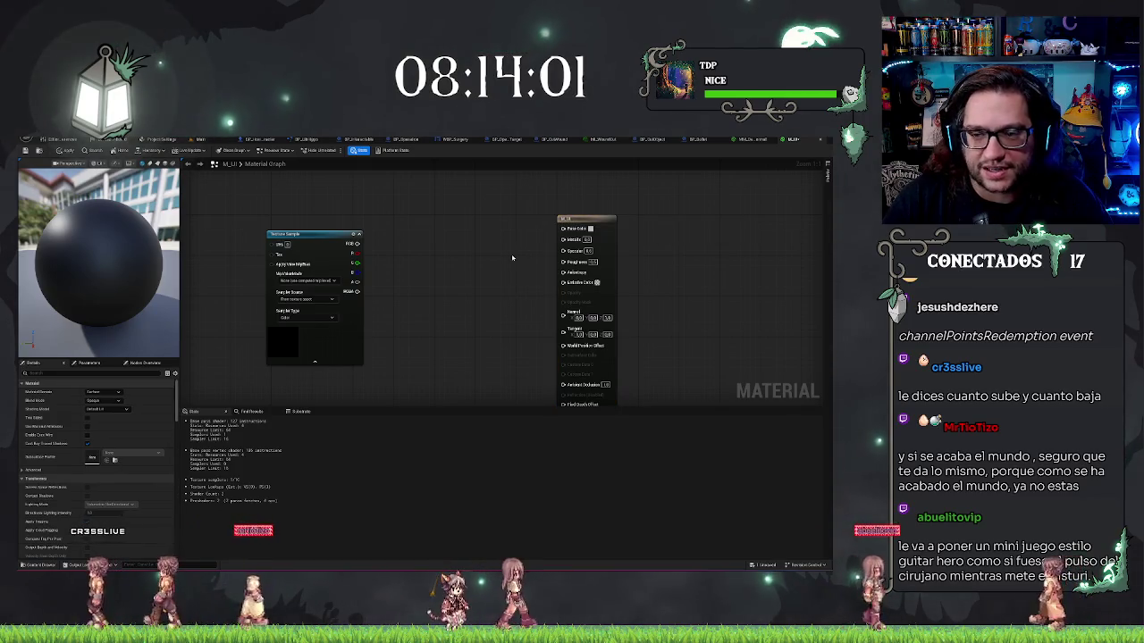
{"action": "left_click", "coordinate": [105, 391]}
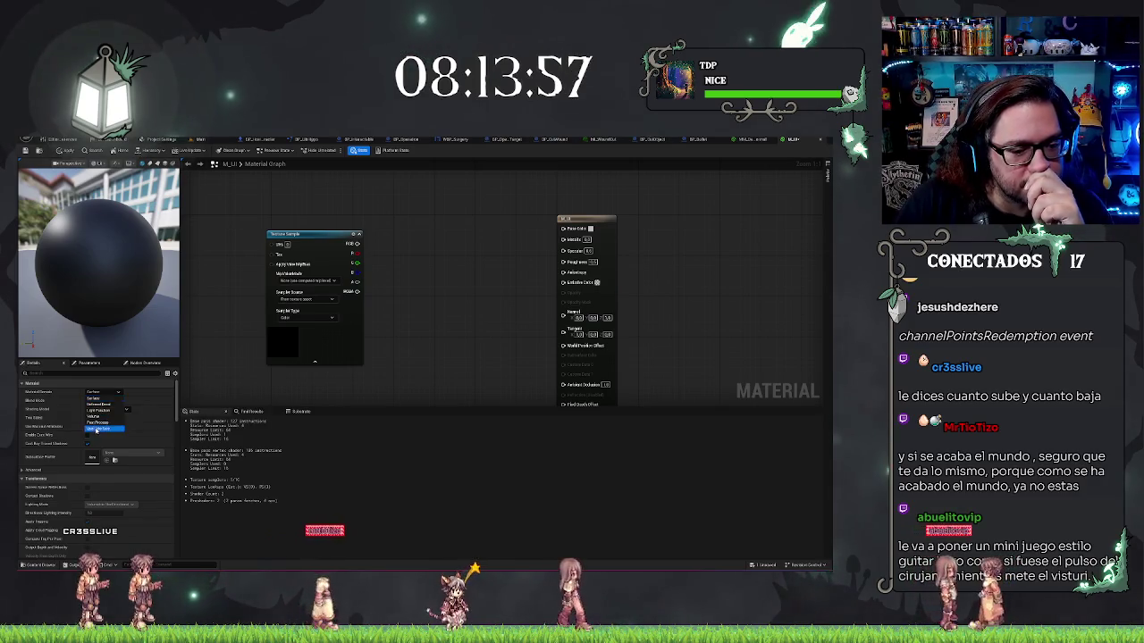
Try the User Interface, Post Process and Surface domains and a translucent blend mode.
{"action": "left_click", "coordinate": [98, 429]}
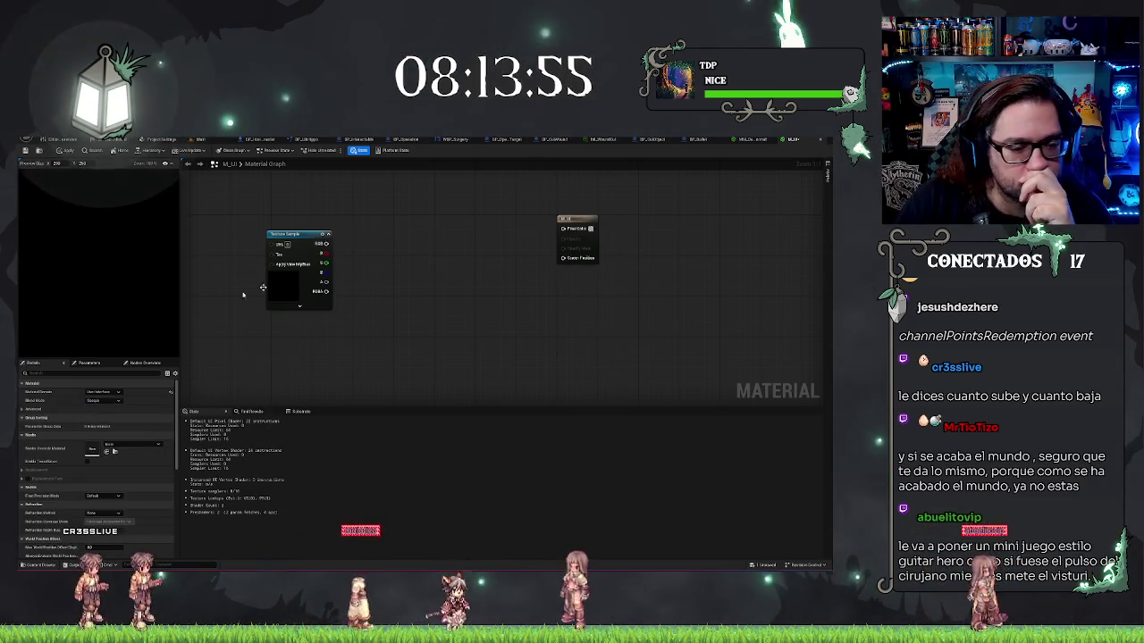
{"action": "left_click", "coordinate": [114, 394]}
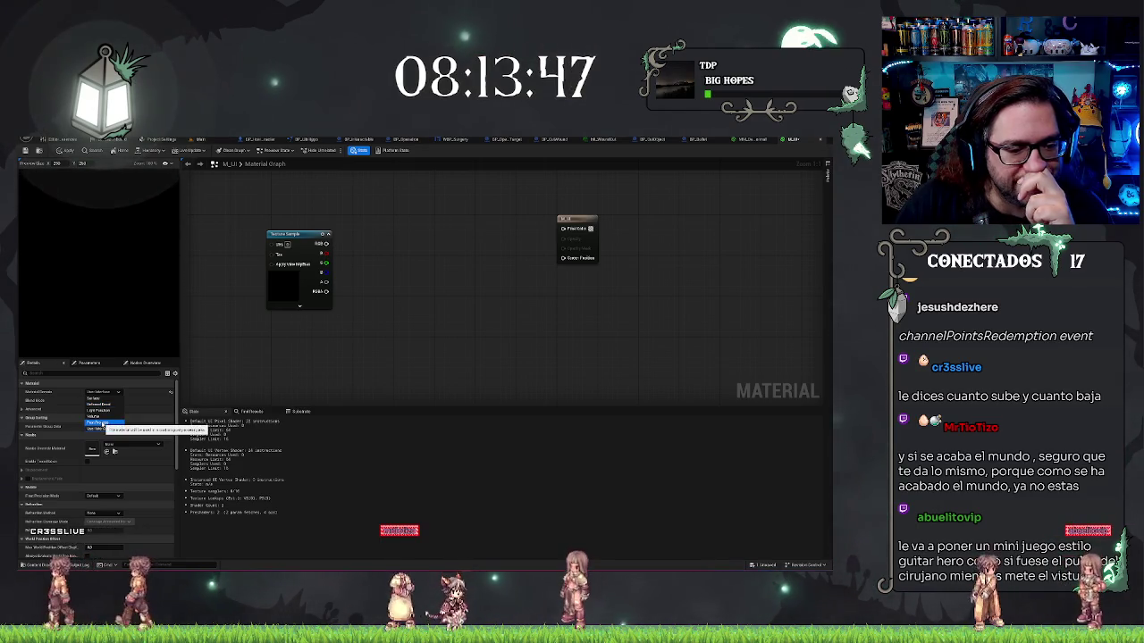
{"action": "left_click", "coordinate": [98, 423]}
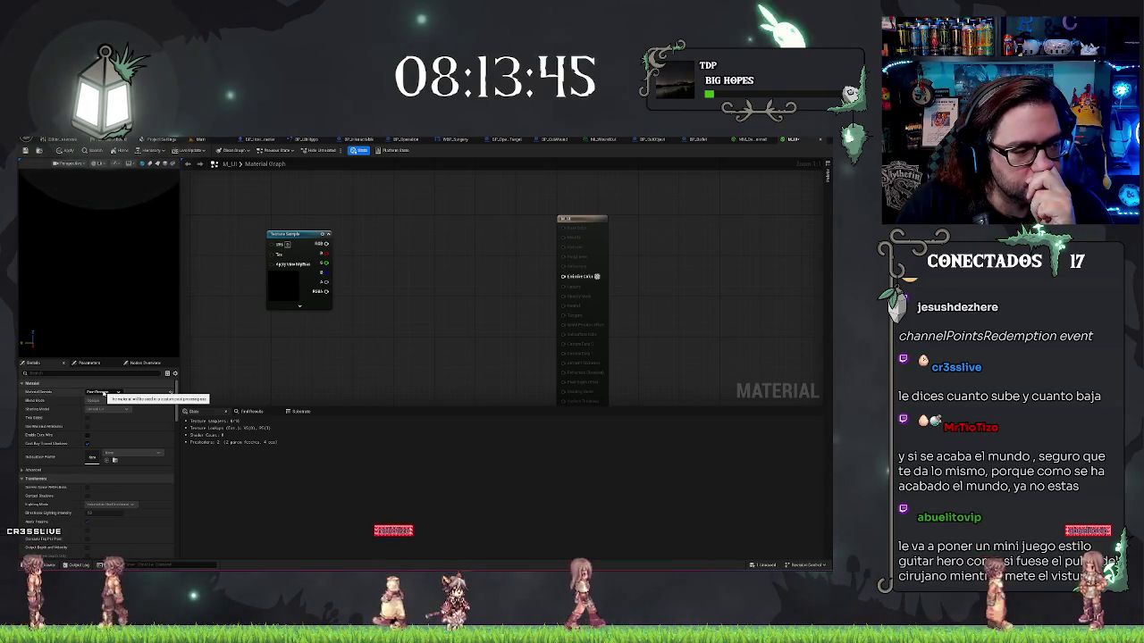
{"action": "left_click", "coordinate": [105, 393]}
{"action": "left_click", "coordinate": [94, 399]}
{"action": "left_click", "coordinate": [104, 400]}
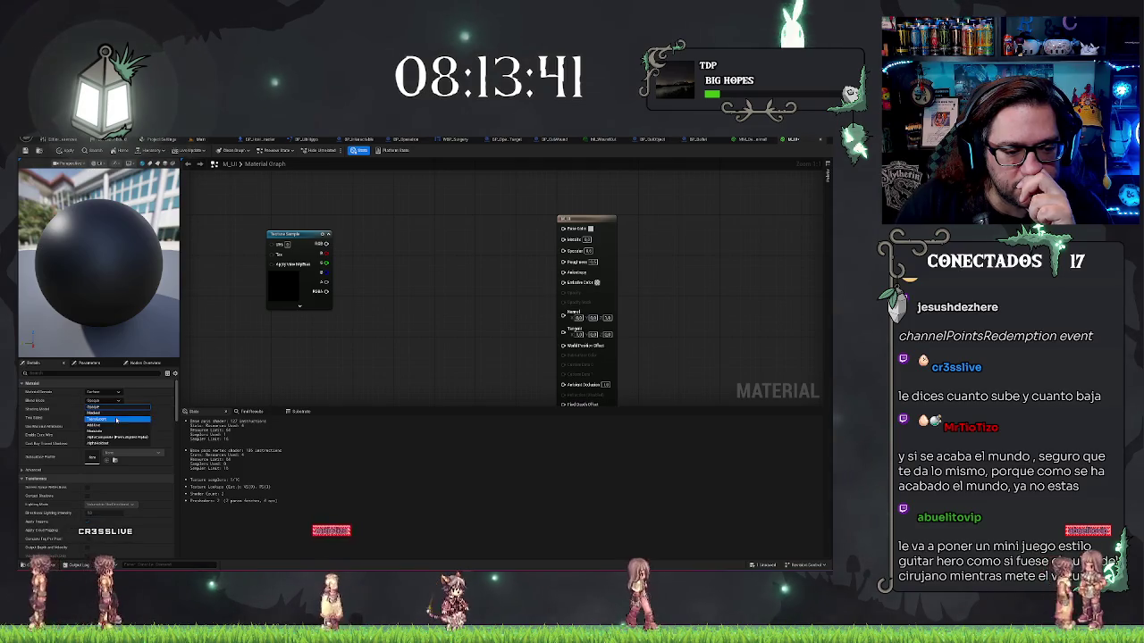
{"action": "left_click", "coordinate": [117, 420]}
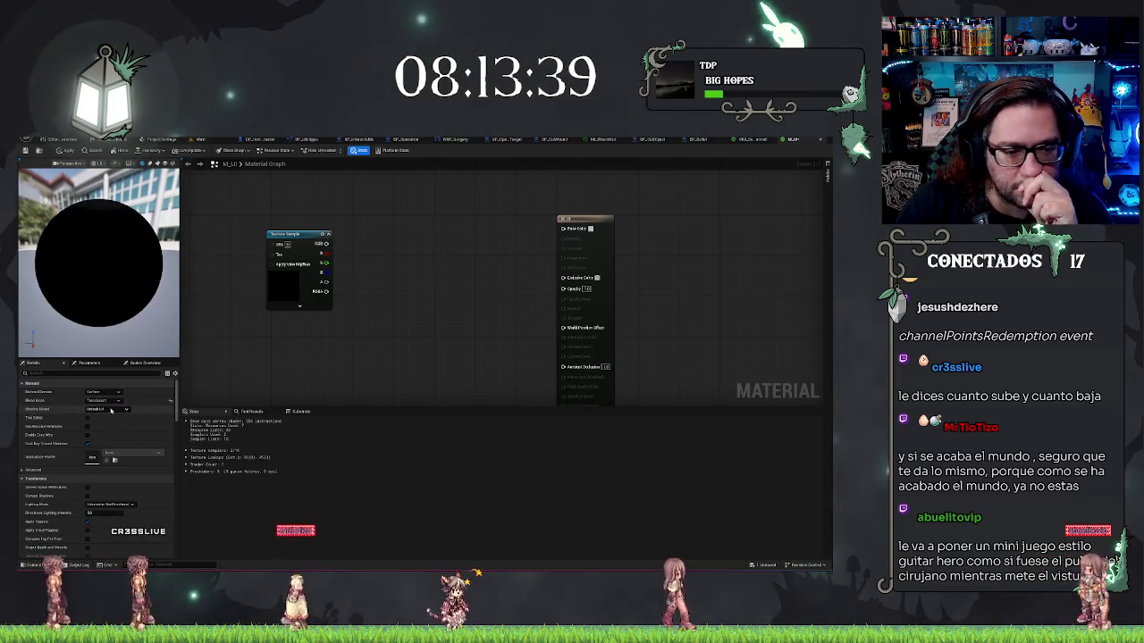
{"action": "left_click", "coordinate": [112, 410]}
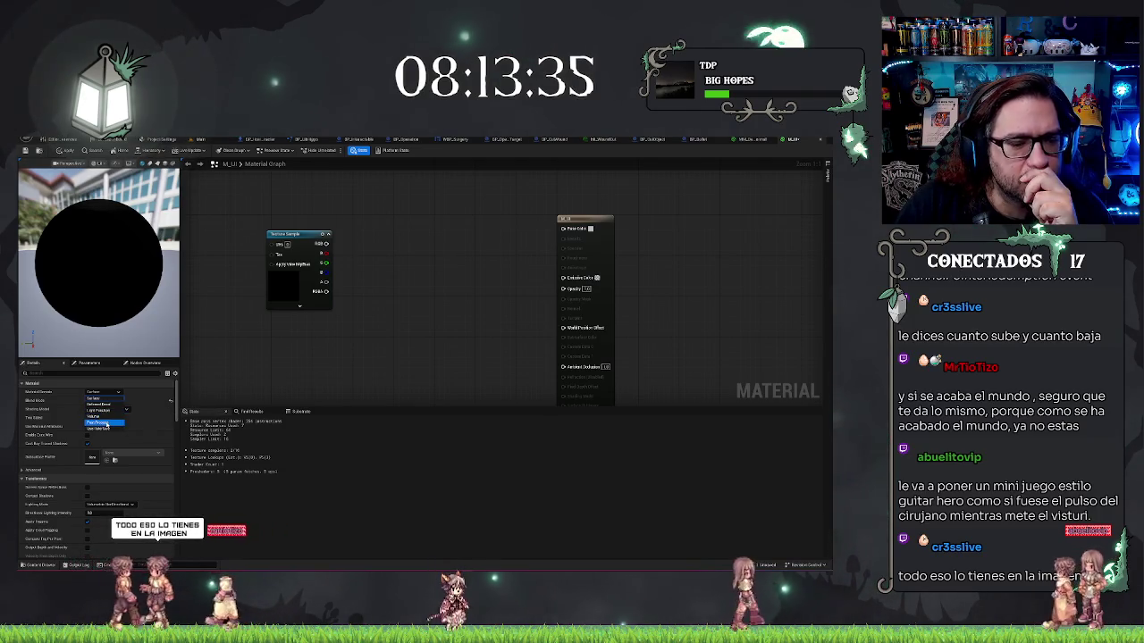
{"action": "left_click", "coordinate": [105, 422]}
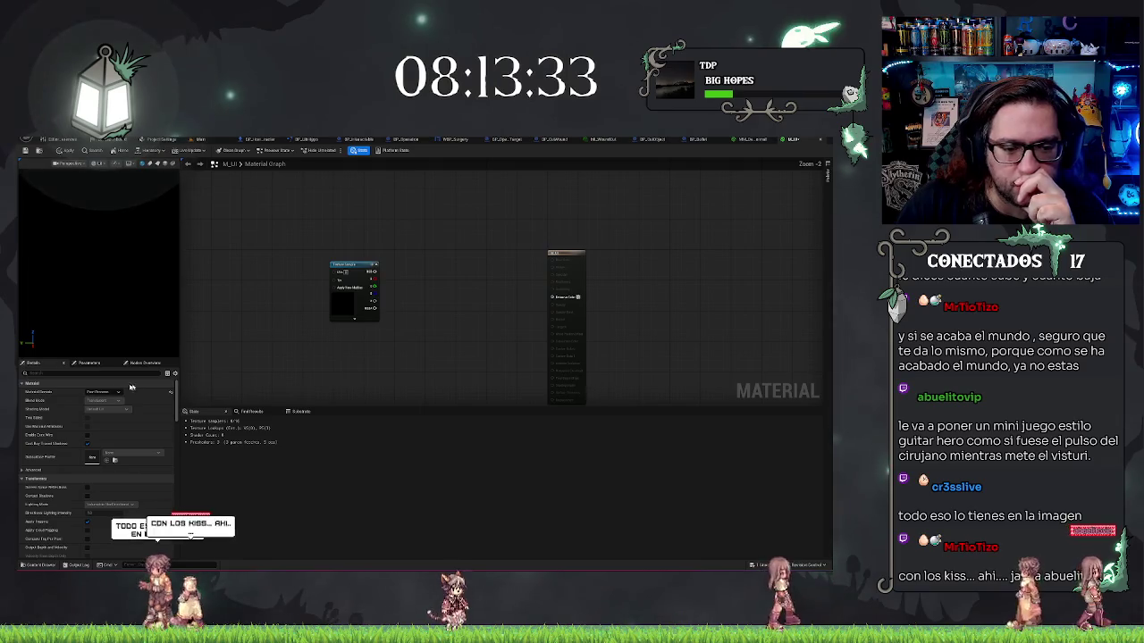
{"action": "left_click", "coordinate": [105, 393]}
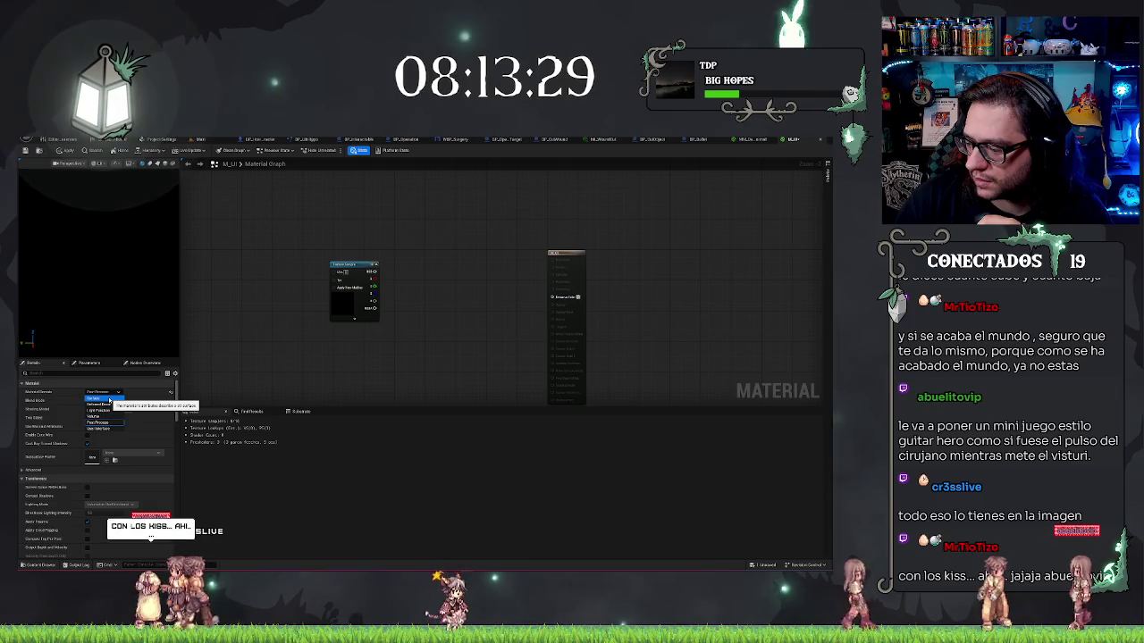
{"action": "left_click", "coordinate": [104, 423]}
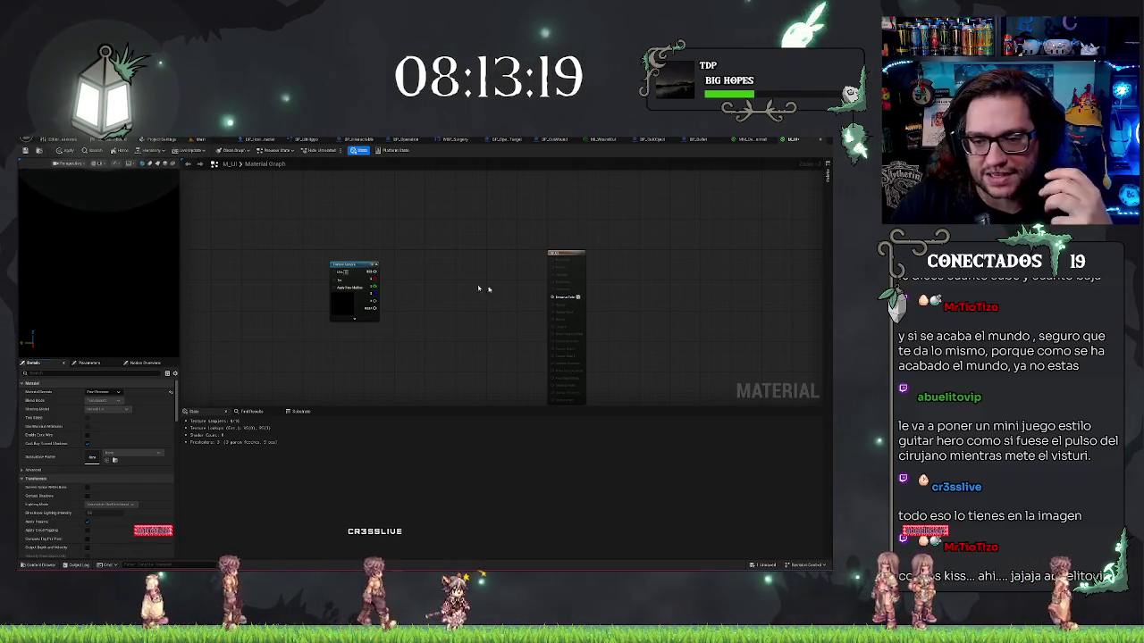
With the result node selected, set Material Domain to Surface and Blend Mode to Opaque.
{"action": "left_click", "coordinate": [566, 255]}
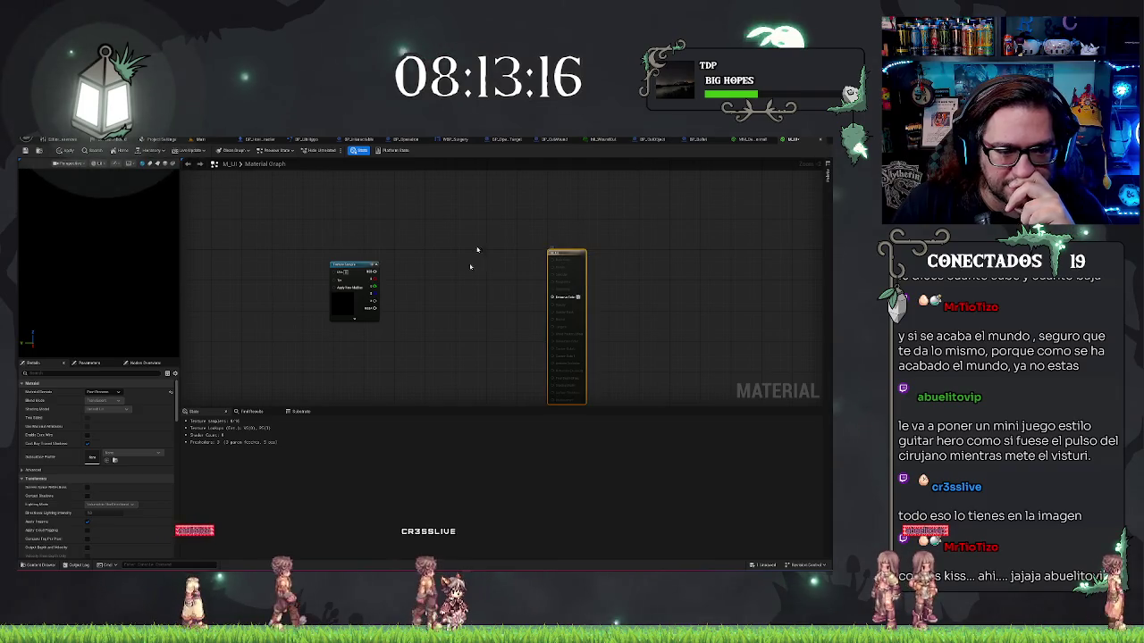
{"action": "left_click", "coordinate": [103, 400]}
{"action": "left_click", "coordinate": [95, 399]}
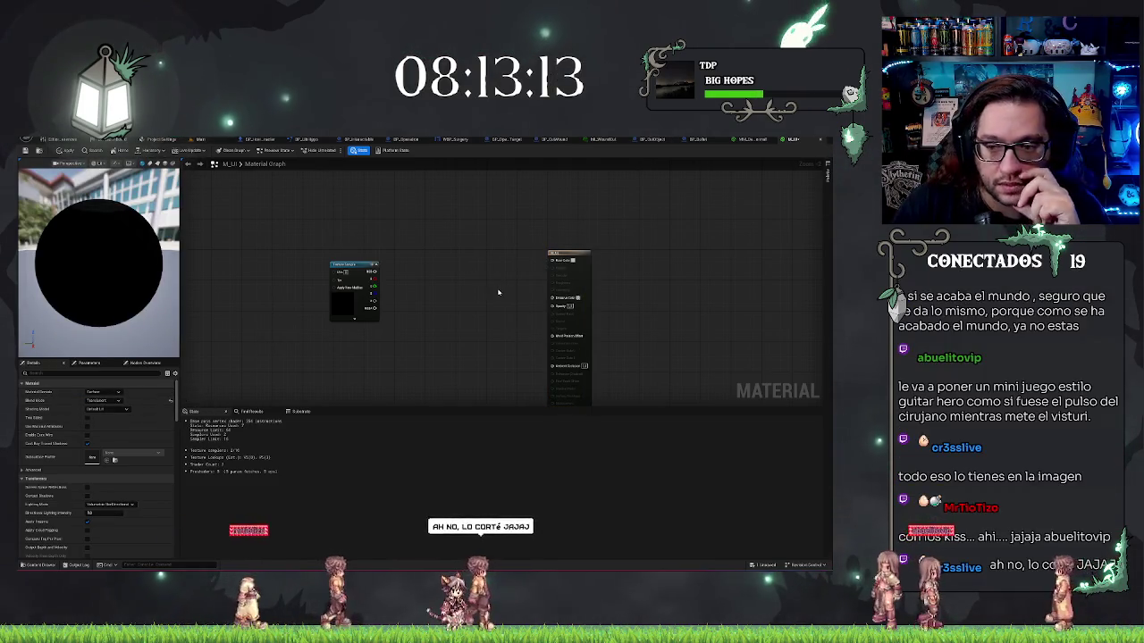
{"action": "left_click", "coordinate": [103, 400]}
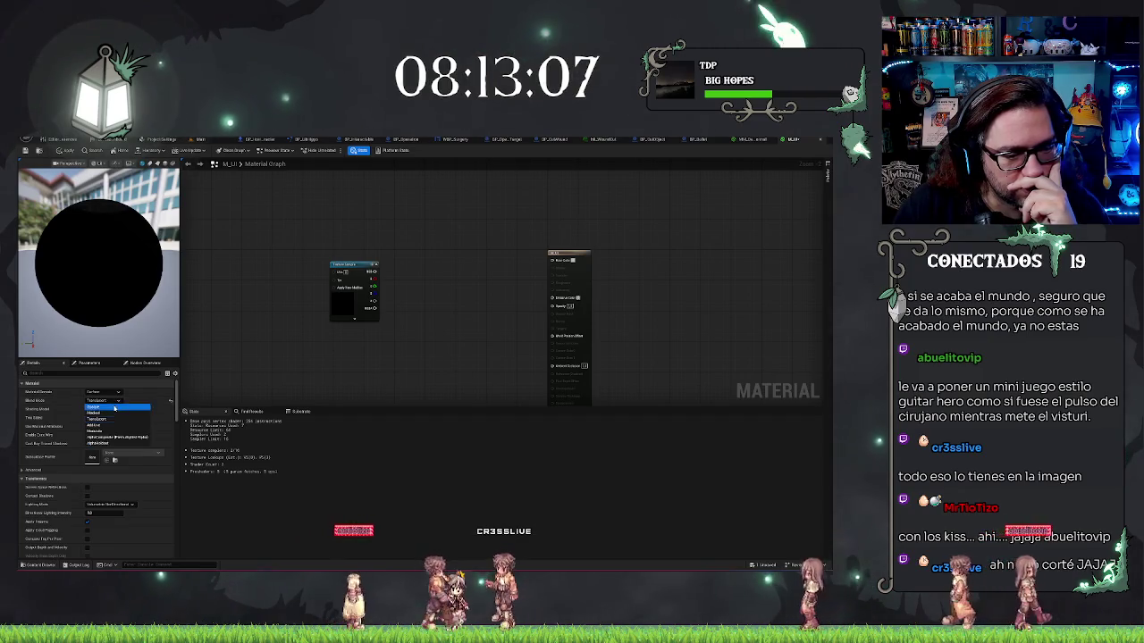
{"action": "left_click", "coordinate": [105, 408]}
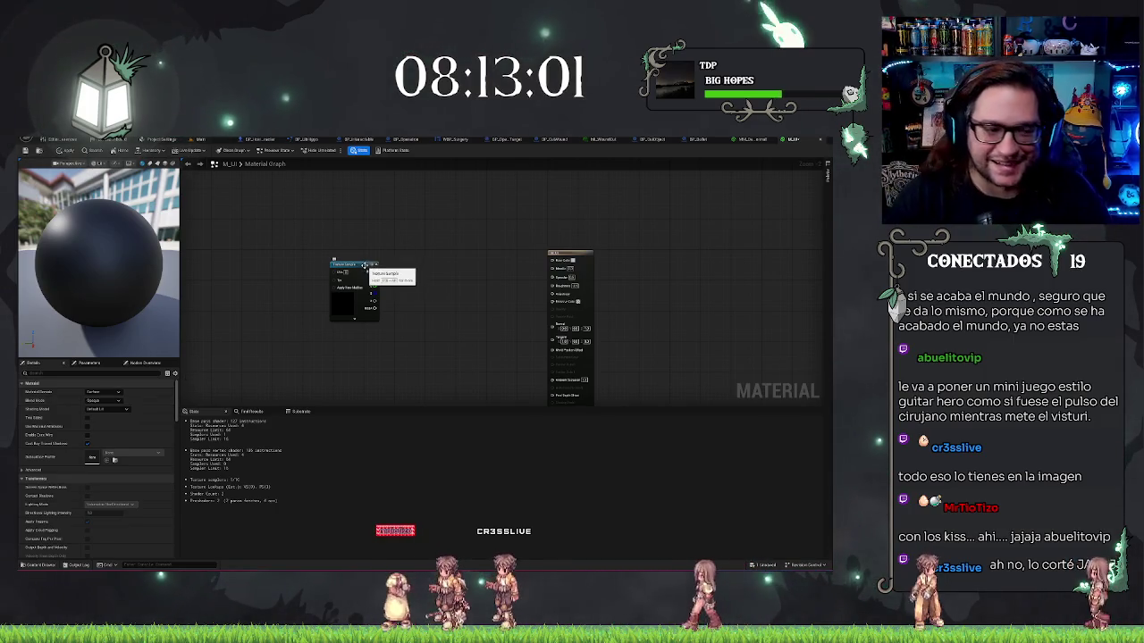
Assign a 'lit' texture to the Texture Sample and unplug it from Base Color.
{"action": "left_click_drag", "start_coordinate": [364, 265], "coordinate": [337, 262]}
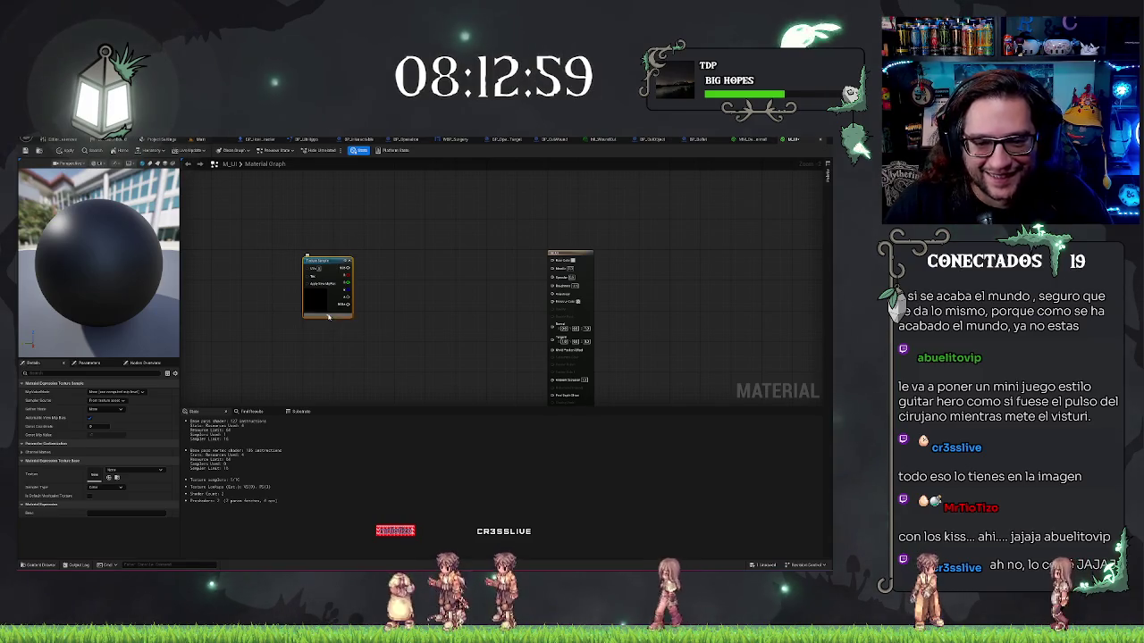
{"action": "left_click", "coordinate": [134, 470]}
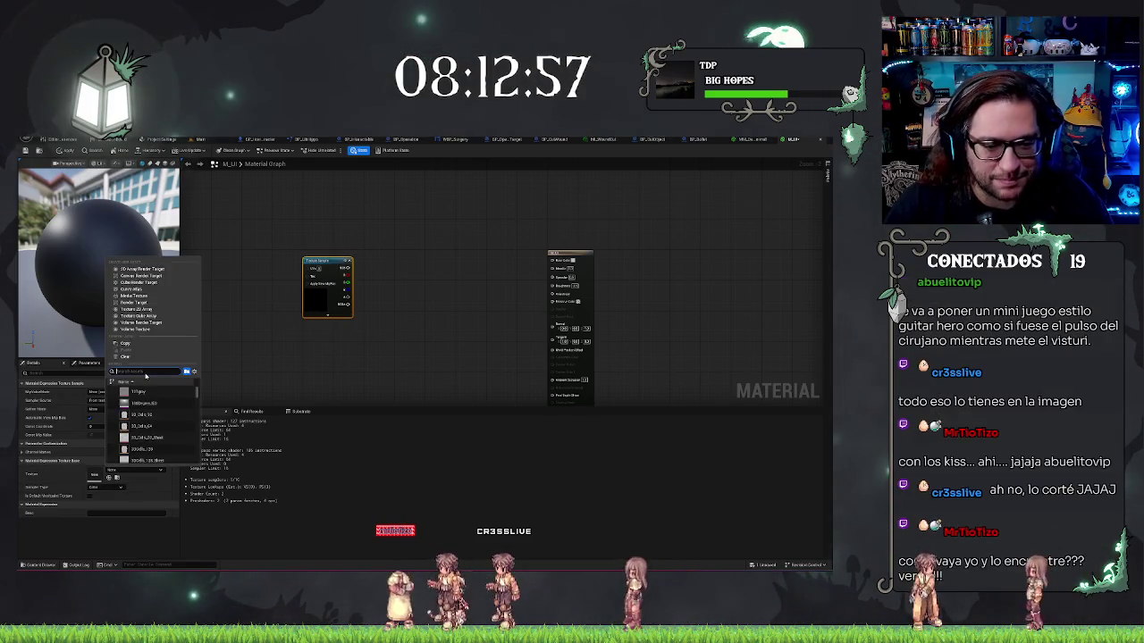
{"action": "type", "text": "lit"}
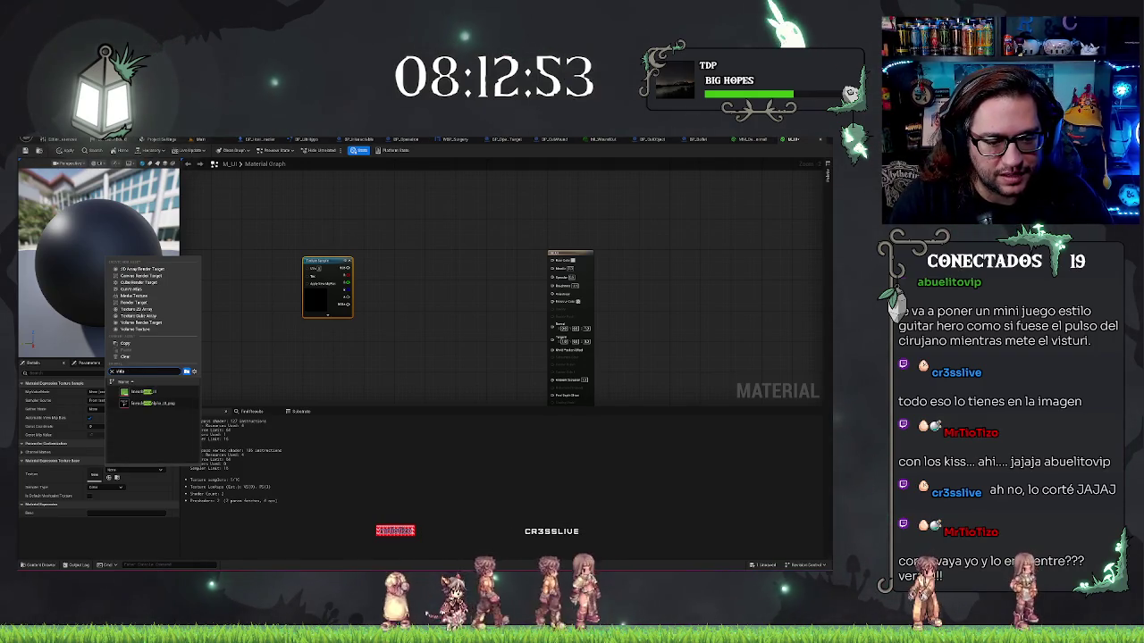
{"action": "left_click", "coordinate": [154, 404]}
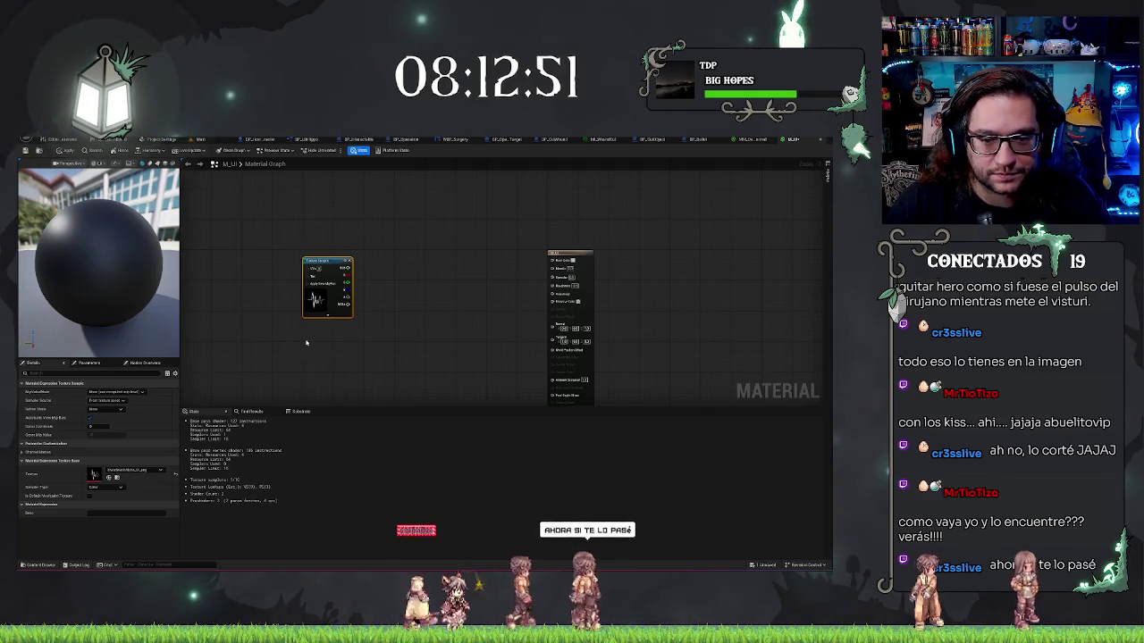
{"action": "left_click_drag", "start_coordinate": [308, 342], "coordinate": [266, 334]}
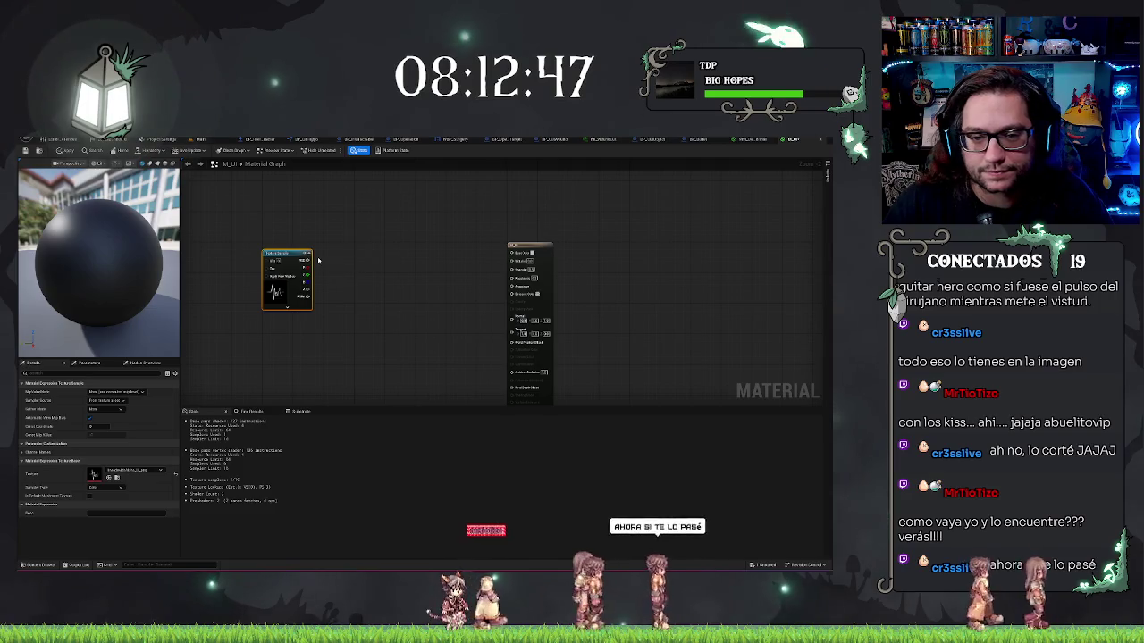
{"action": "mouse_move", "coordinate": [311, 261]}
{"action": "left_mouse_down"}
{"action": "mouse_move", "coordinate": [385, 291]}
{"action": "mouse_move", "coordinate": [364, 283]}
{"action": "mouse_move", "coordinate": [496, 313]}
{"action": "mouse_move", "coordinate": [518, 384]}
{"action": "mouse_move", "coordinate": [517, 269]}
{"action": "left_mouse_up"}
{"action": "left_click", "coordinate": [516, 269], "text": "alt"}
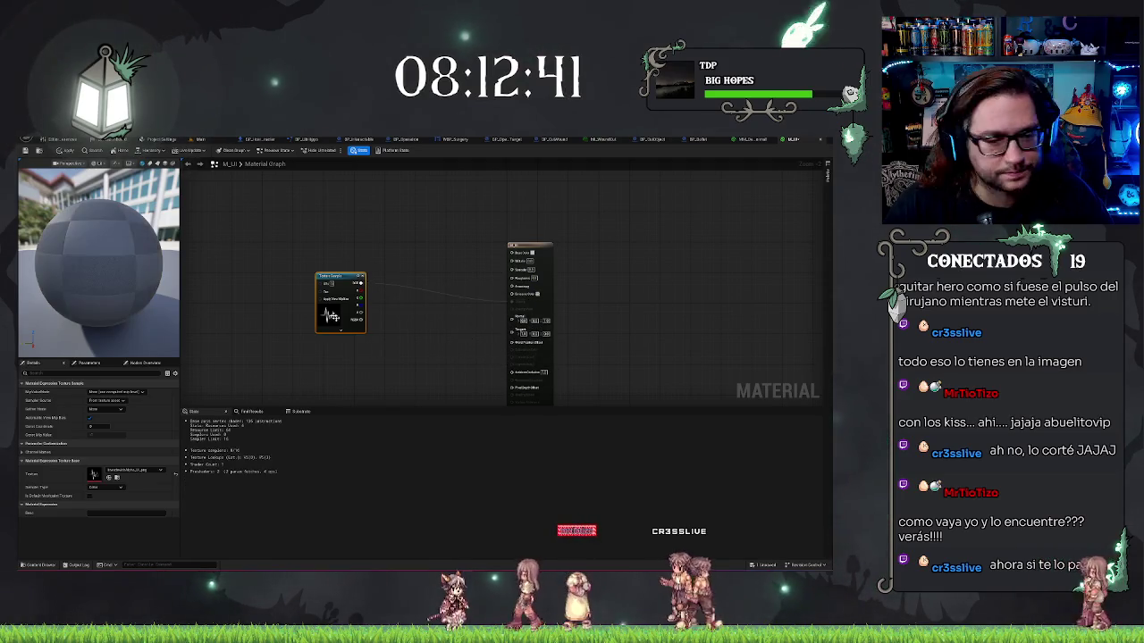
{"action": "left_click_drag", "start_coordinate": [325, 278], "coordinate": [263, 274]}
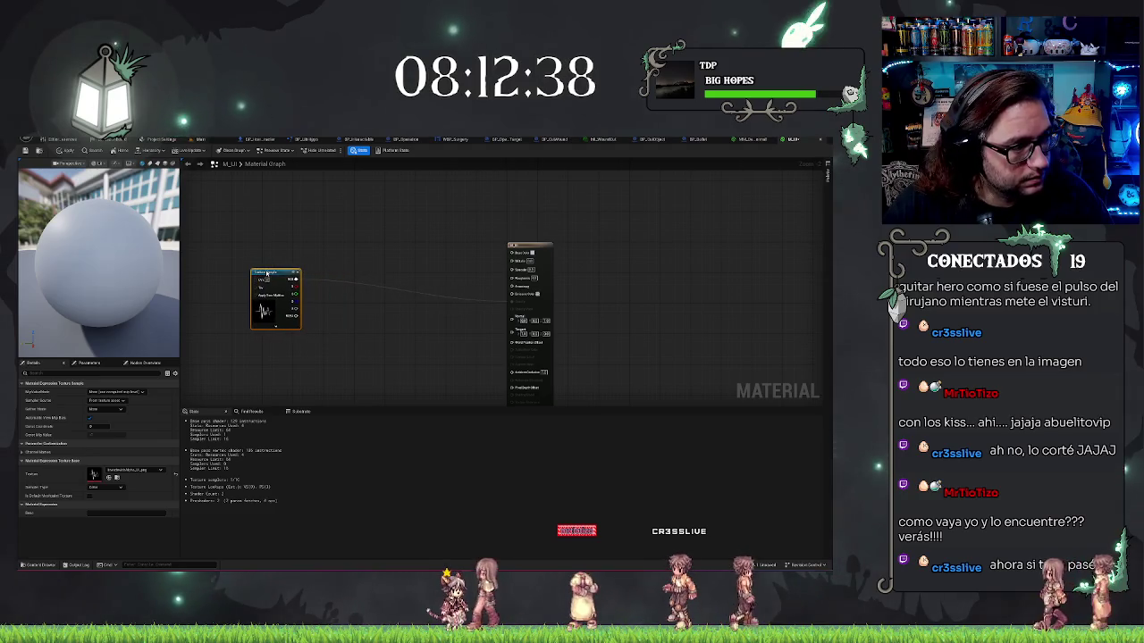
Add a Constant3Vector and two Constant nodes to the graph.
{"action": "left_click", "coordinate": [336, 273]}
{"action": "left_click_drag", "start_coordinate": [333, 319], "coordinate": [384, 237]}
{"action": "left_click", "coordinate": [289, 330]}
{"action": "left_click", "coordinate": [275, 363]}
{"action": "left_click_drag", "start_coordinate": [244, 295], "coordinate": [296, 304]}
Add a Texture Coordinate node to the M_UI graph.
{"action": "right_click", "coordinate": [275, 315]}
{"action": "type", "text": "lin"}
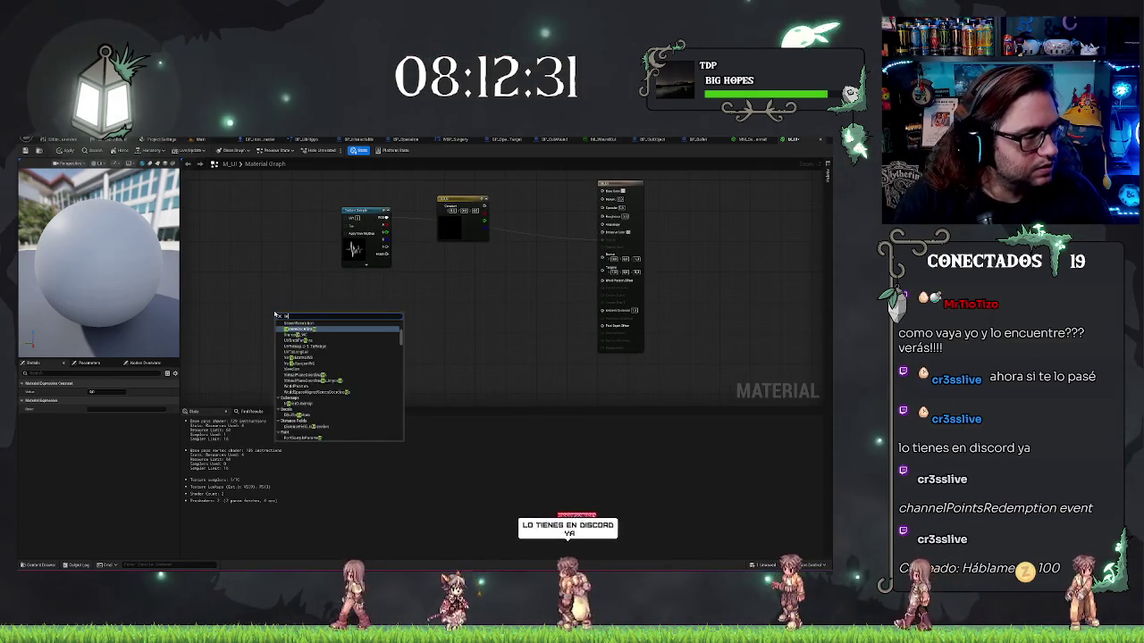
{"action": "key", "text": "BackSpace"}
{"action": "key", "text": "BackSpace"}
{"action": "key", "text": "BackSpace"}
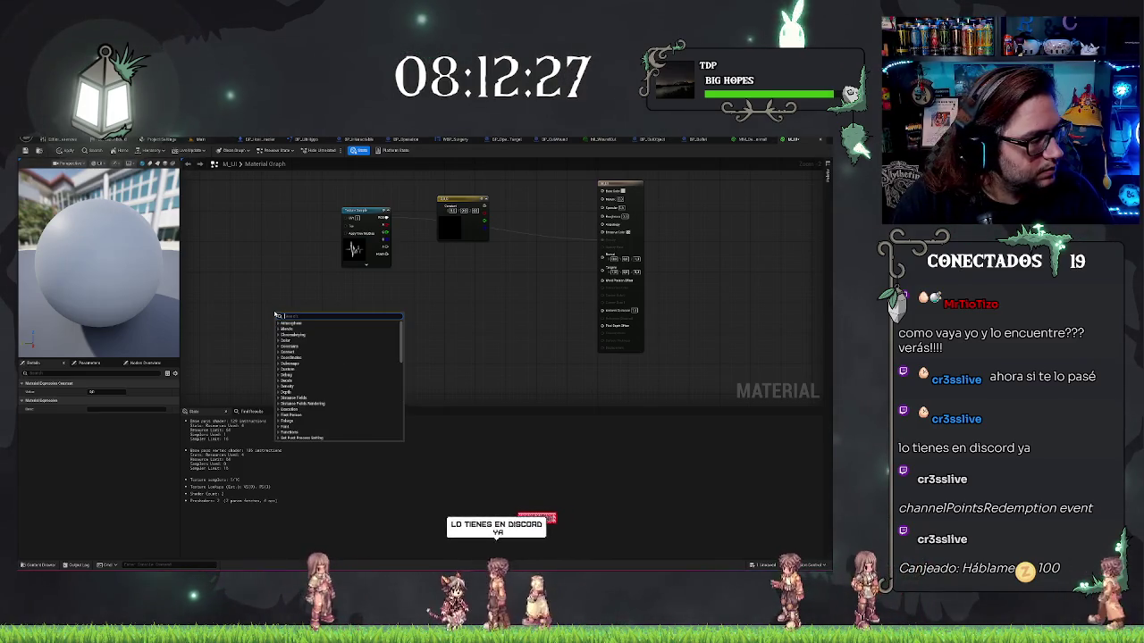
{"action": "type", "text": "texcoord"}
{"action": "key", "text": "Return"}
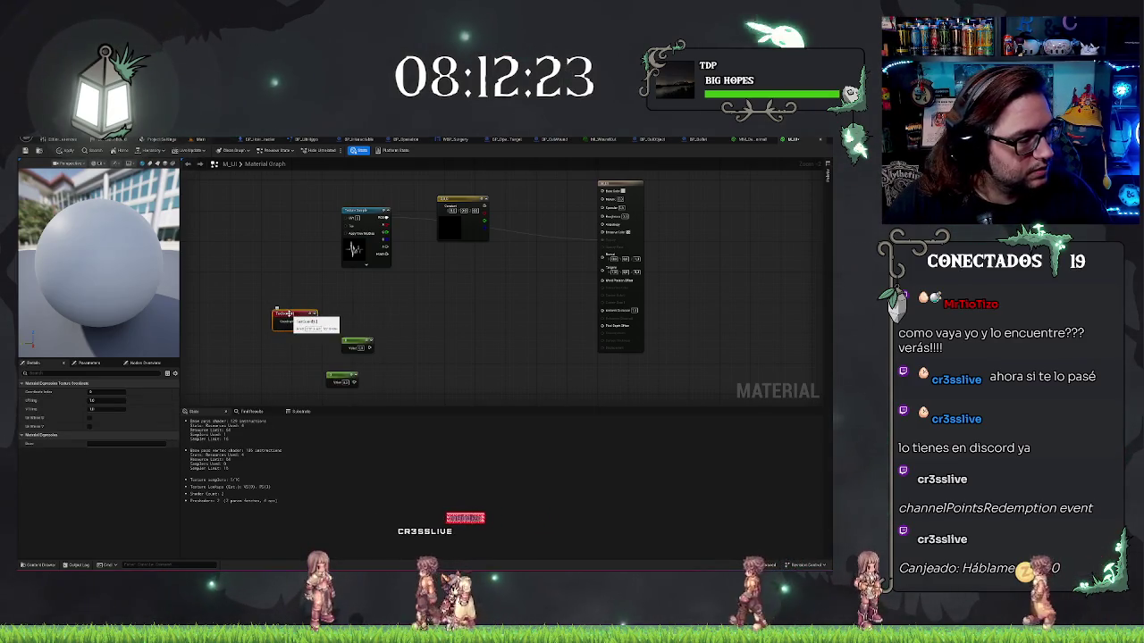
Wire a ComponentMask to the TexCoord output and untick its G channel.
{"action": "left_click_drag", "start_coordinate": [312, 321], "coordinate": [354, 319]}
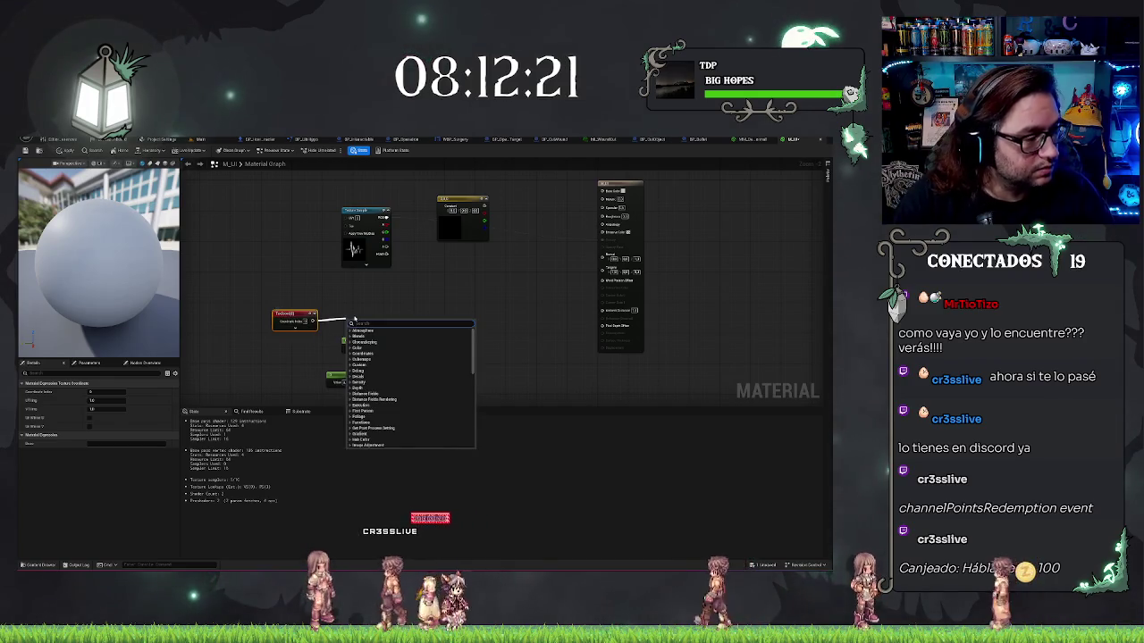
{"action": "type", "text": "mask"}
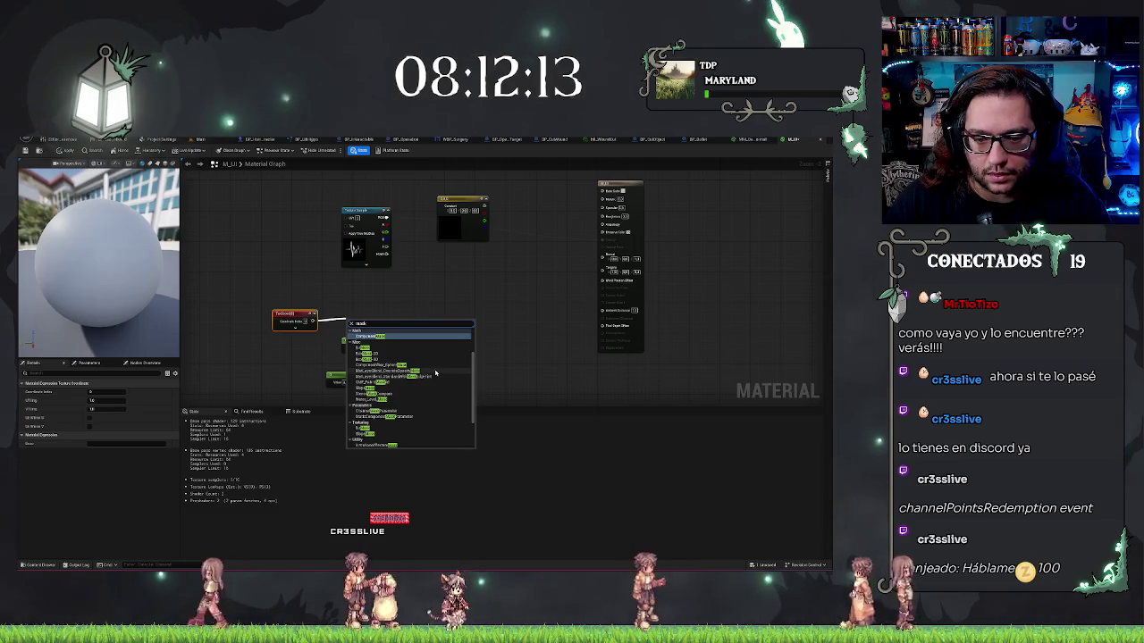
{"action": "scroll", "coordinate": [435, 372], "scroll_direction": "down", "scroll_amount": 5}
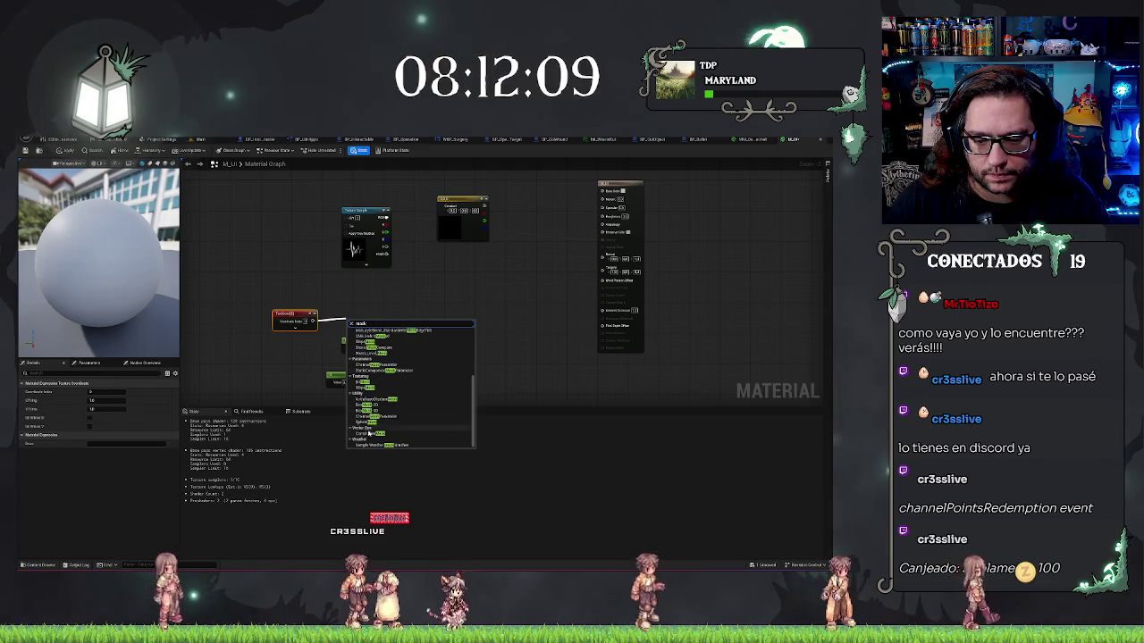
{"action": "scroll", "coordinate": [368, 435], "scroll_direction": "up", "scroll_amount": 5}
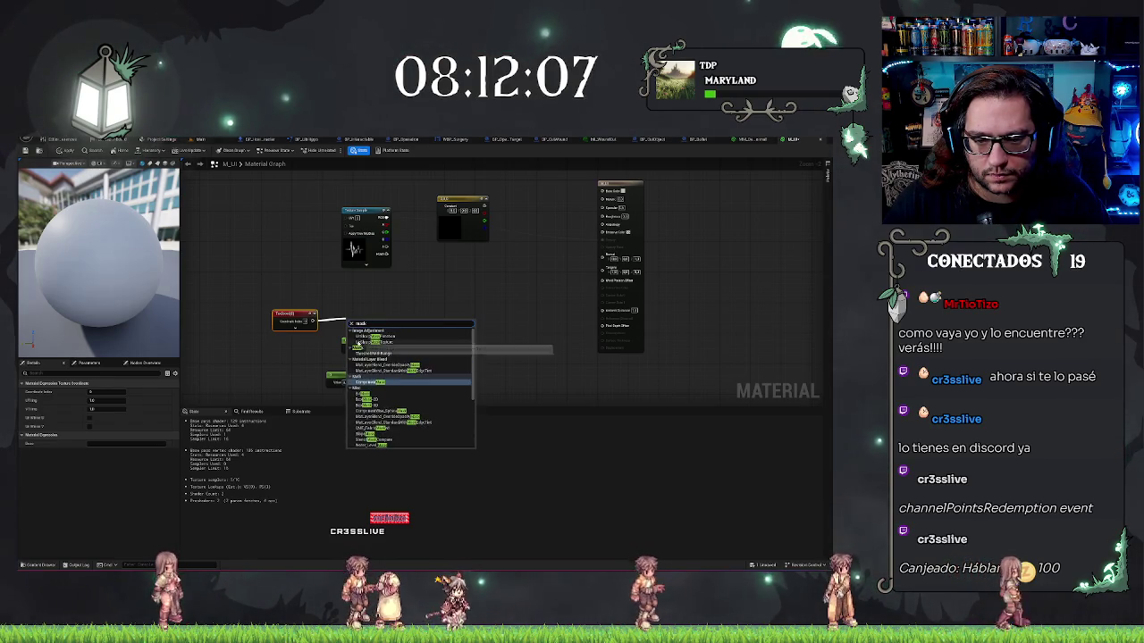
{"action": "left_click", "coordinate": [374, 382]}
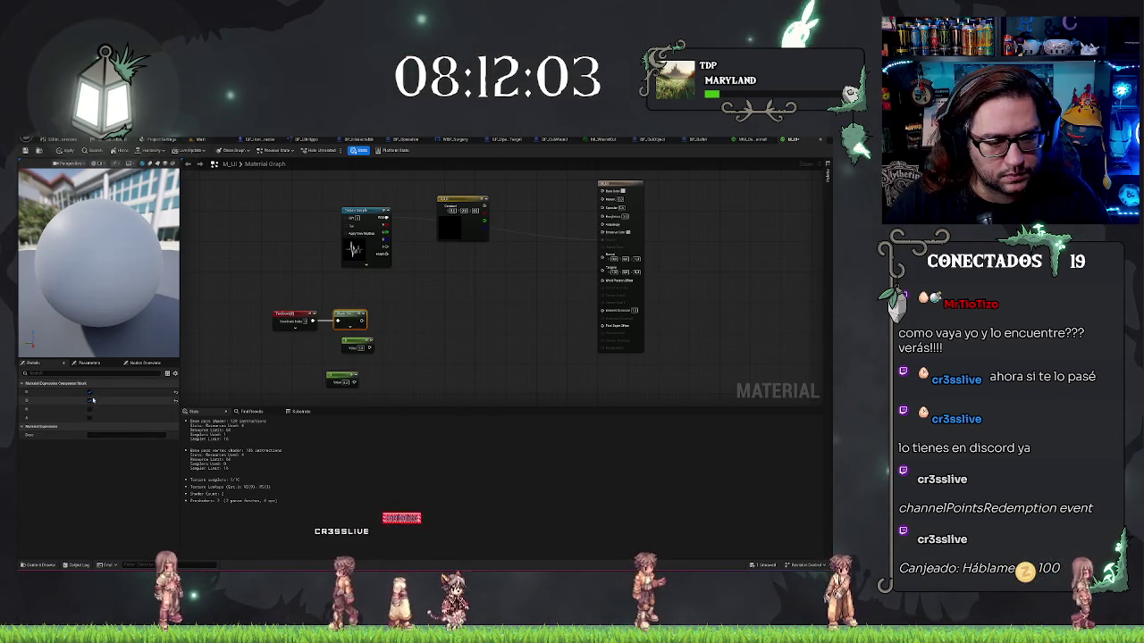
{"action": "left_click", "coordinate": [88, 401]}
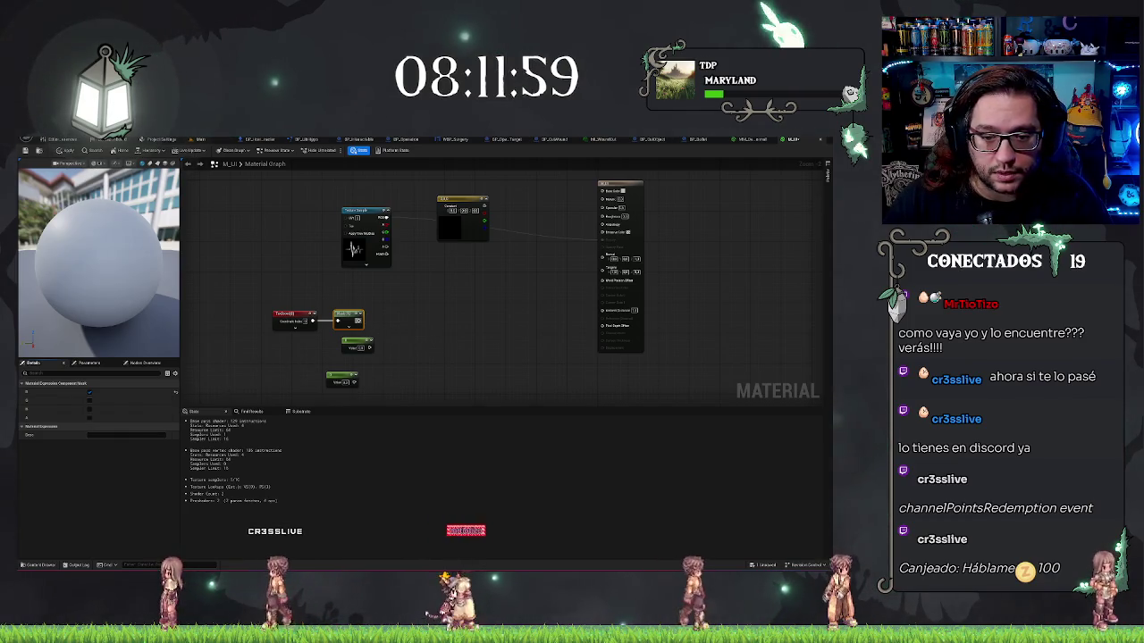
Chain an Add node and then a SmoothStep node off the ComponentMask output.
{"action": "left_click_drag", "start_coordinate": [360, 320], "coordinate": [389, 319]}
{"action": "type", "text": "add"}
{"action": "key", "text": "Return"}
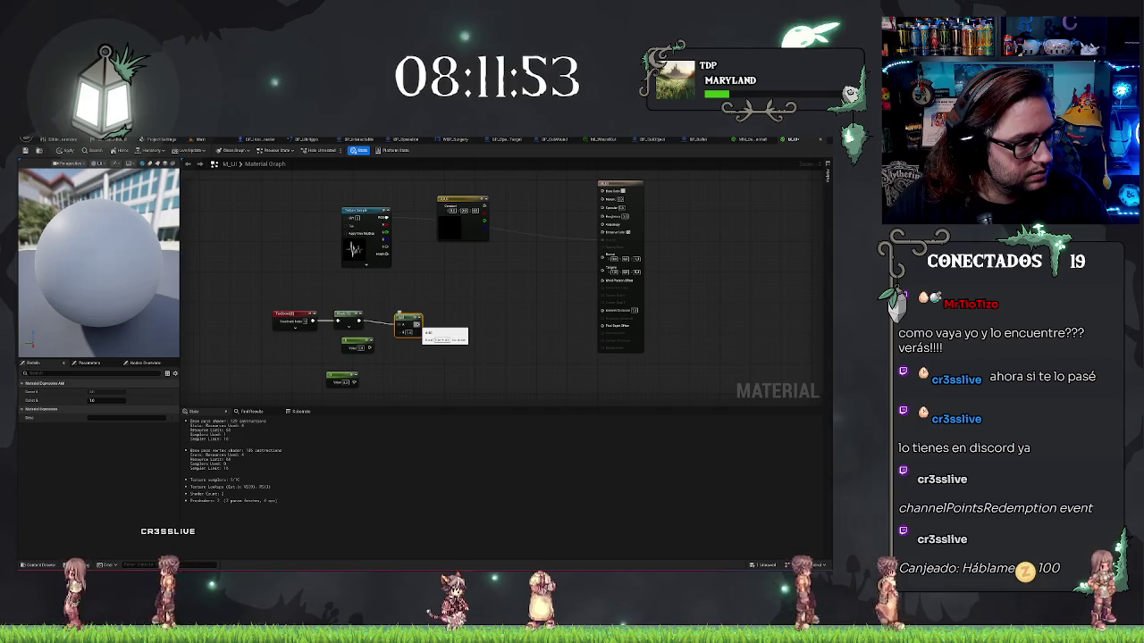
{"action": "left_click_drag", "start_coordinate": [416, 324], "coordinate": [456, 348]}
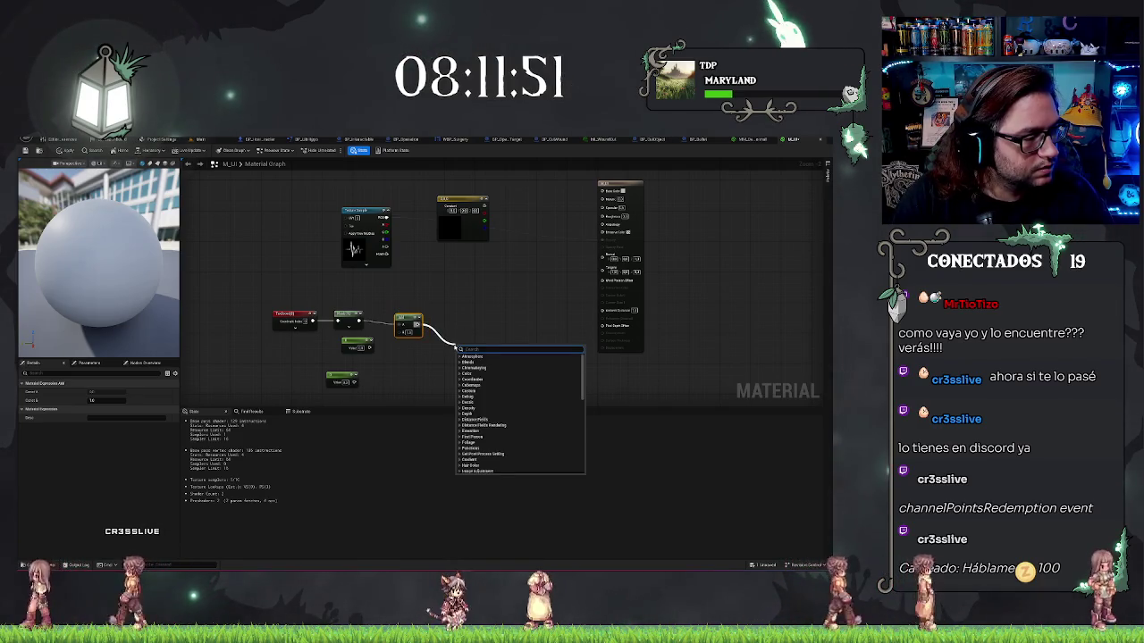
{"action": "type", "text": "smoothstep"}
{"action": "key", "text": "Return"}
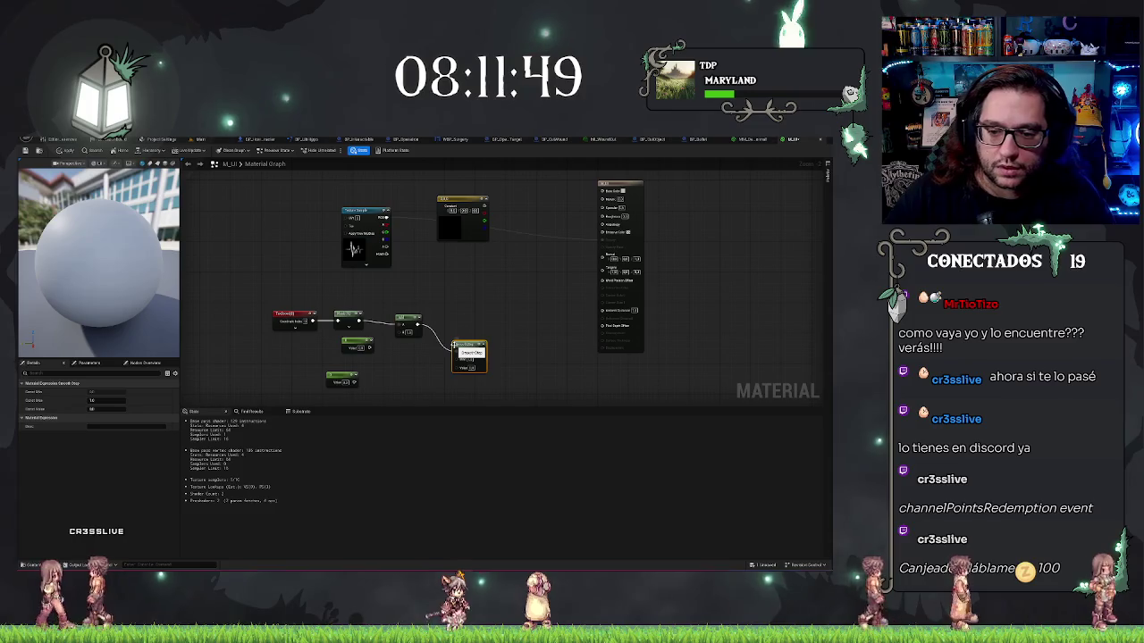
{"action": "mouse_move", "coordinate": [416, 325]}
{"action": "left_mouse_down"}
{"action": "mouse_move", "coordinate": [464, 349]}
{"action": "mouse_move", "coordinate": [456, 357]}
{"action": "left_mouse_up"}
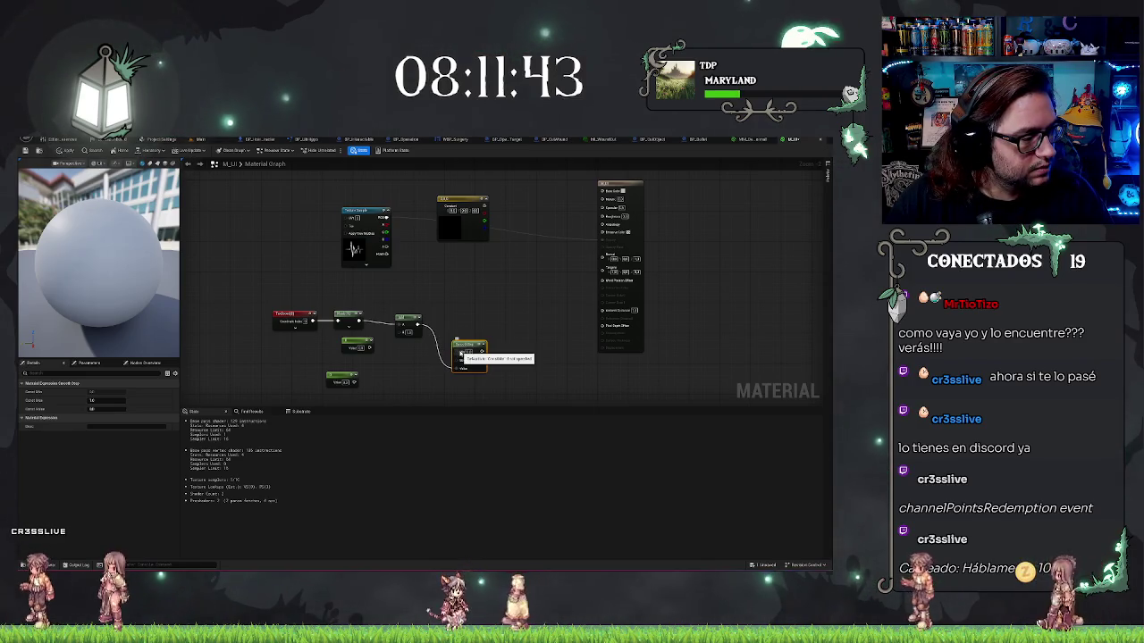
Convert the two Constant nodes into scalar parameters and rename the lower one.
{"action": "left_click_drag", "start_coordinate": [459, 353], "coordinate": [375, 357]}
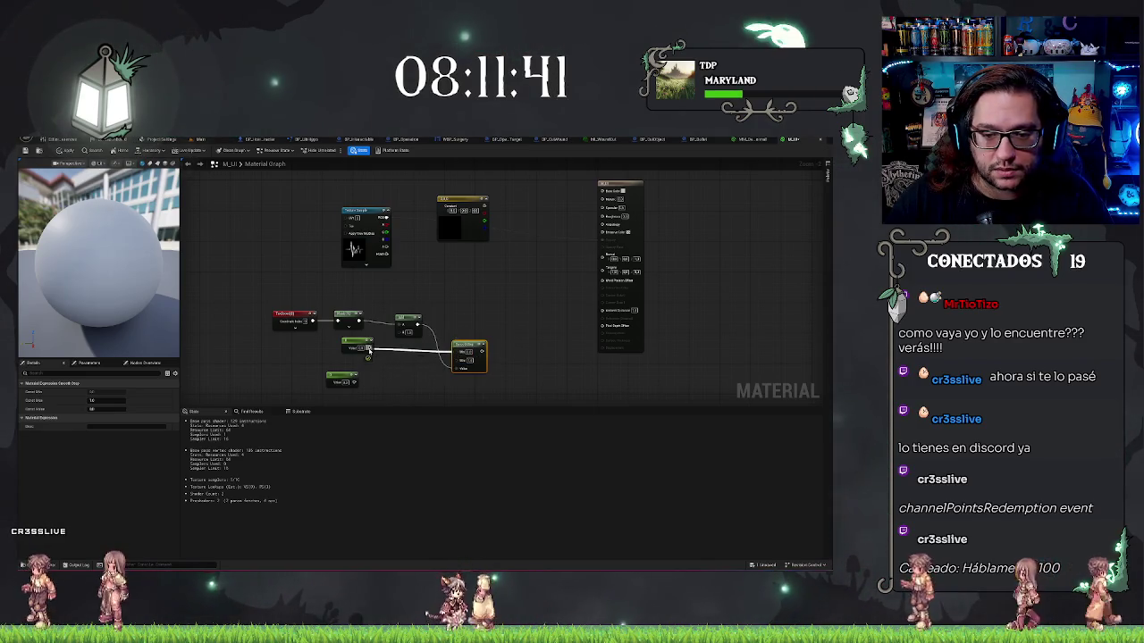
{"action": "left_click", "coordinate": [352, 344]}
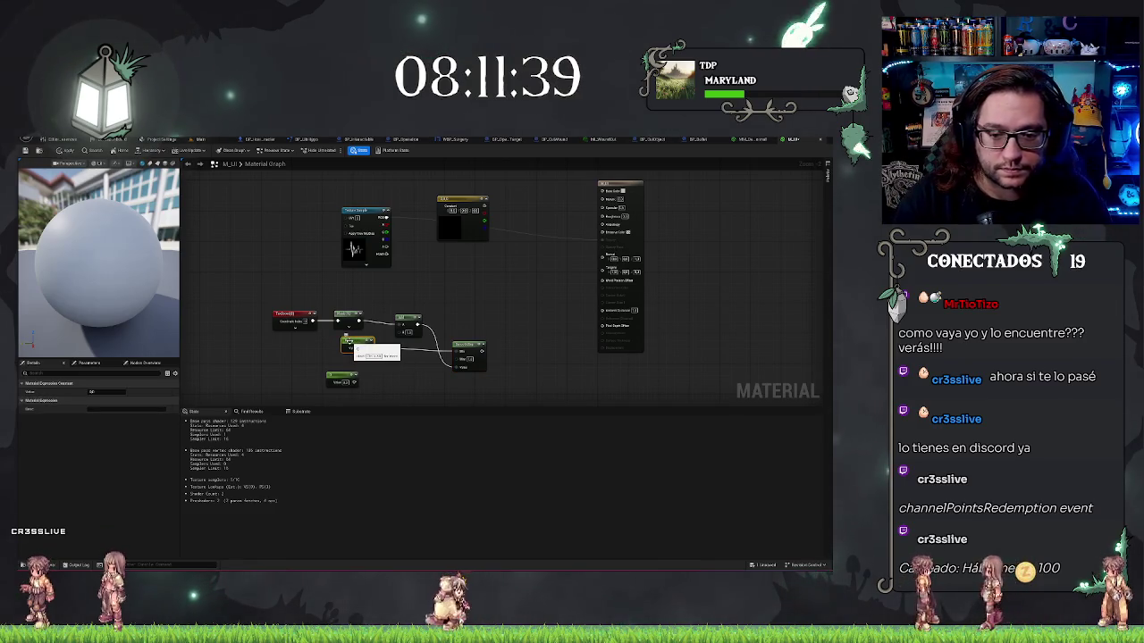
{"action": "left_click_drag", "start_coordinate": [352, 343], "coordinate": [336, 354]}
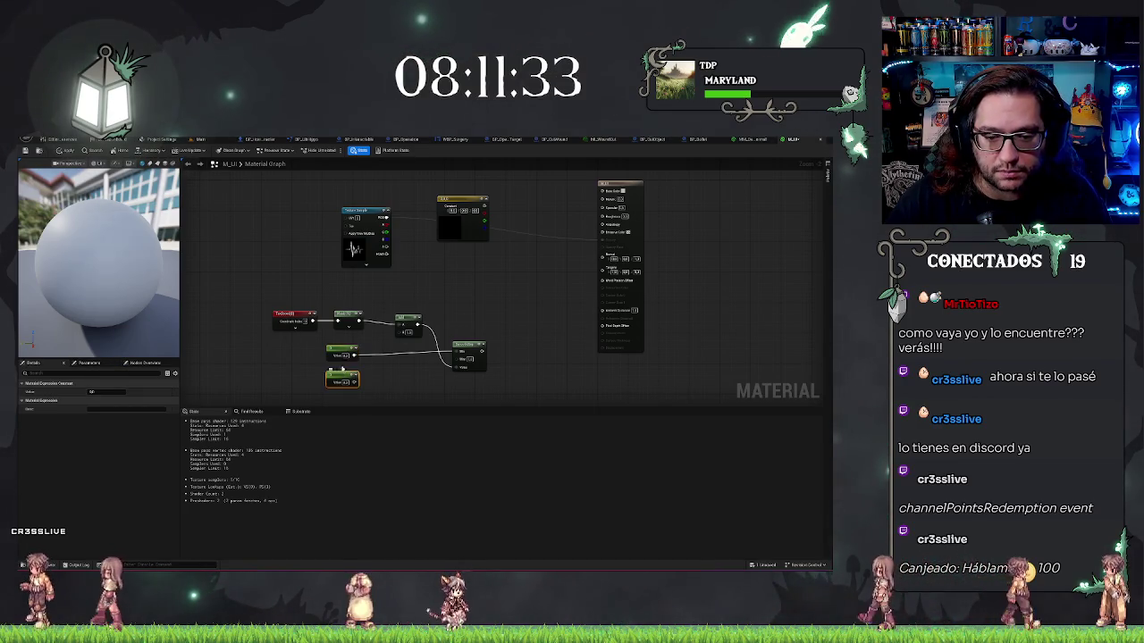
{"action": "left_click", "coordinate": [341, 354], "text": "ctrl"}
{"action": "right_click", "coordinate": [339, 356]}
{"action": "left_click", "coordinate": [372, 366]}
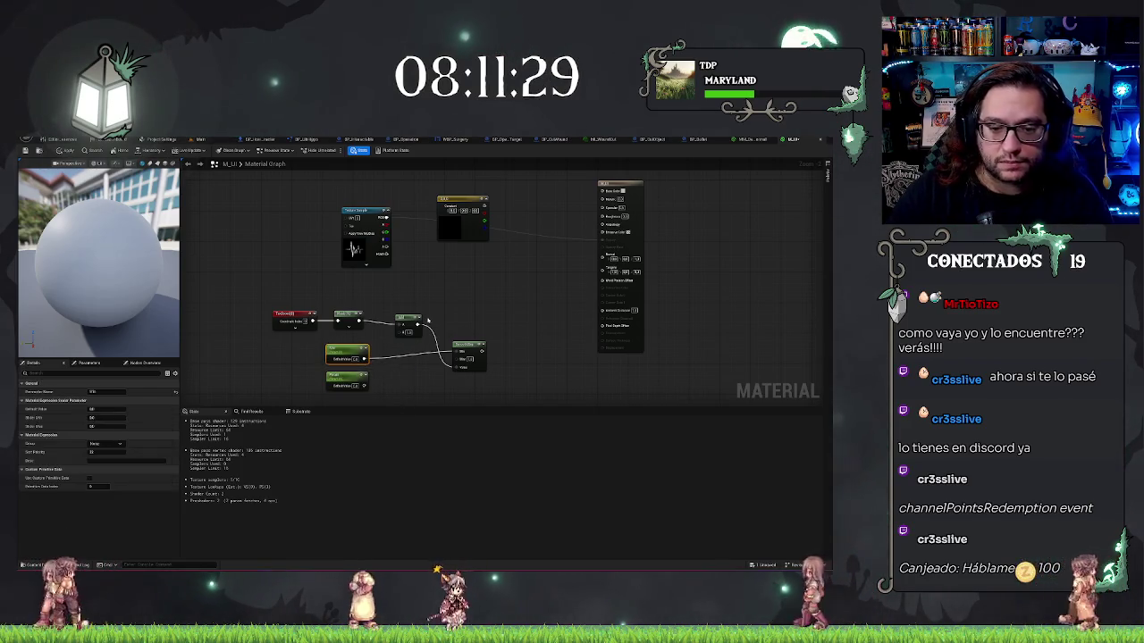
{"action": "left_click", "coordinate": [342, 373]}
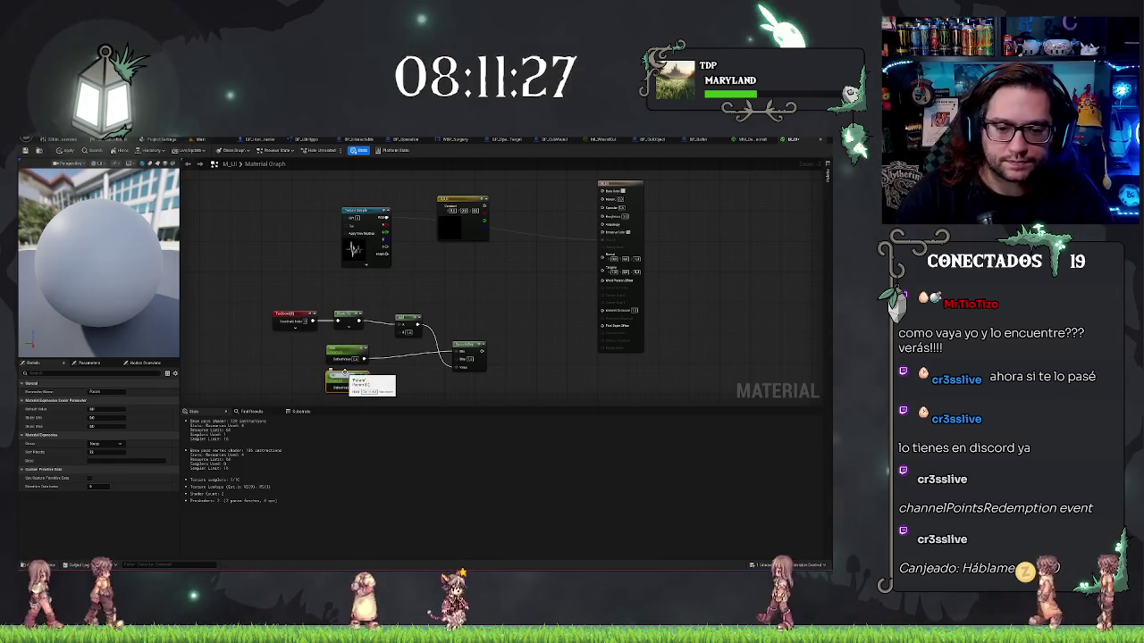
{"action": "left_click", "coordinate": [426, 366]}
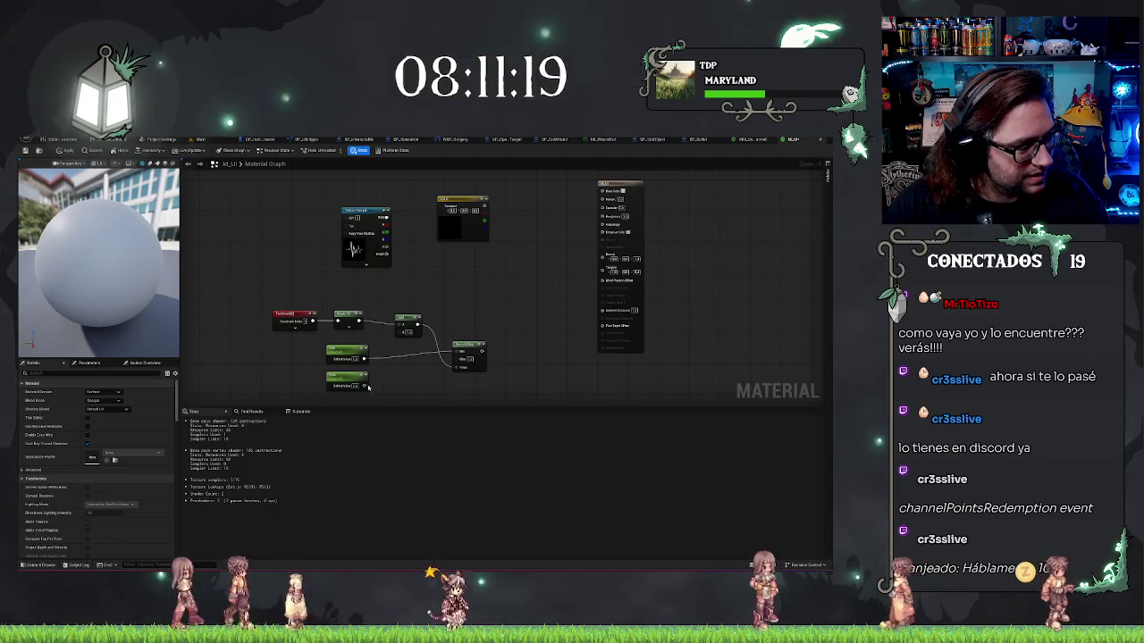
Route the lower scalar parameter through a new Add node into the Lerp.
{"action": "left_click_drag", "start_coordinate": [368, 386], "coordinate": [369, 387]}
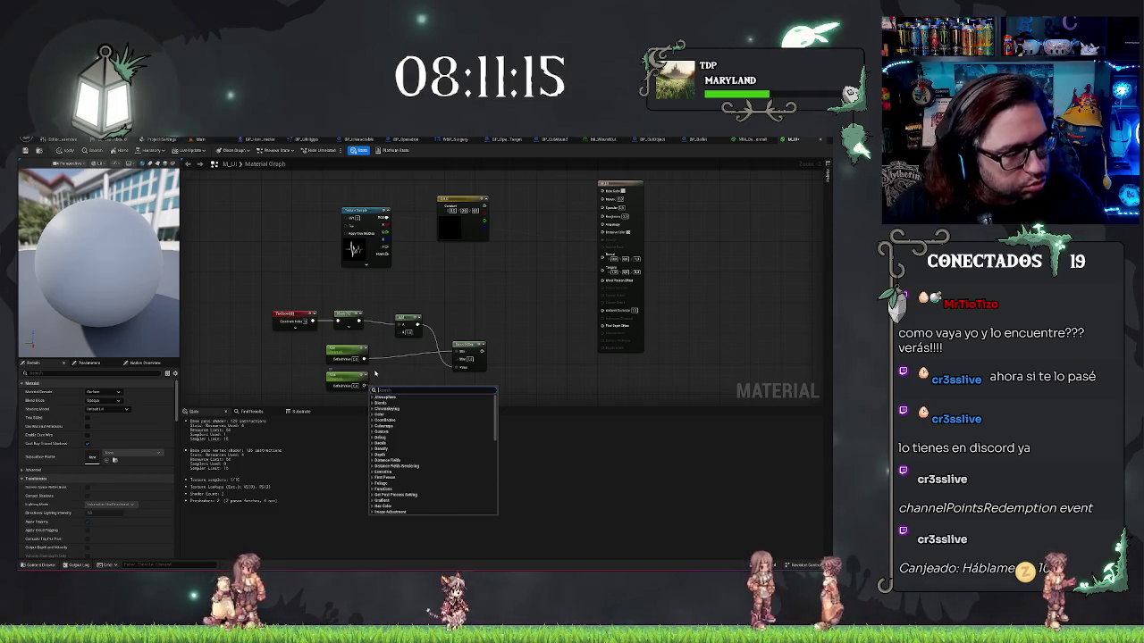
{"action": "key", "text": "Escape"}
{"action": "mouse_move", "coordinate": [366, 360]}
{"action": "left_mouse_down"}
{"action": "mouse_move", "coordinate": [412, 384]}
{"action": "mouse_move", "coordinate": [361, 390]}
{"action": "left_mouse_up"}
{"action": "type", "text": "add"}
{"action": "key", "text": "Return"}
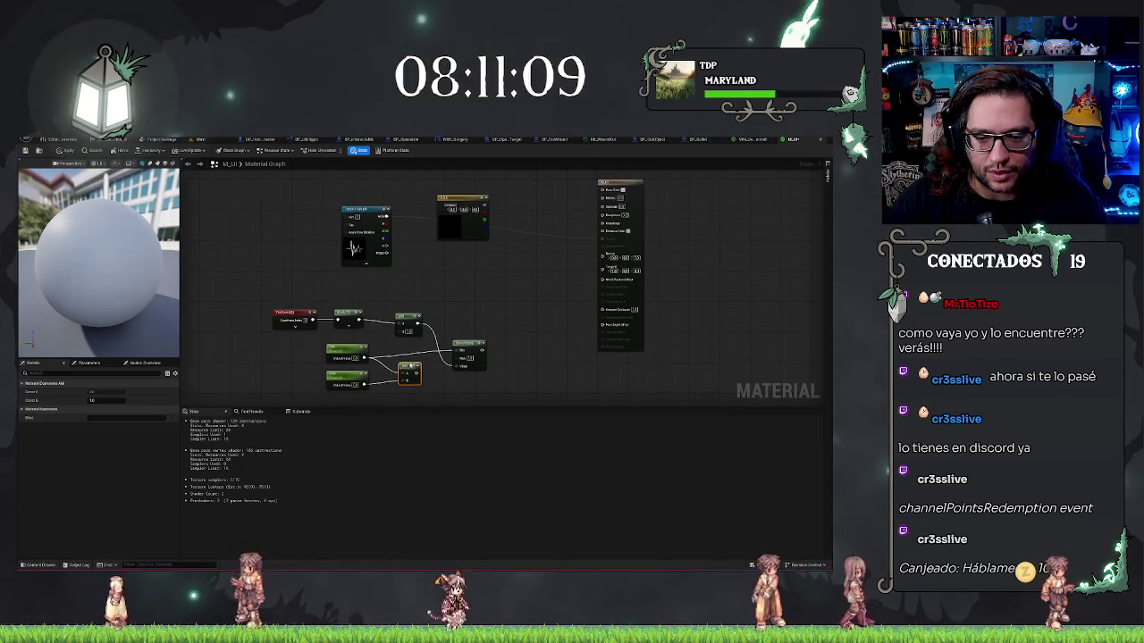
{"action": "left_click_drag", "start_coordinate": [453, 362], "coordinate": [453, 361]}
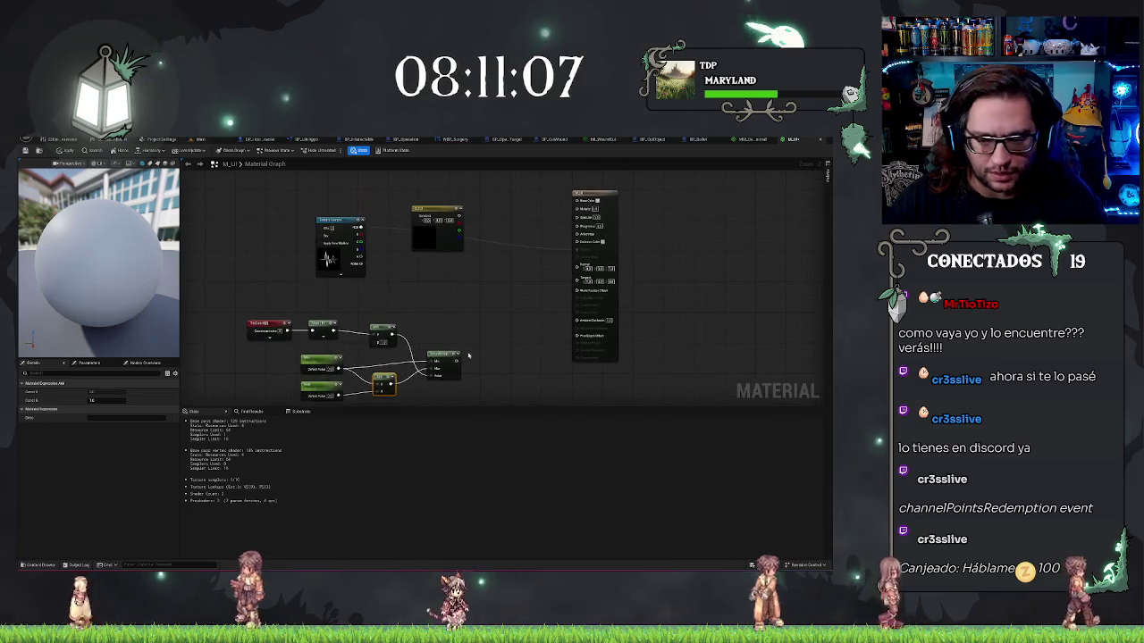
Multiply the Lerp result by the Texture Sample and connect it to the material output.
{"action": "mouse_move", "coordinate": [426, 353]}
{"action": "left_mouse_down"}
{"action": "mouse_move", "coordinate": [413, 344]}
{"action": "mouse_move", "coordinate": [463, 324]}
{"action": "left_mouse_up"}
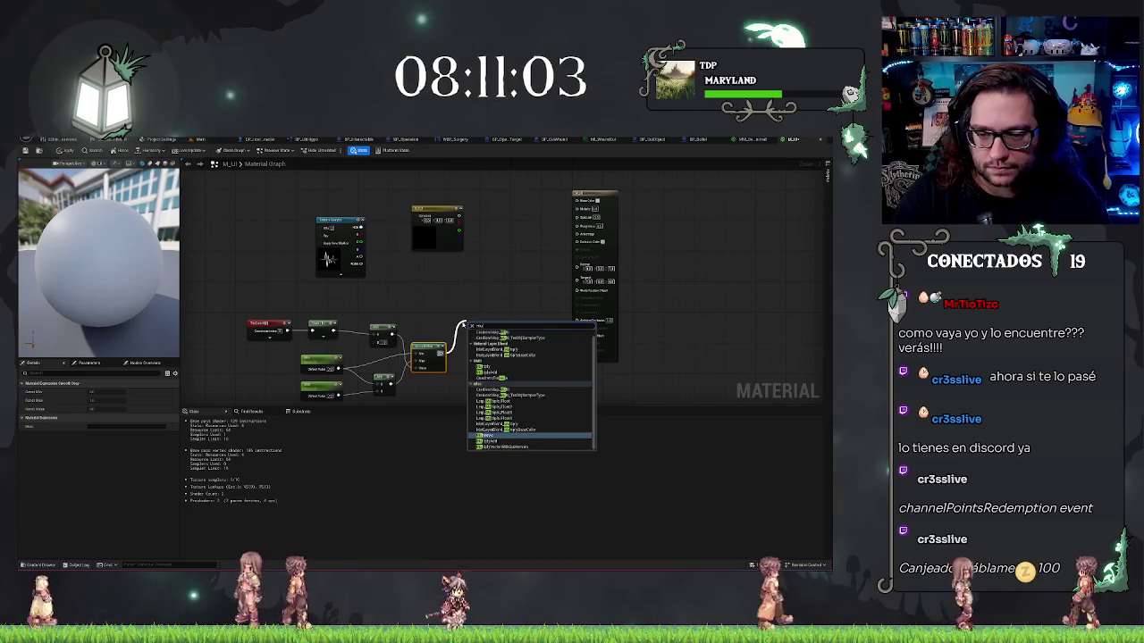
{"action": "type", "text": "multiply"}
{"action": "key", "text": "Return"}
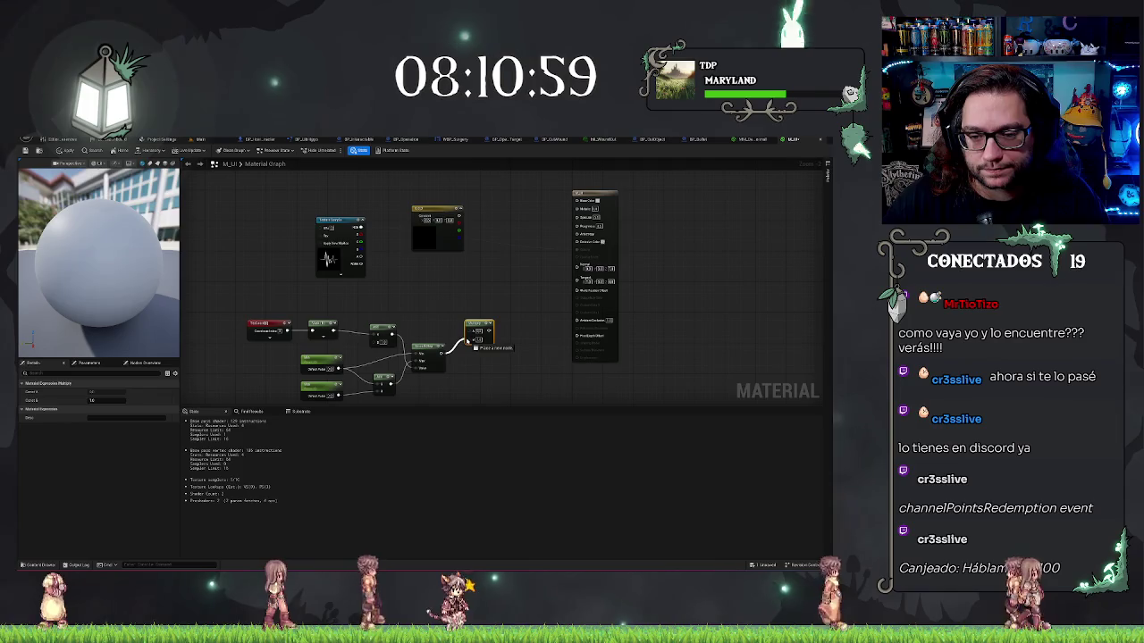
{"action": "left_click_drag", "start_coordinate": [466, 340], "coordinate": [467, 342]}
{"action": "key", "text": "Escape"}
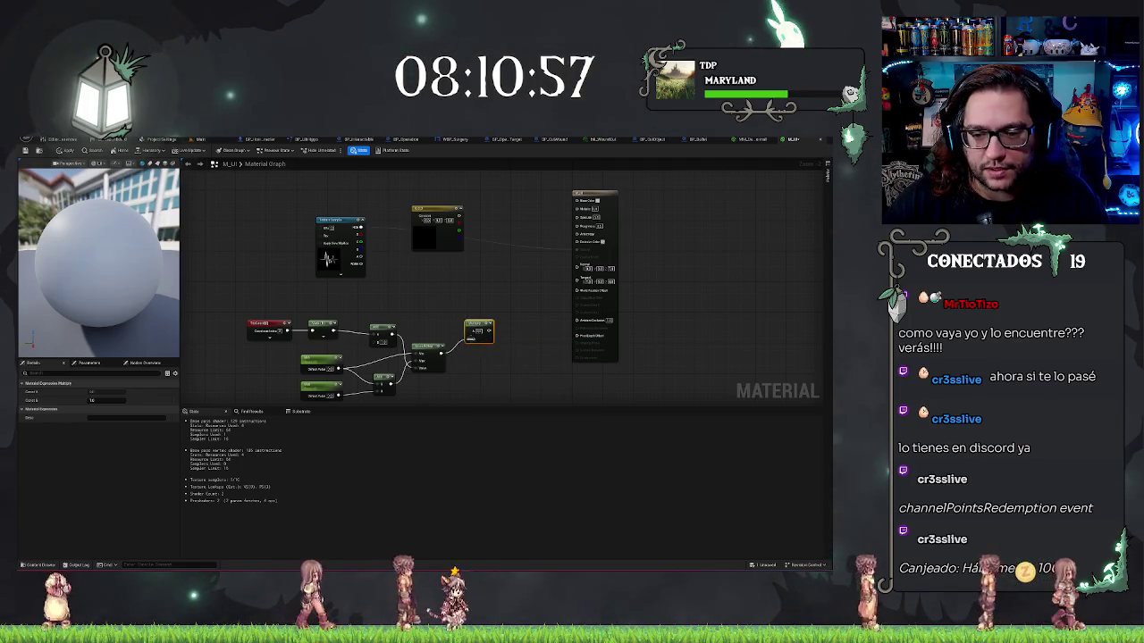
{"action": "mouse_move", "coordinate": [467, 332]}
{"action": "left_mouse_down"}
{"action": "mouse_move", "coordinate": [410, 295]}
{"action": "mouse_move", "coordinate": [360, 228]}
{"action": "left_mouse_up"}
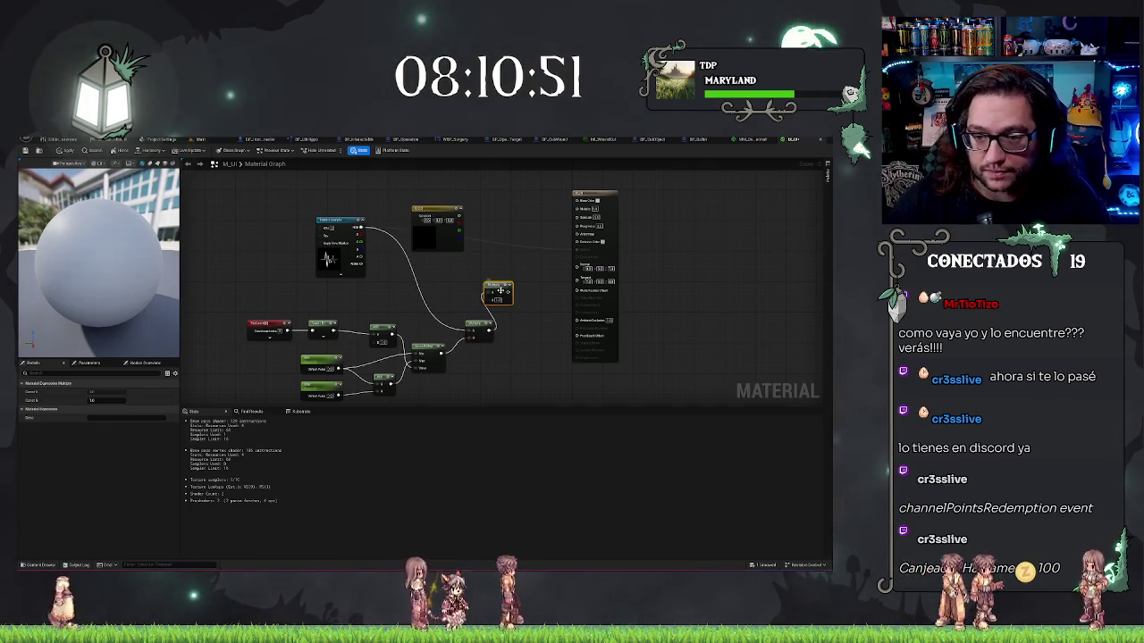
{"action": "mouse_move", "coordinate": [491, 298]}
{"action": "left_mouse_down"}
{"action": "mouse_move", "coordinate": [501, 279]}
{"action": "mouse_move", "coordinate": [484, 231]}
{"action": "left_mouse_up"}
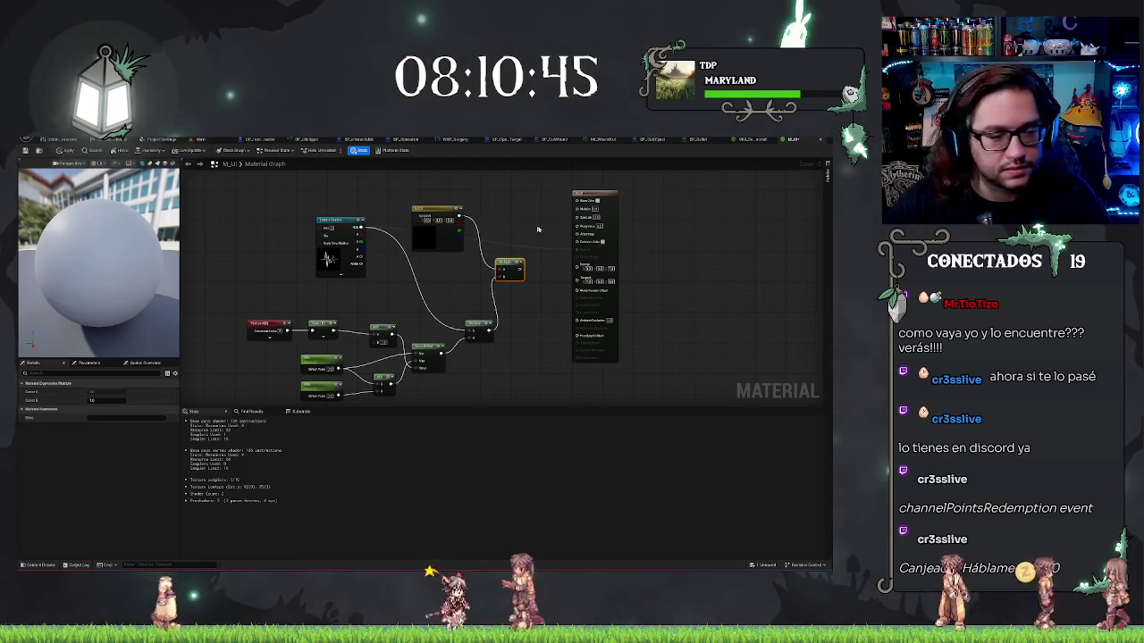
{"action": "left_click_drag", "start_coordinate": [556, 256], "coordinate": [579, 242]}
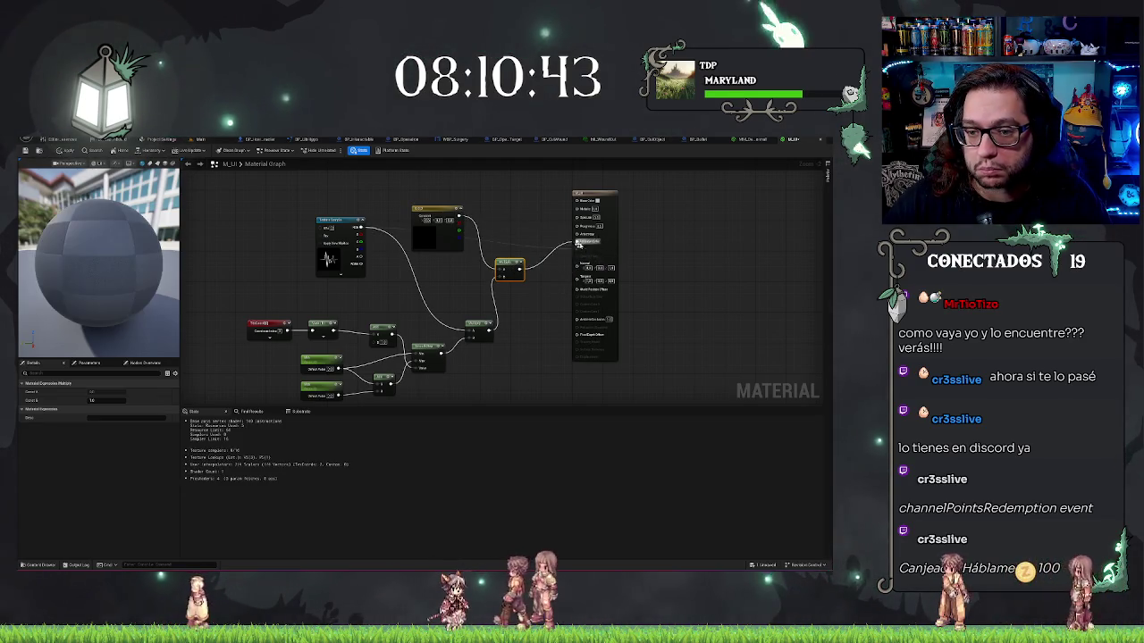
{"action": "left_click_drag", "start_coordinate": [510, 266], "coordinate": [515, 241]}
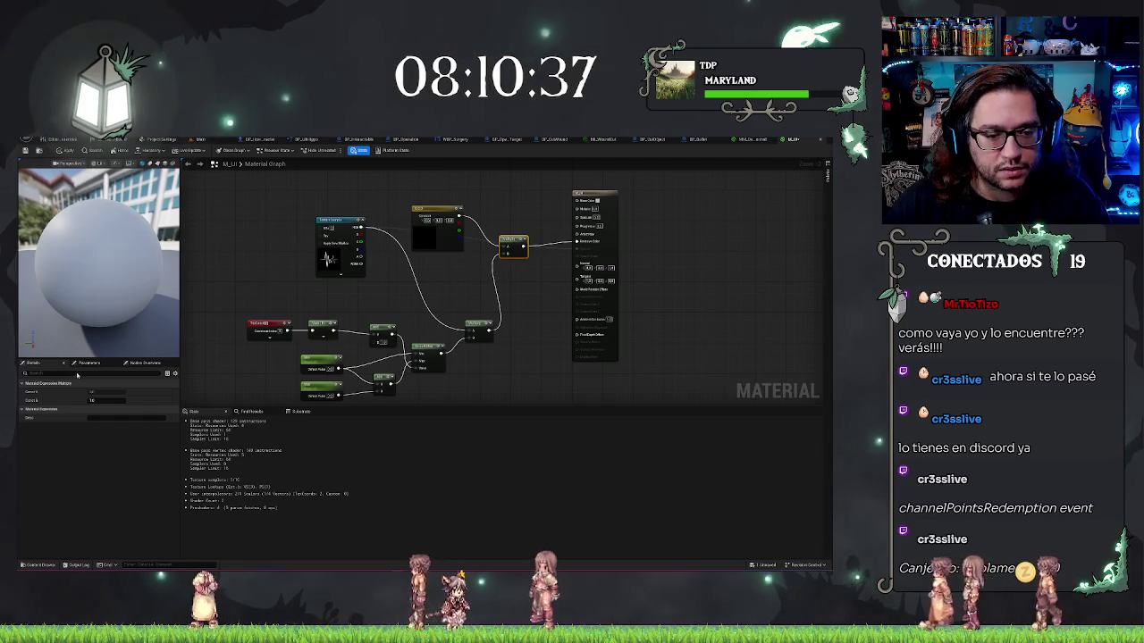
{"action": "left_click_drag", "start_coordinate": [241, 315], "coordinate": [343, 341]}
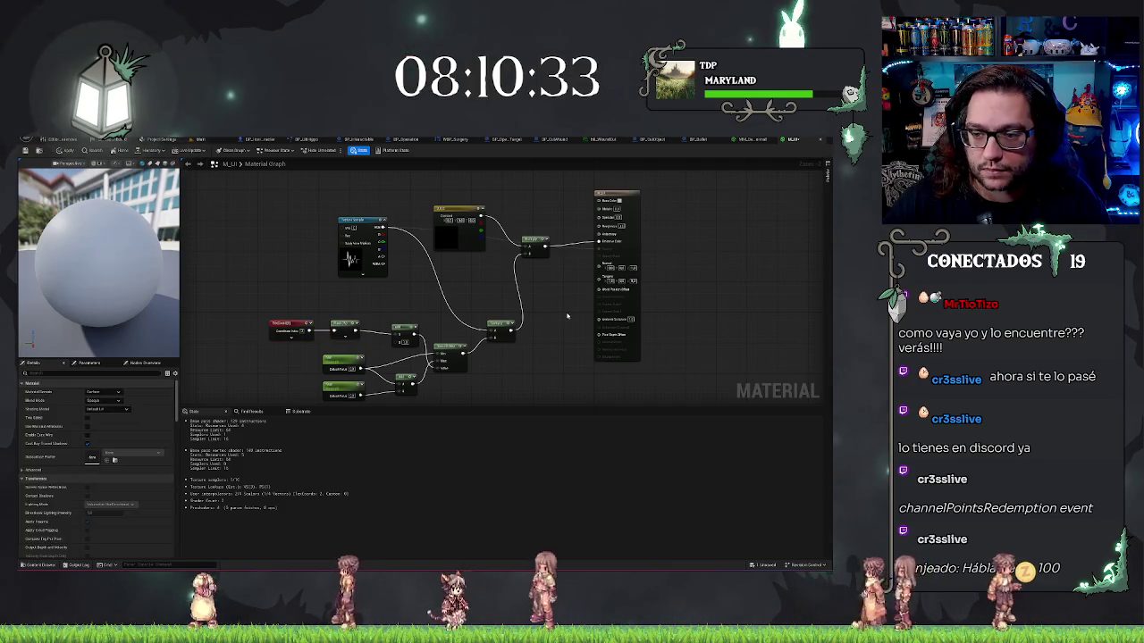
Set the M_UI Blend Mode to Translucent and Shading Model to Unlit.
{"action": "left_click", "coordinate": [224, 361]}
{"action": "left_click", "coordinate": [105, 400]}
{"action": "left_click", "coordinate": [101, 418]}
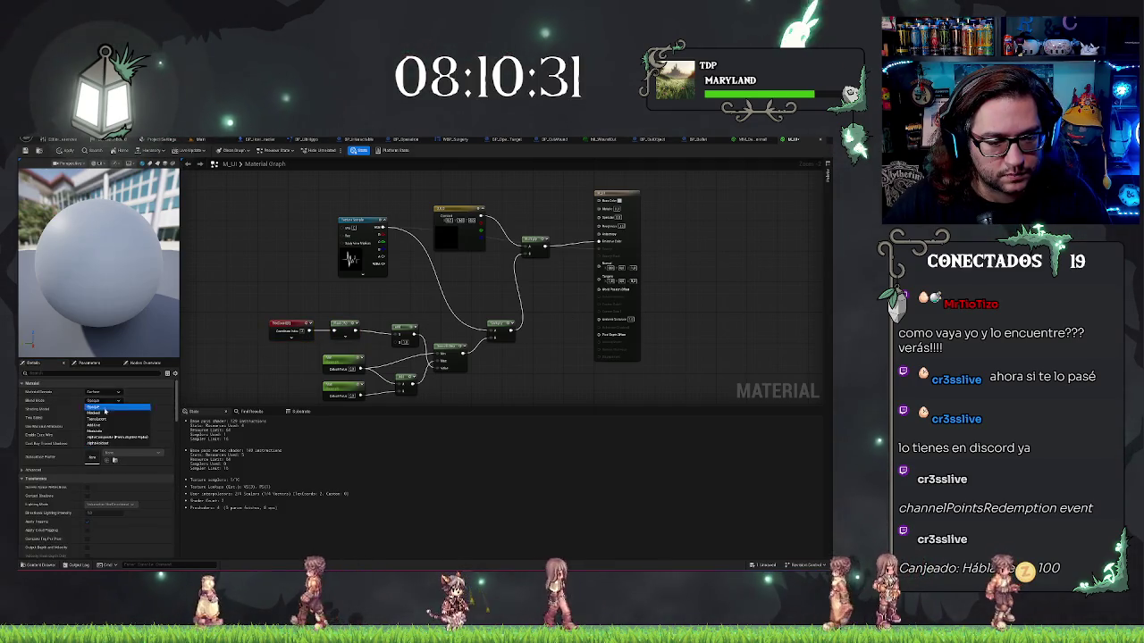
{"action": "left_click", "coordinate": [101, 409]}
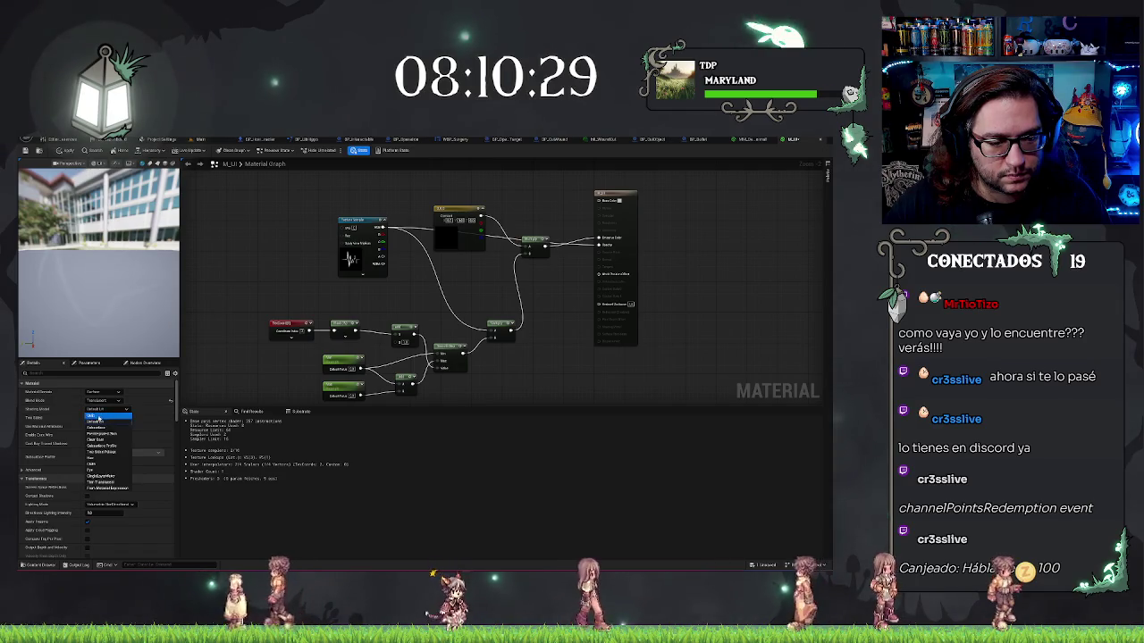
{"action": "left_click", "coordinate": [100, 416]}
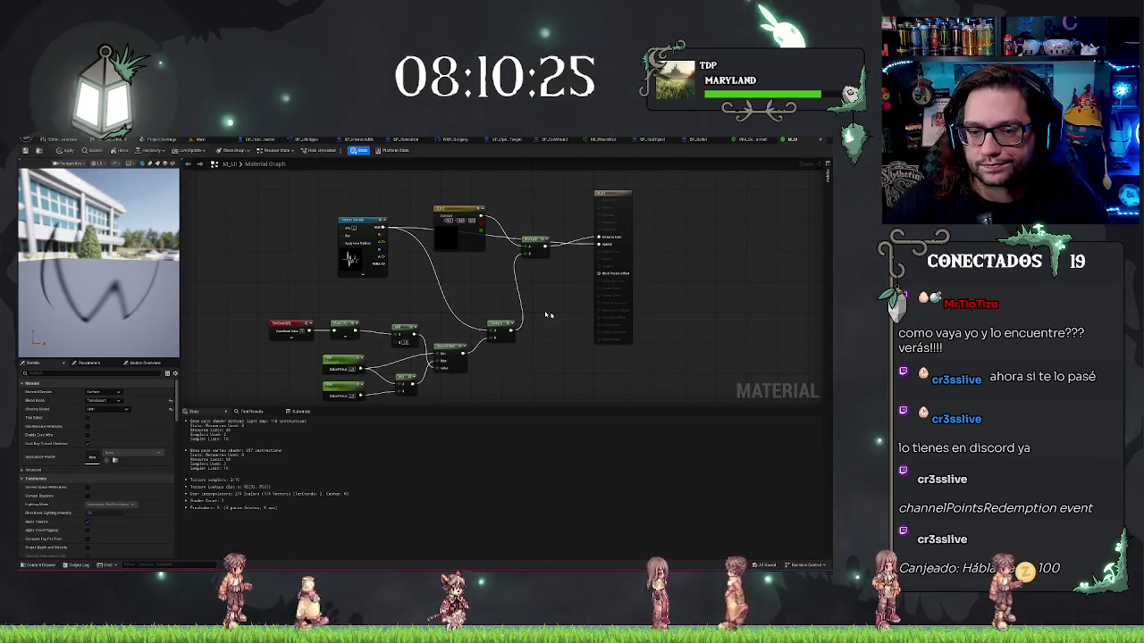
Make the color Constant node light green.
{"action": "left_click", "coordinate": [449, 233]}
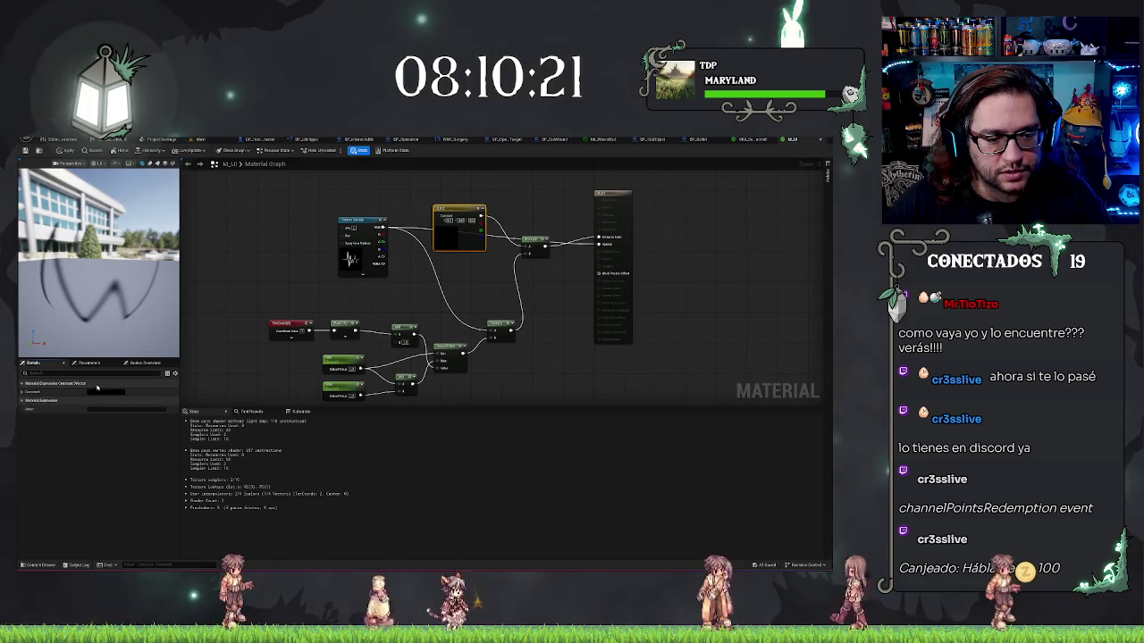
{"action": "left_click", "coordinate": [96, 392]}
{"action": "key", "text": "ctrl+v"}
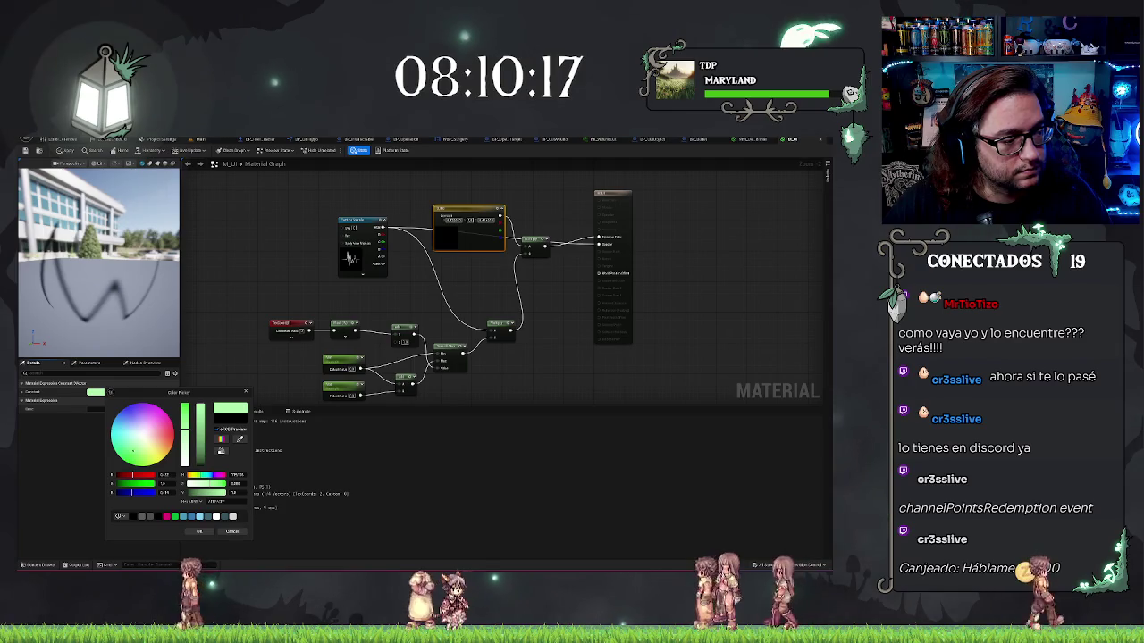
{"action": "left_click", "coordinate": [202, 531]}
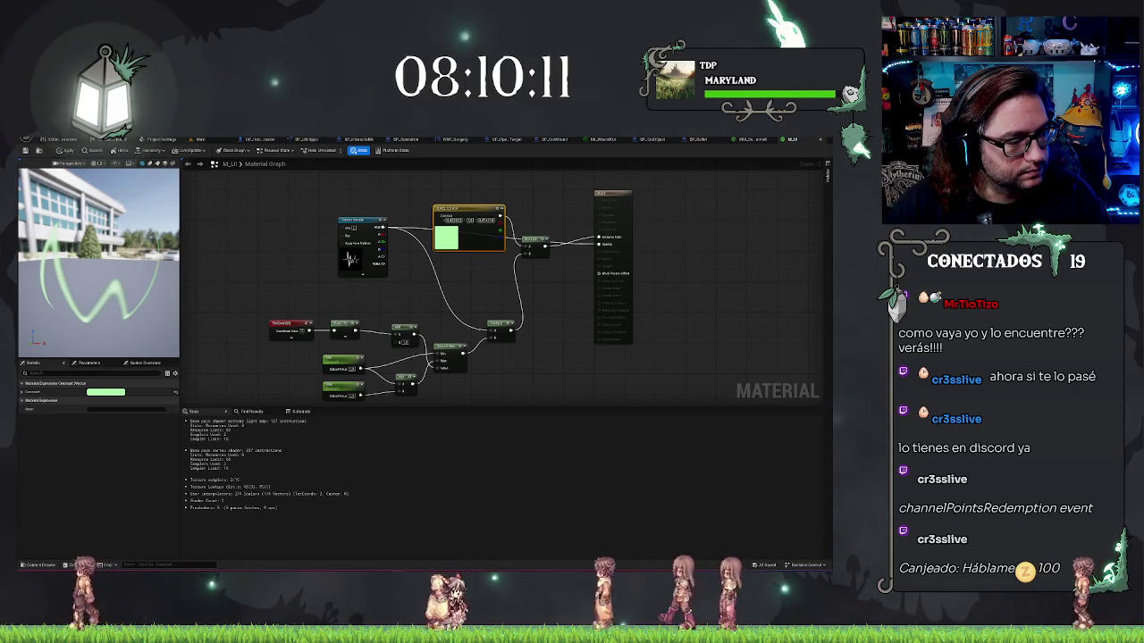
{"action": "double_click", "coordinate": [444, 235]}
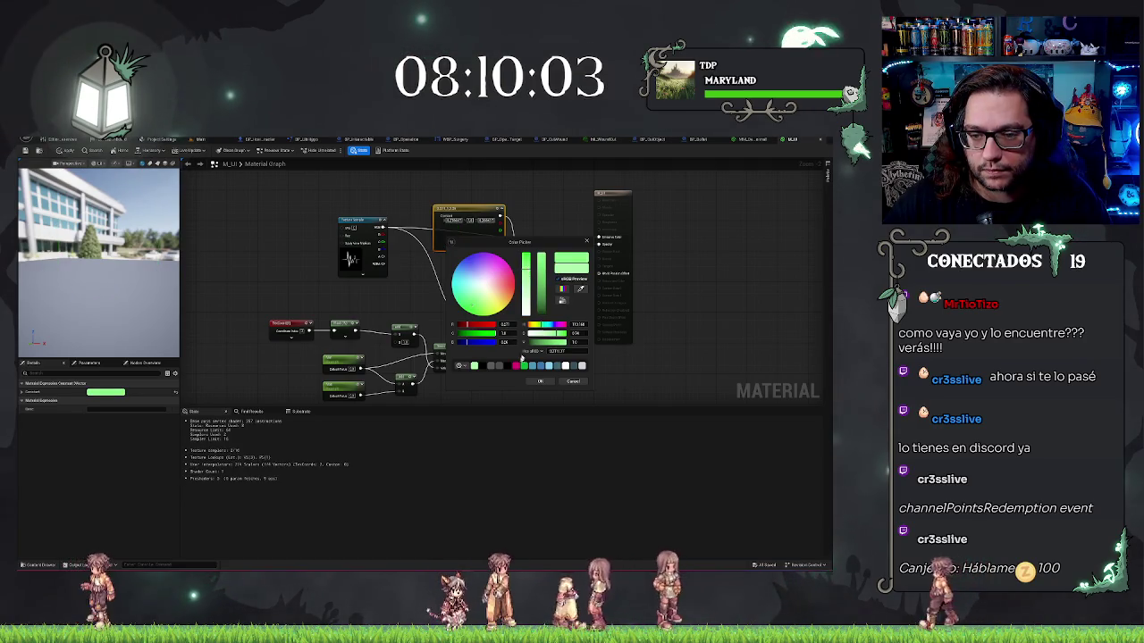
{"action": "left_click", "coordinate": [534, 382]}
Apply the material so the preview shows the glowing green wavy line.
{"action": "left_click_drag", "start_coordinate": [415, 292], "coordinate": [392, 316]}
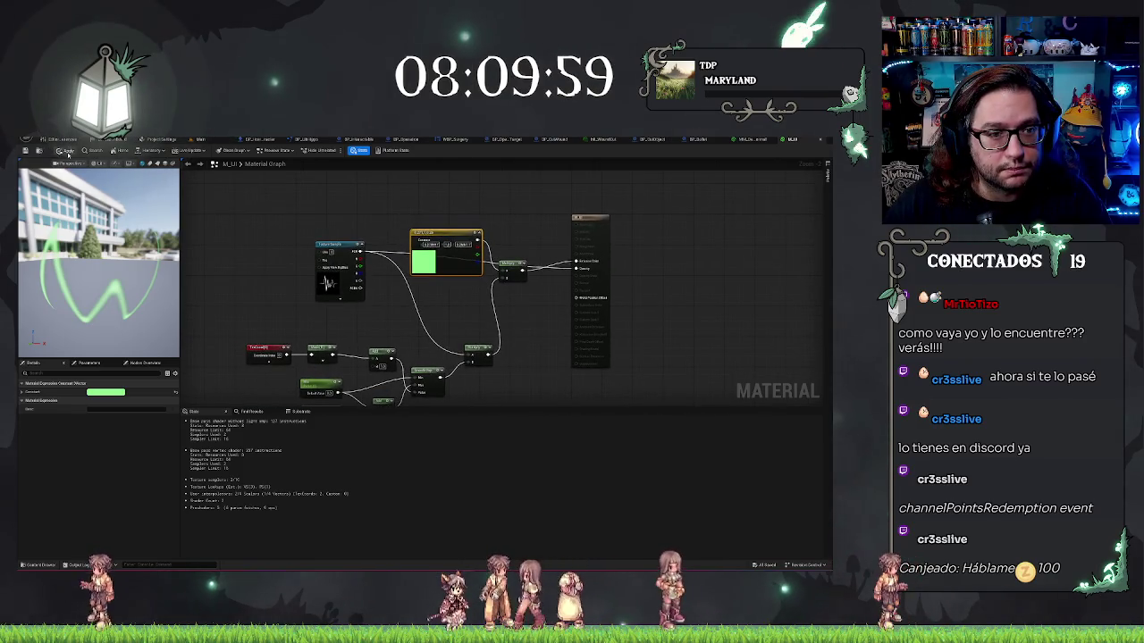
{"action": "left_click", "coordinate": [26, 152]}
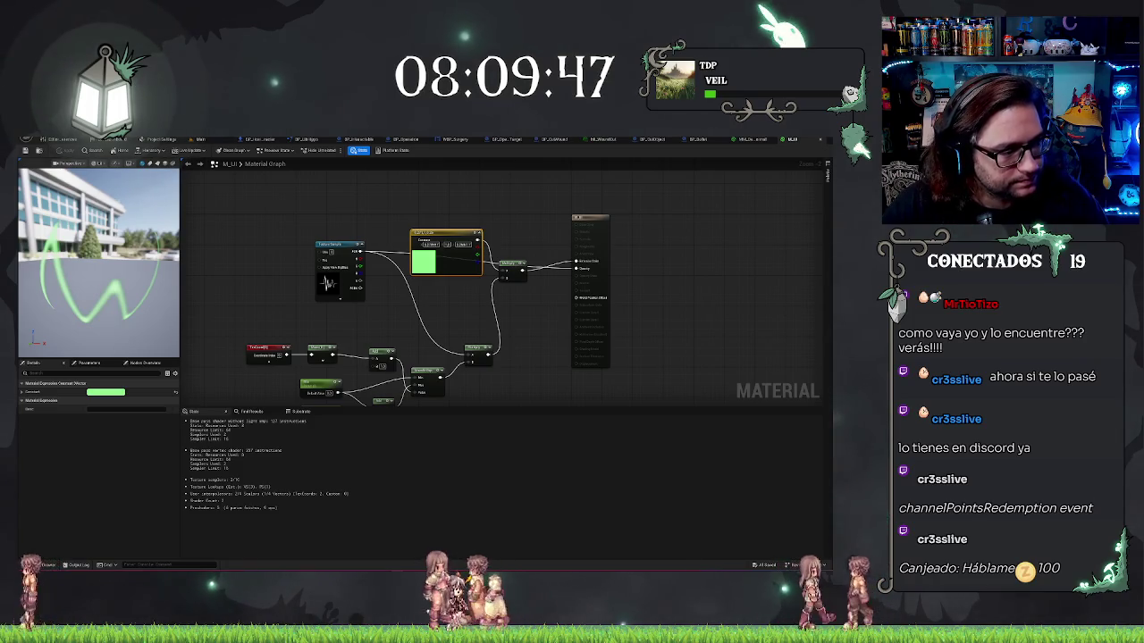
{"action": "left_click_drag", "start_coordinate": [549, 344], "coordinate": [536, 338]}
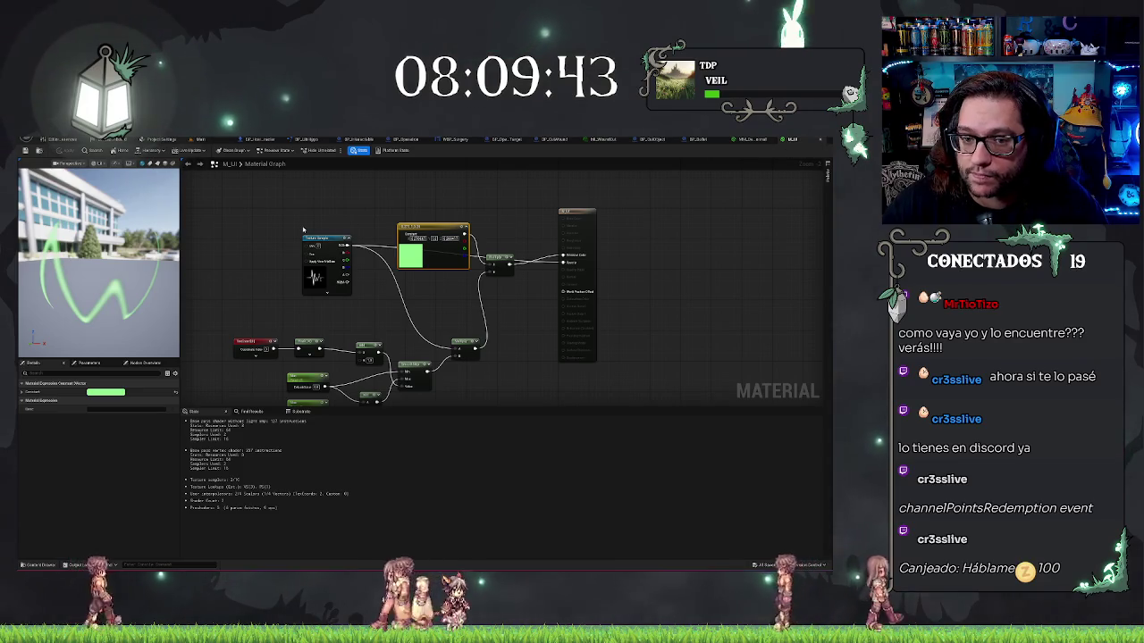
{"action": "left_click_drag", "start_coordinate": [303, 230], "coordinate": [338, 194]}
{"action": "left_click_drag", "start_coordinate": [312, 330], "coordinate": [376, 386]}
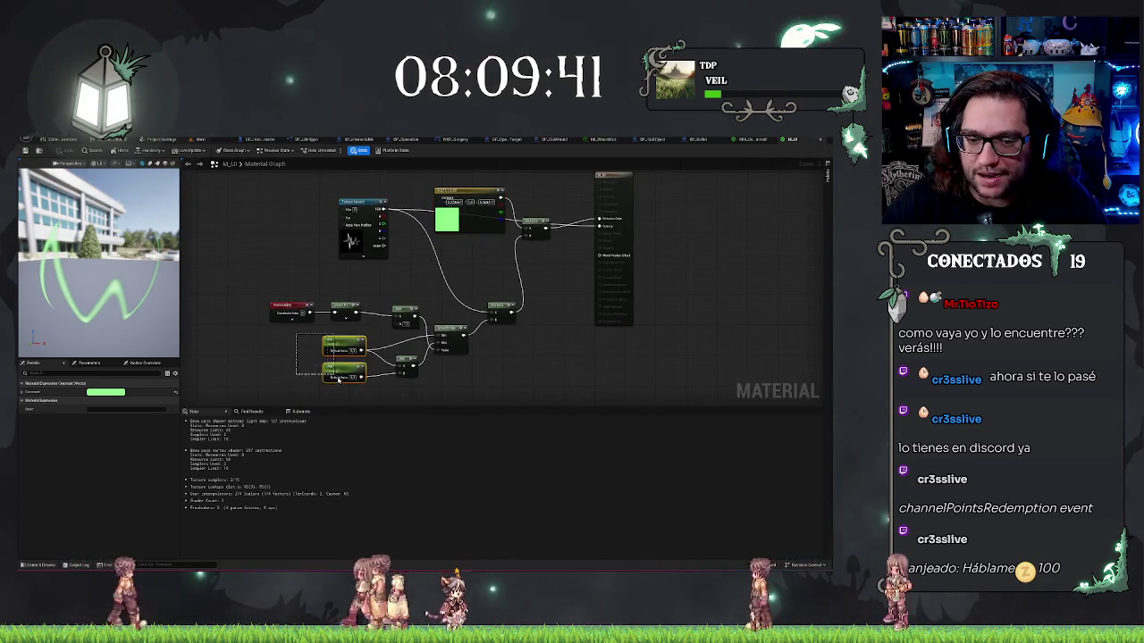
{"action": "left_click", "coordinate": [562, 367]}
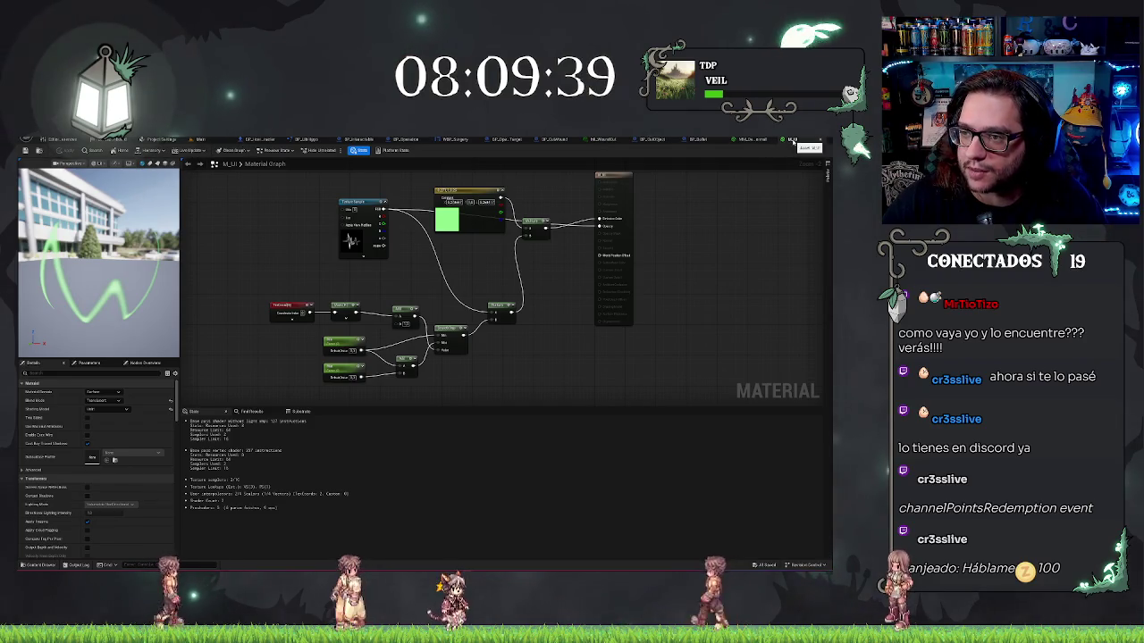
Close the M_UI material editor, confirming the changes, and return to the Main level.
{"action": "left_click", "coordinate": [792, 141]}
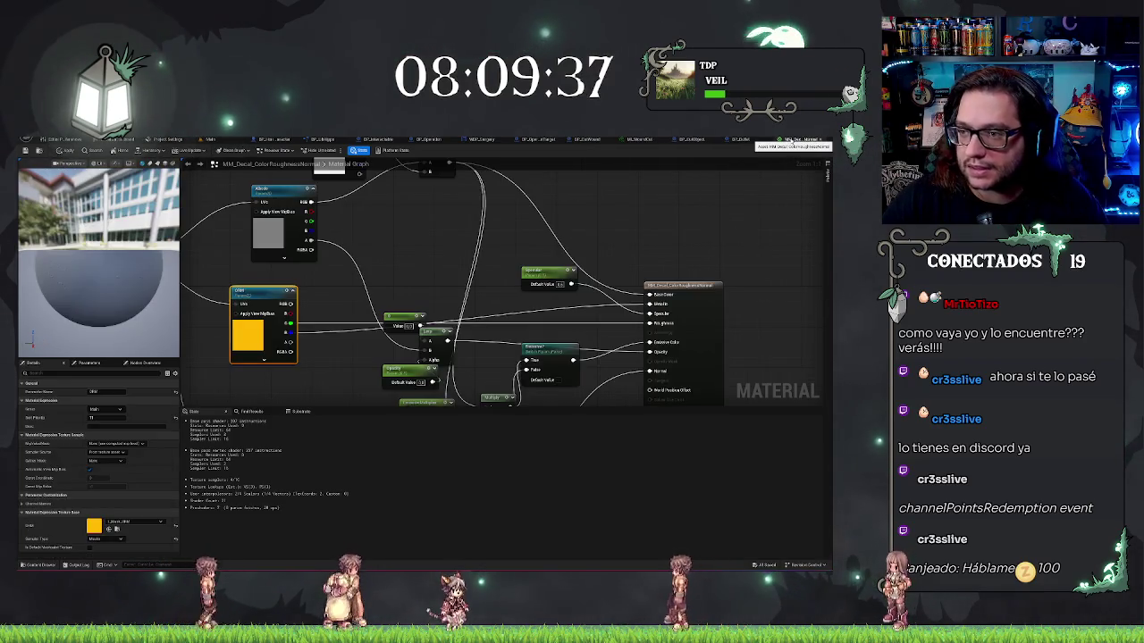
{"action": "middle_click", "coordinate": [791, 141]}
{"action": "left_click", "coordinate": [448, 371]}
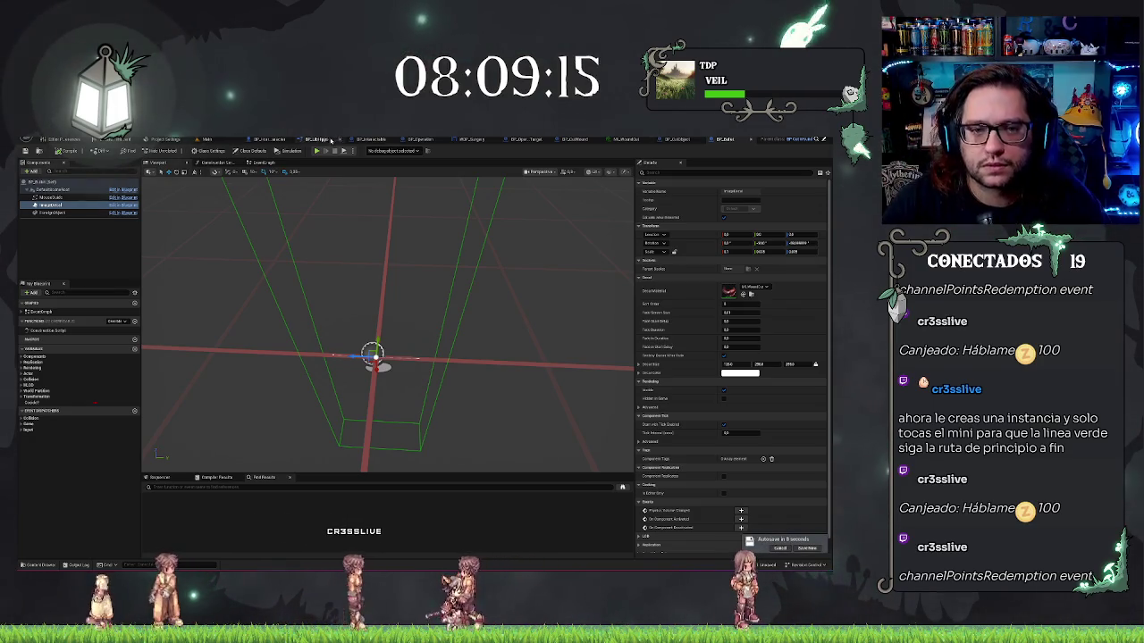
{"action": "left_click", "coordinate": [219, 141]}
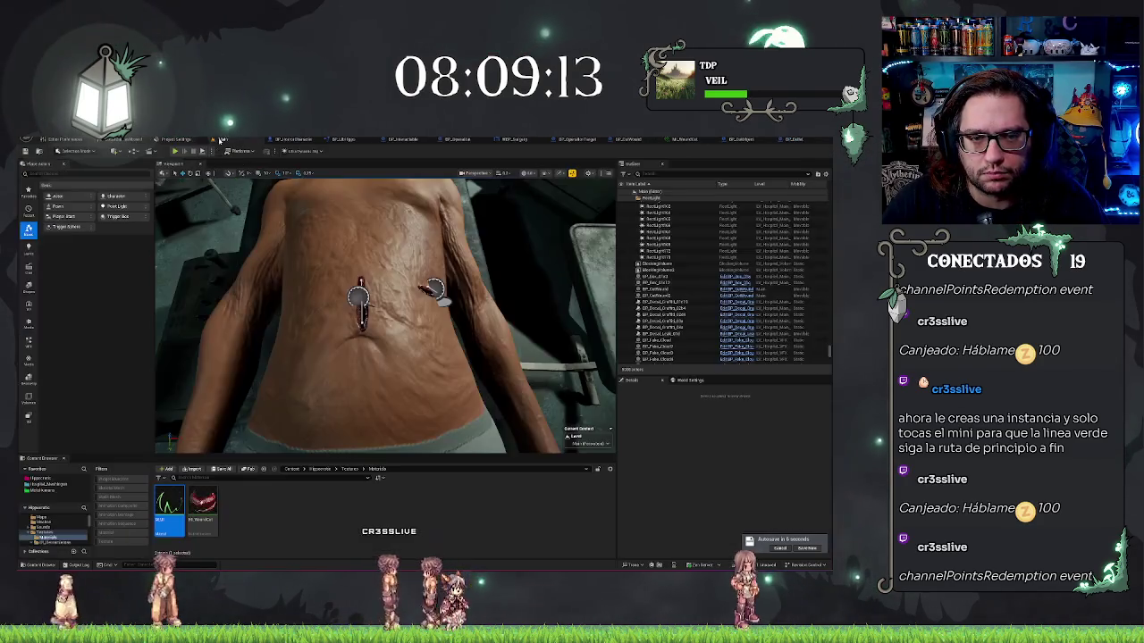
Create a material instance from M_UI and name it with 'Unlit'.
{"action": "right_click", "coordinate": [170, 518]}
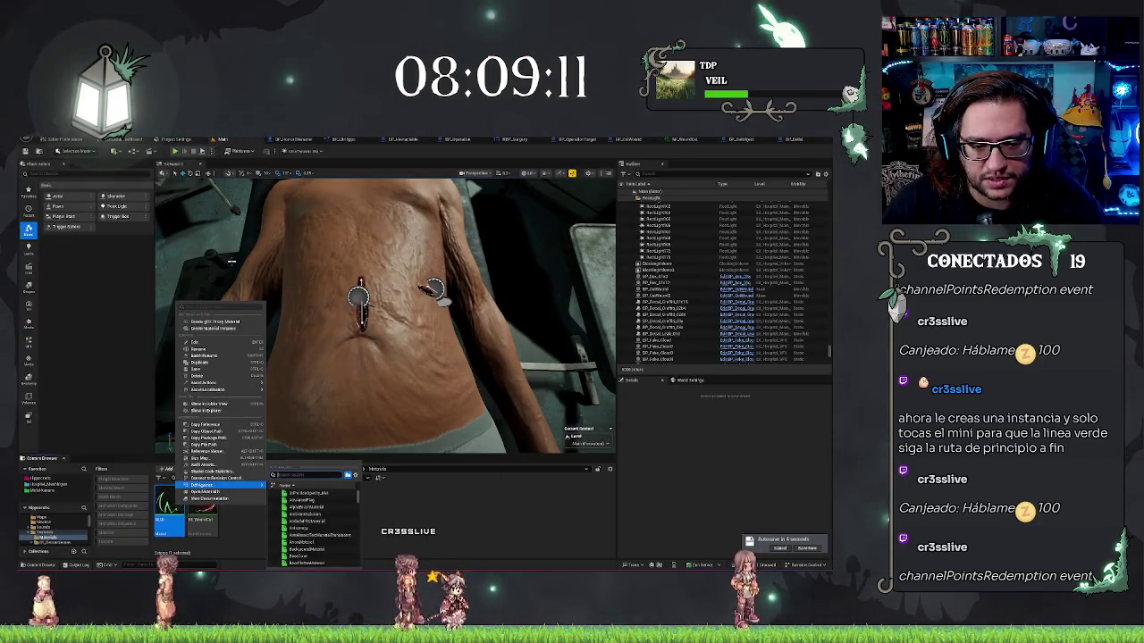
{"action": "left_click", "coordinate": [217, 323]}
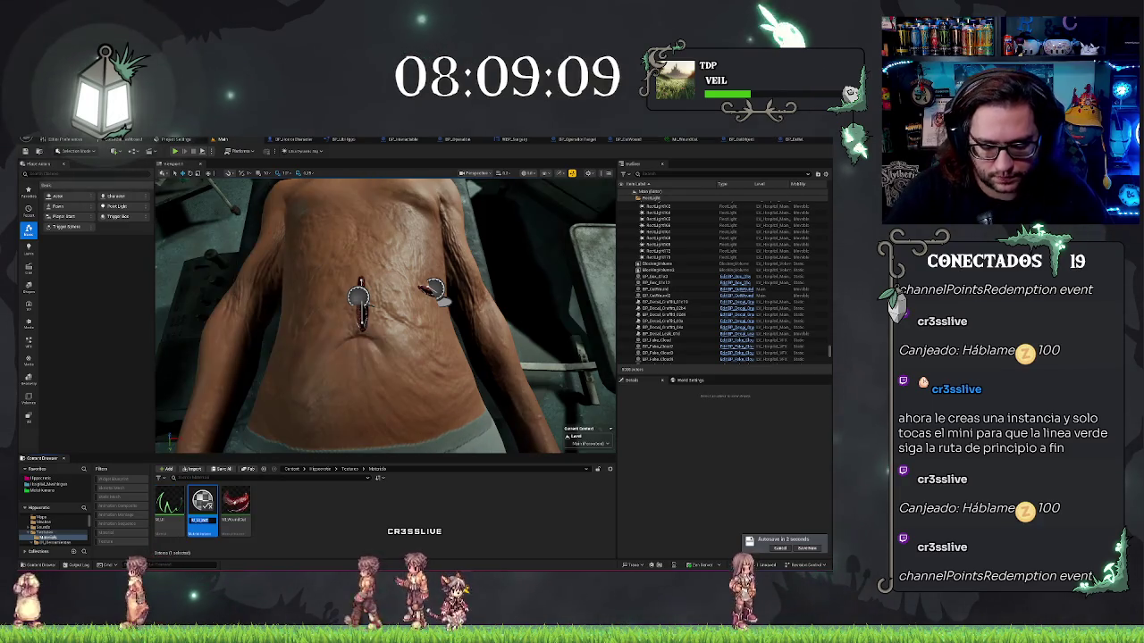
{"action": "key", "text": "Return"}
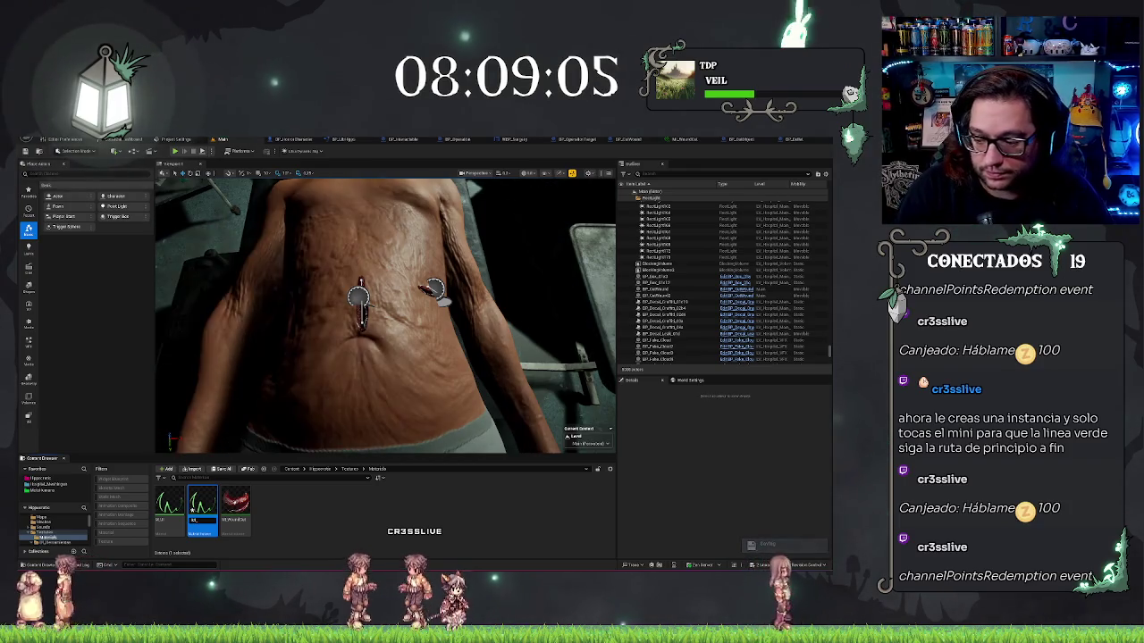
{"action": "type", "text": "Unlit"}
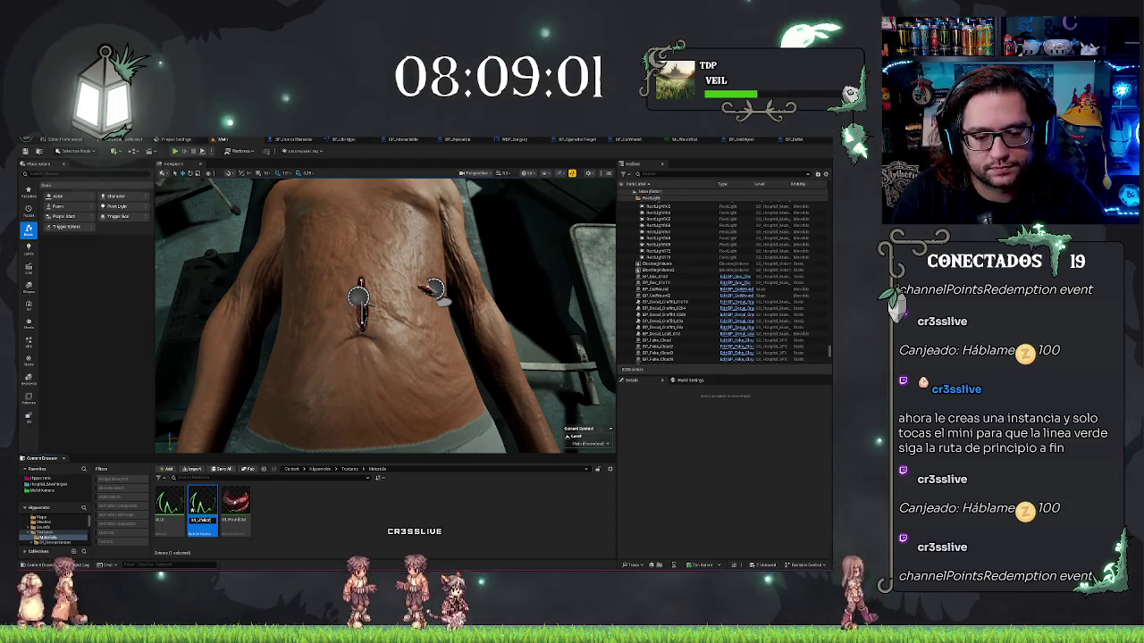
{"action": "key", "text": "Return"}
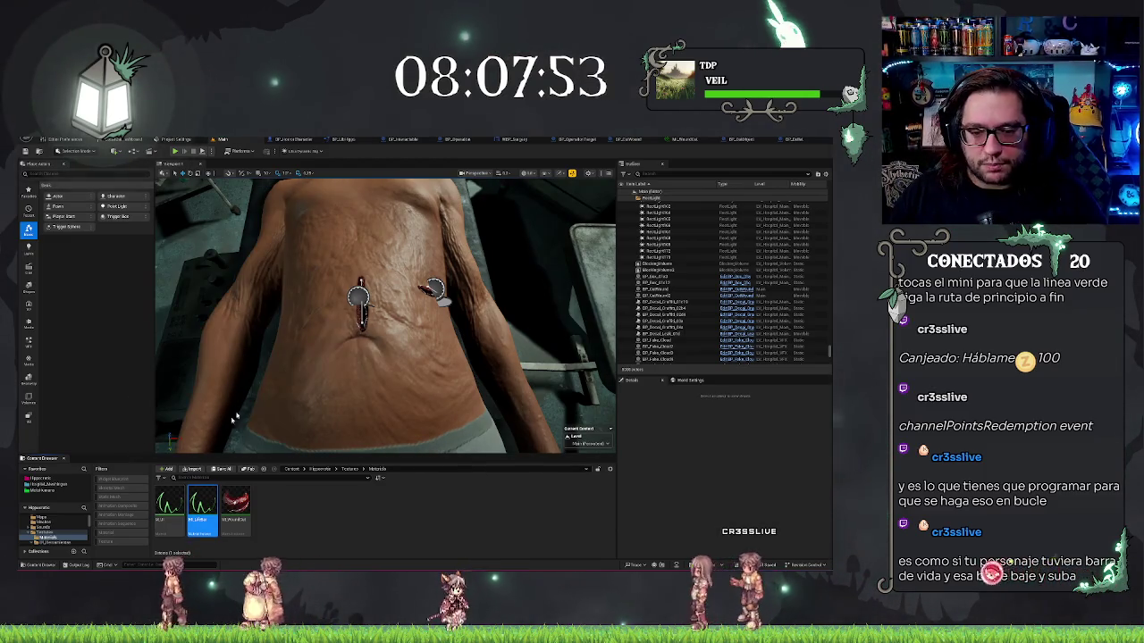
Open the material instance, override Vis at 2 then about 1.1, and adjust Min so the line glows green.
{"action": "double_click", "coordinate": [208, 500]}
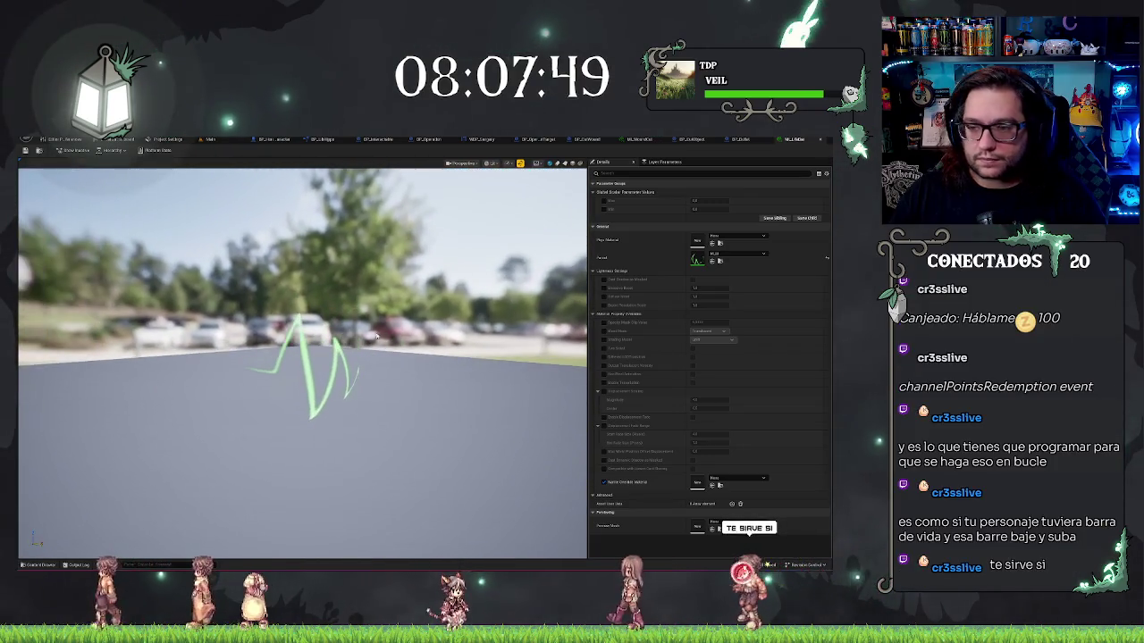
{"action": "left_click", "coordinate": [604, 209]}
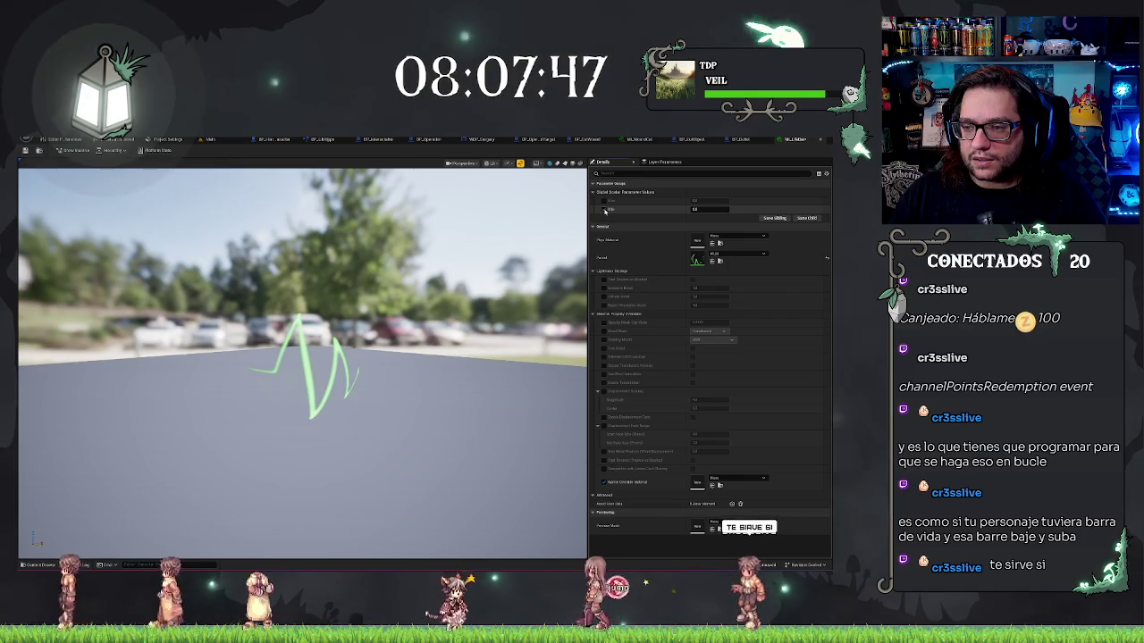
{"action": "type", "text": "2"}
{"action": "key", "text": "Return"}
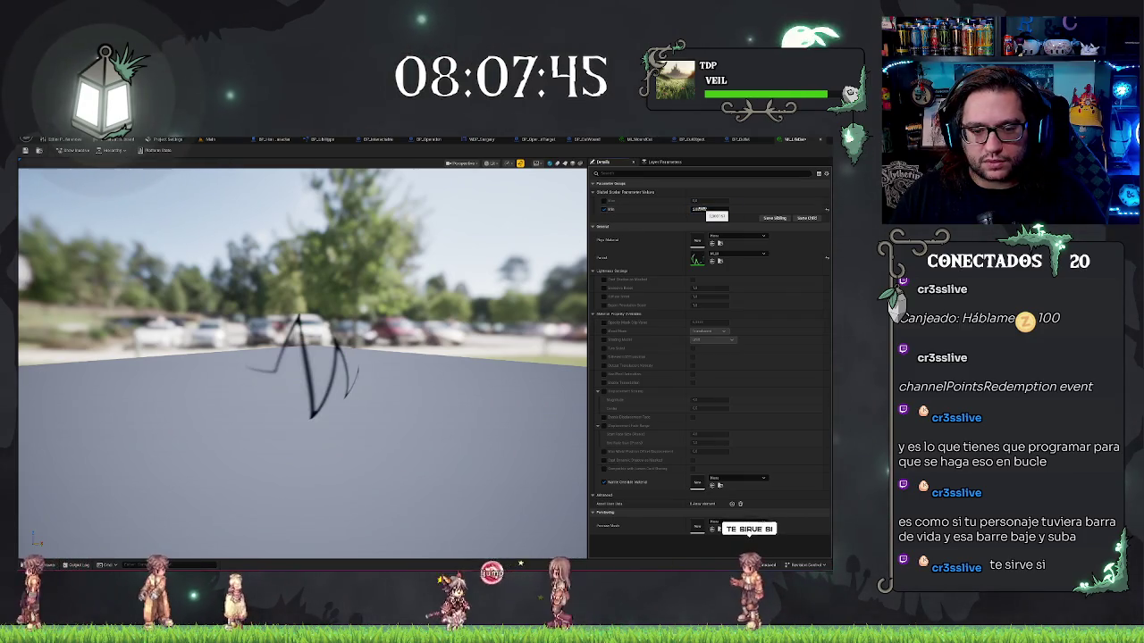
{"action": "left_click_drag", "start_coordinate": [712, 209], "coordinate": [697, 209]}
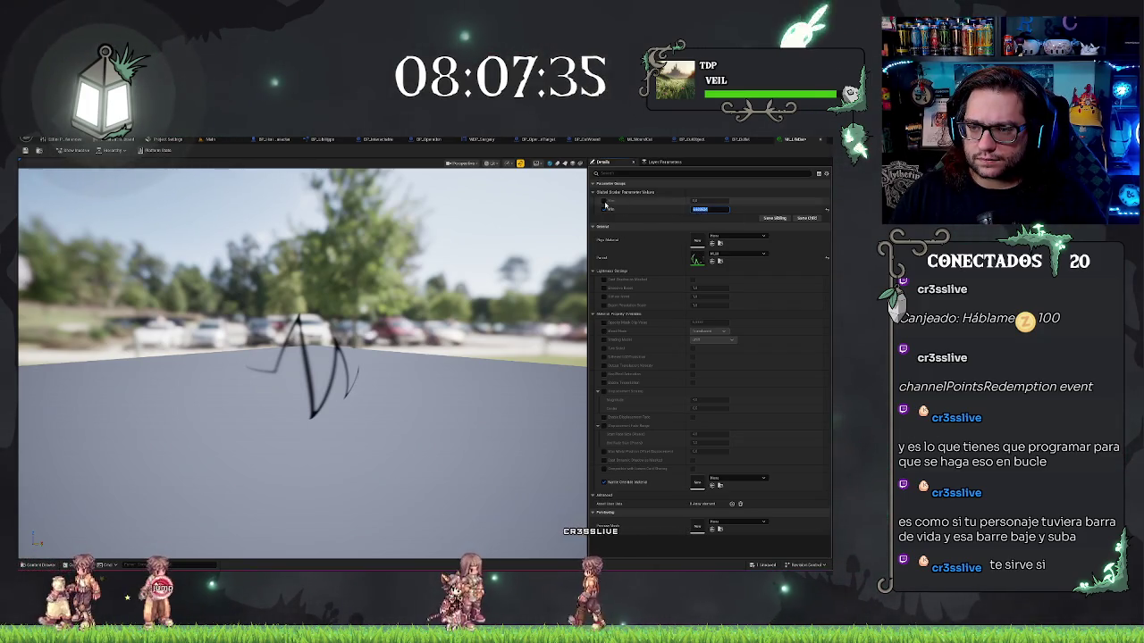
{"action": "mouse_move", "coordinate": [711, 198]}
{"action": "left_mouse_down"}
{"action": "mouse_move", "coordinate": [728, 201]}
{"action": "mouse_move", "coordinate": [710, 200]}
{"action": "left_mouse_up"}
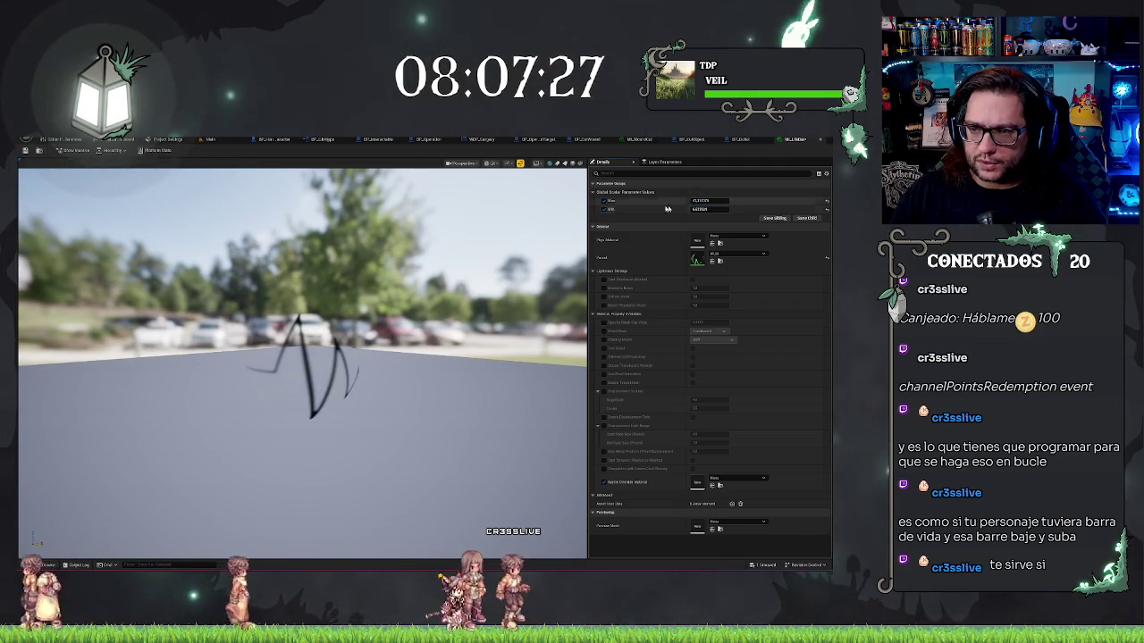
Set Vis to 1, then to 0 to hide the line, then scrub it to partly reveal the line.
{"action": "left_click", "coordinate": [710, 209]}
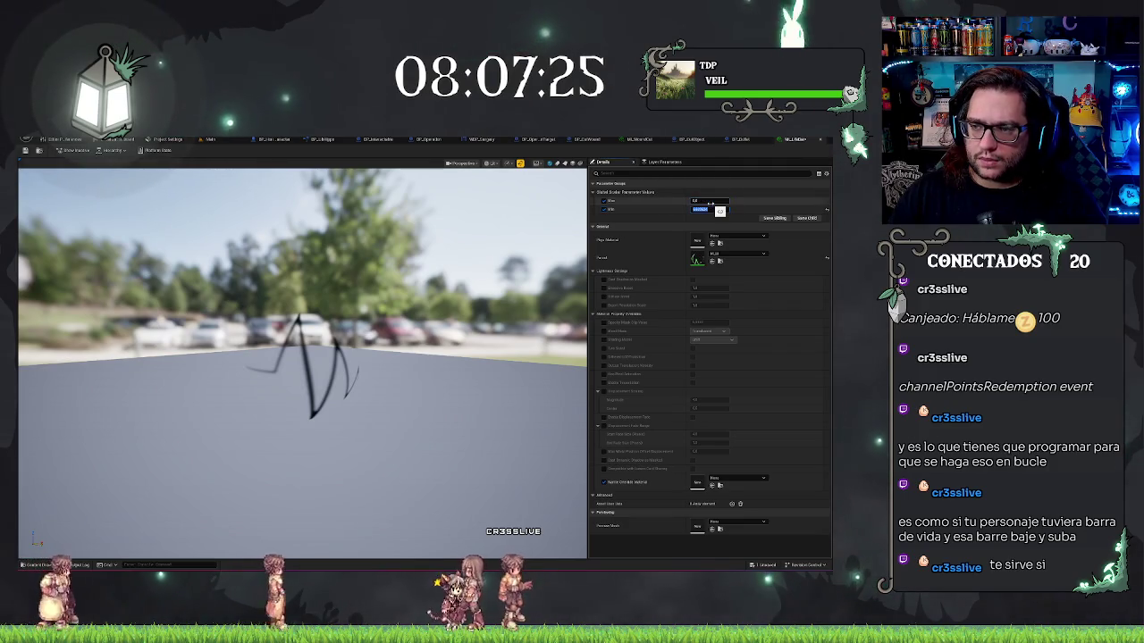
{"action": "type", "text": "1"}
{"action": "key", "text": "Return"}
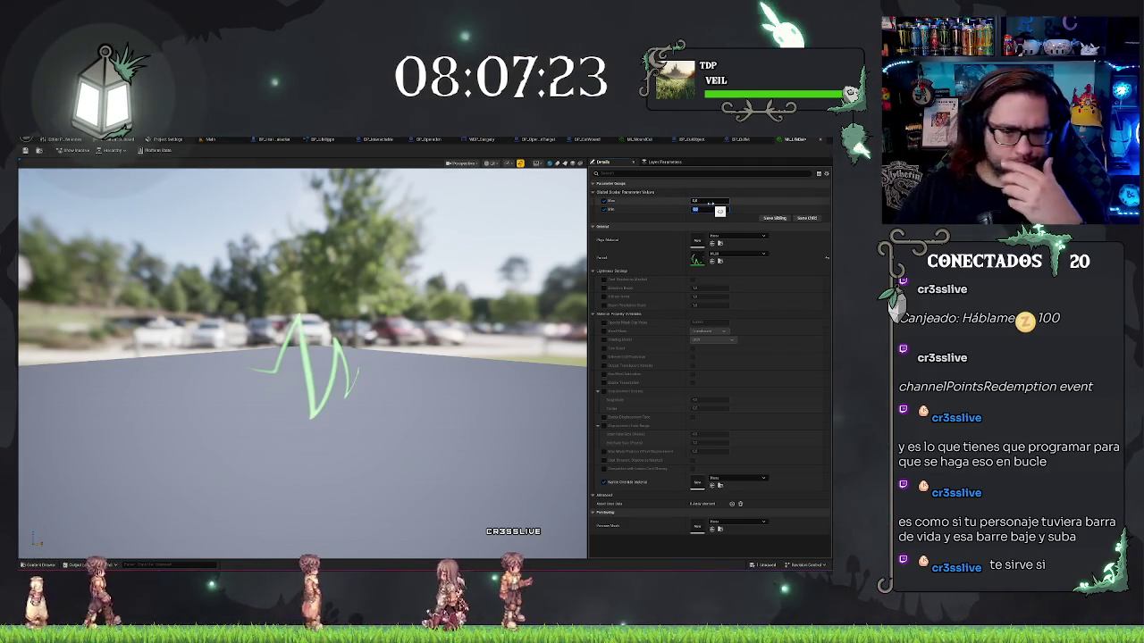
{"action": "key", "text": "Return"}
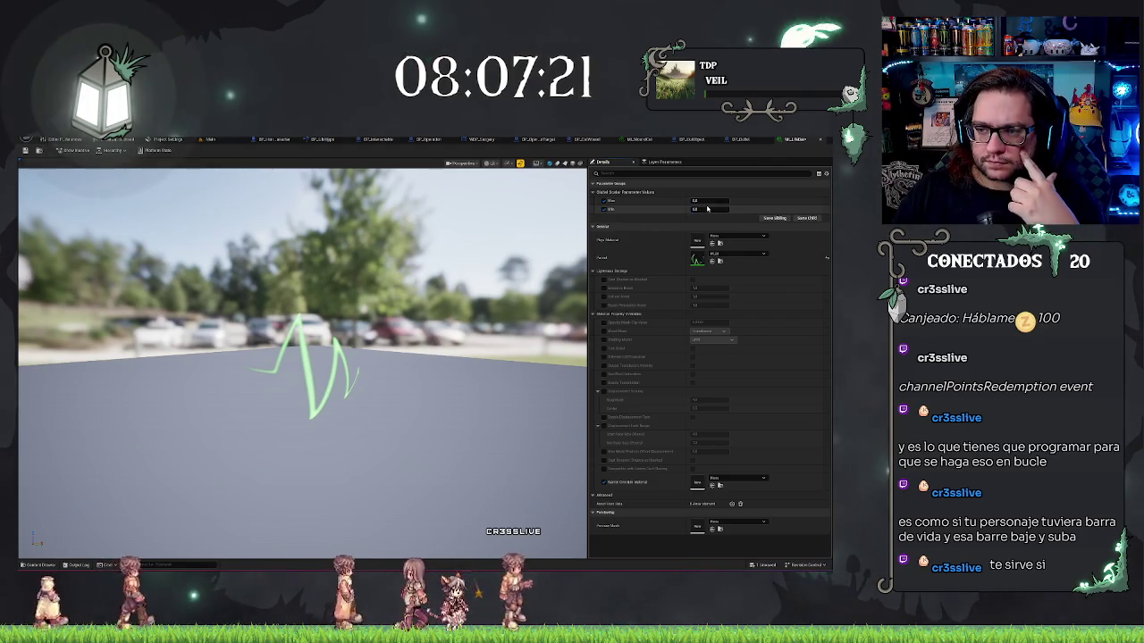
{"action": "left_click", "coordinate": [706, 208]}
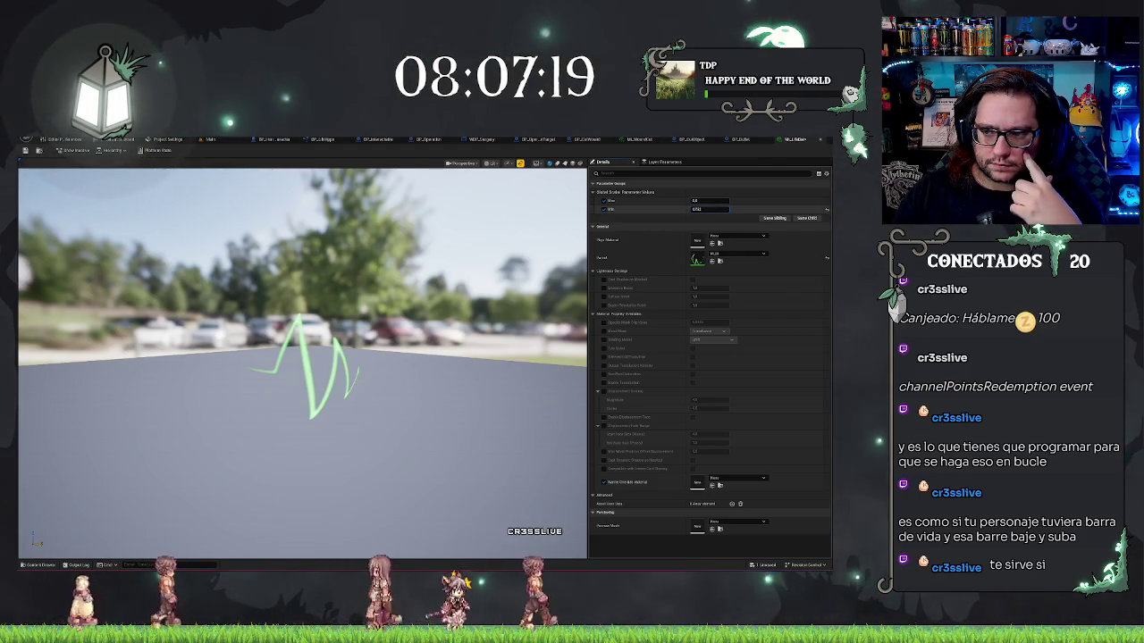
{"action": "type", "text": "0"}
{"action": "key", "text": "Return"}
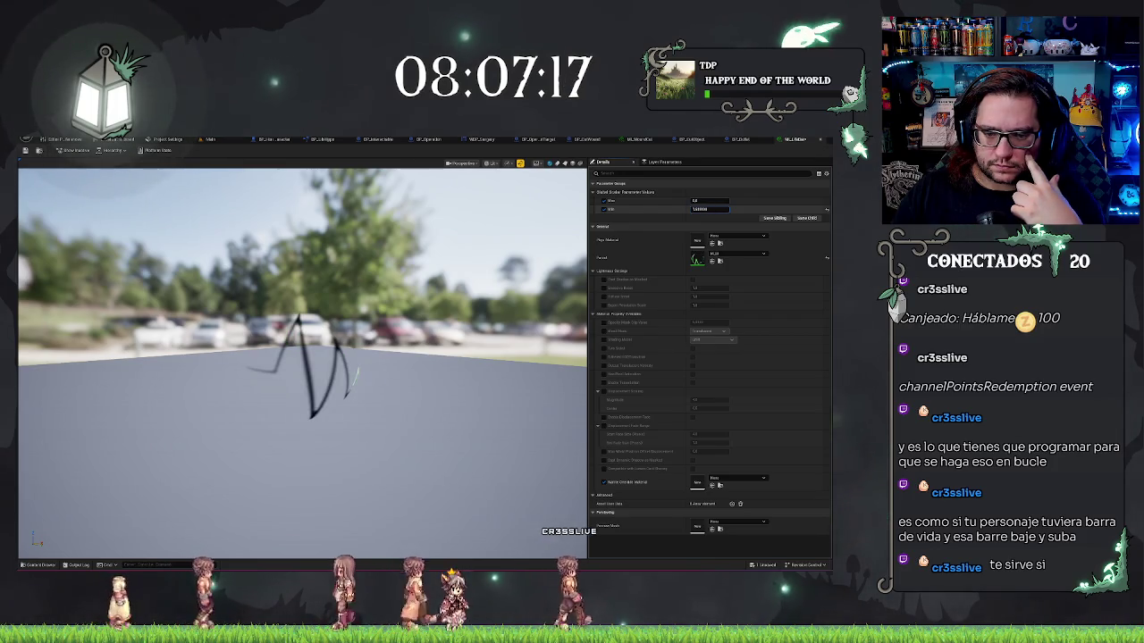
{"action": "mouse_move", "coordinate": [710, 208]}
{"action": "left_mouse_down"}
{"action": "mouse_move", "coordinate": [733, 208]}
{"action": "mouse_move", "coordinate": [679, 208]}
{"action": "left_mouse_up"}
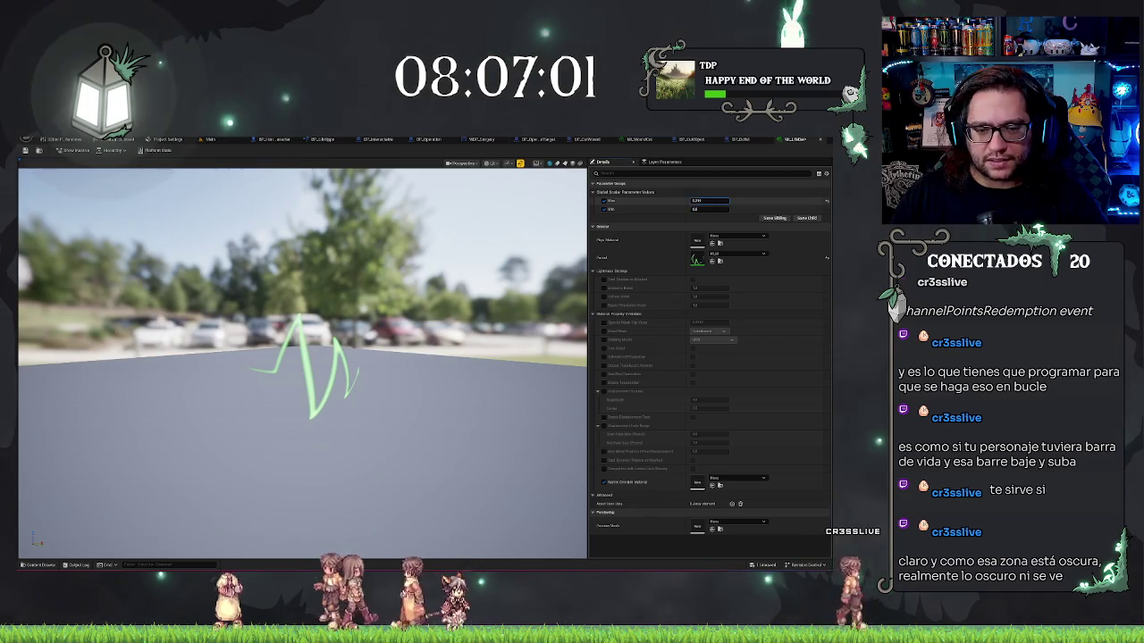
Scrub the Min value down so the green line fades and darkens.
{"action": "left_click_drag", "start_coordinate": [709, 201], "coordinate": [696, 200]}
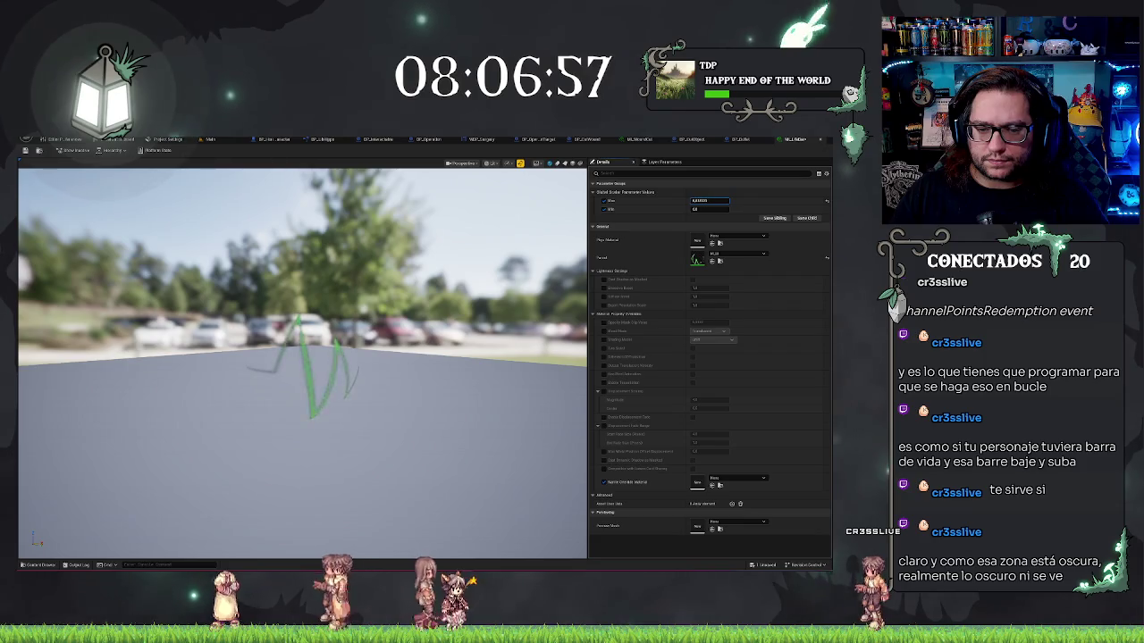
{"action": "mouse_move", "coordinate": [709, 201]}
{"action": "left_mouse_down"}
{"action": "mouse_move", "coordinate": [697, 200]}
{"action": "mouse_move", "coordinate": [714, 208]}
{"action": "left_mouse_up"}
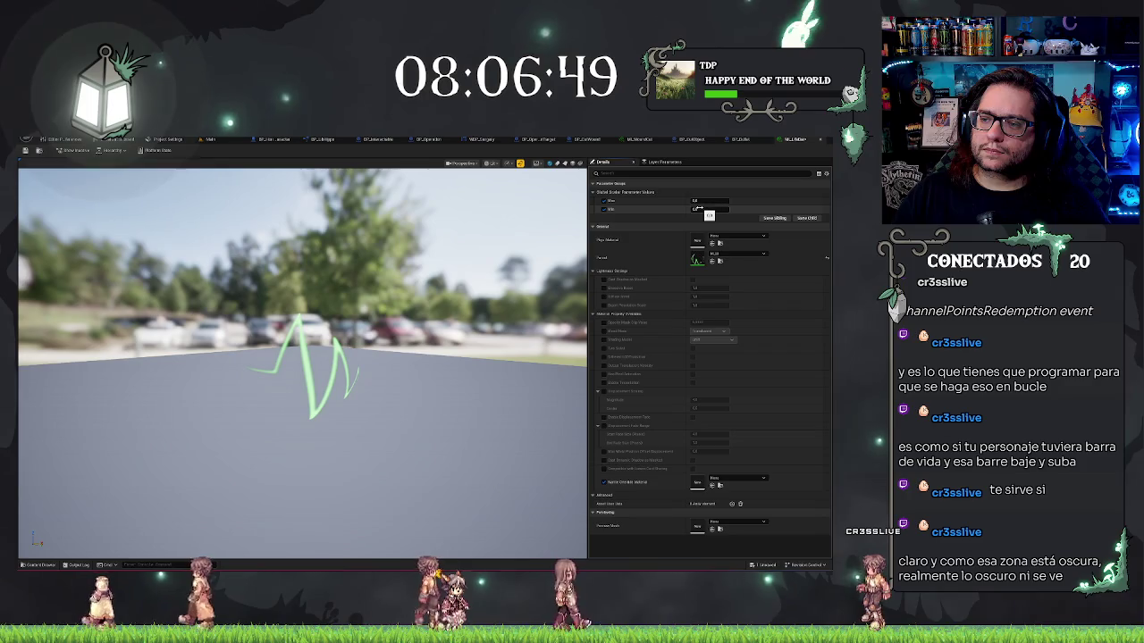
{"action": "left_click", "coordinate": [627, 201]}
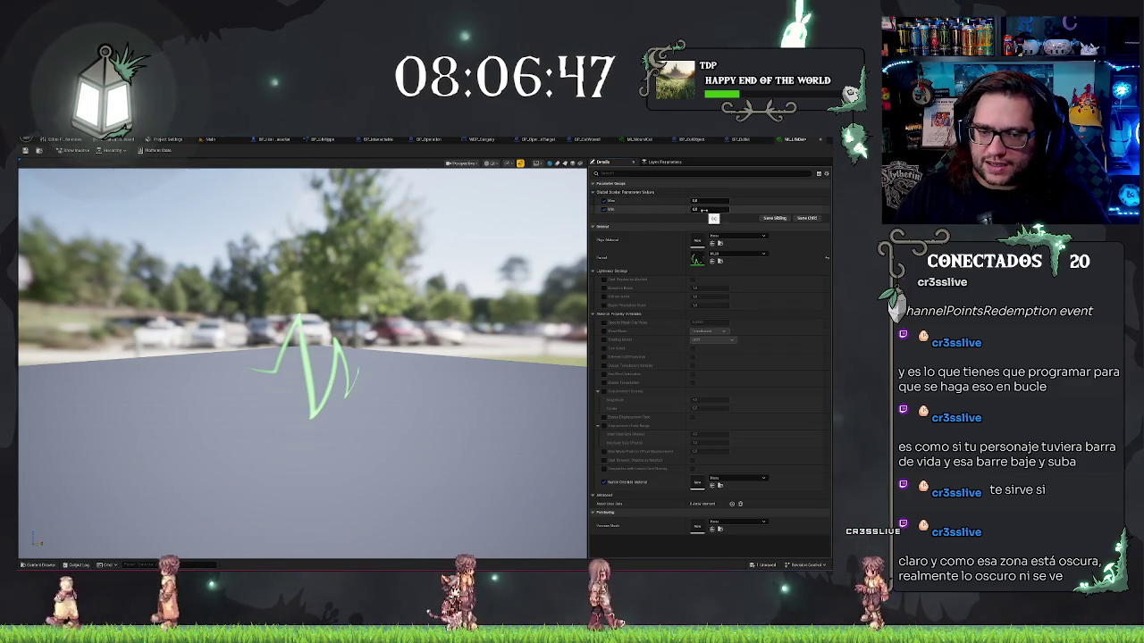
Scrub Vis from about 1.0 downward until the green line disappears.
{"action": "mouse_move", "coordinate": [710, 208]}
{"action": "left_mouse_down"}
{"action": "mouse_move", "coordinate": [741, 208]}
{"action": "mouse_move", "coordinate": [706, 209]}
{"action": "left_mouse_up"}
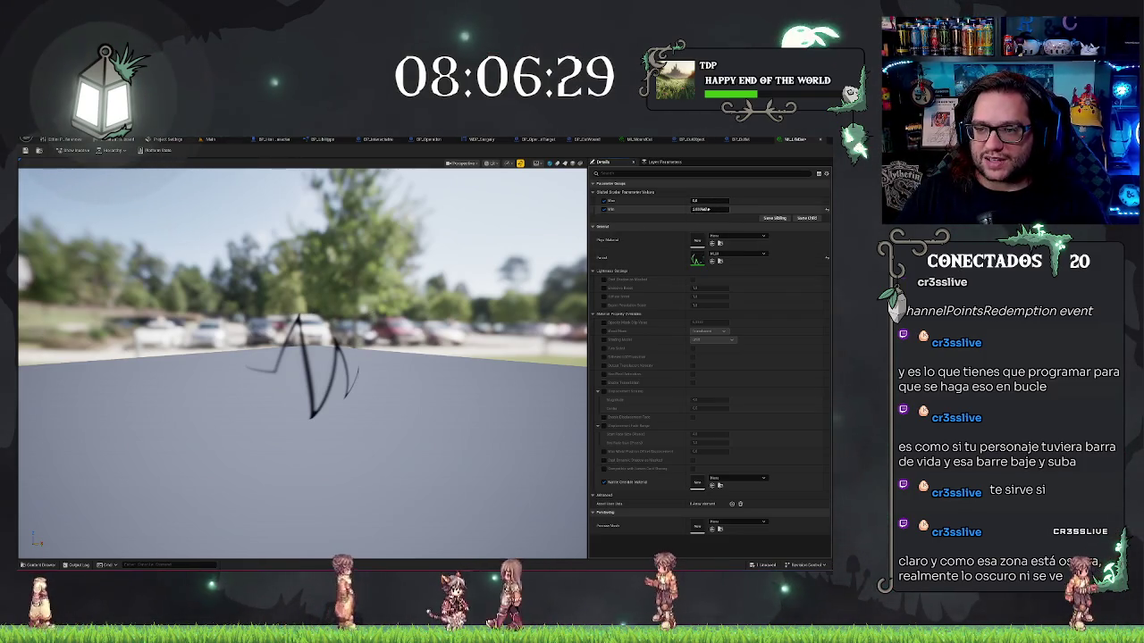
{"action": "left_click_drag", "start_coordinate": [710, 209], "coordinate": [688, 209]}
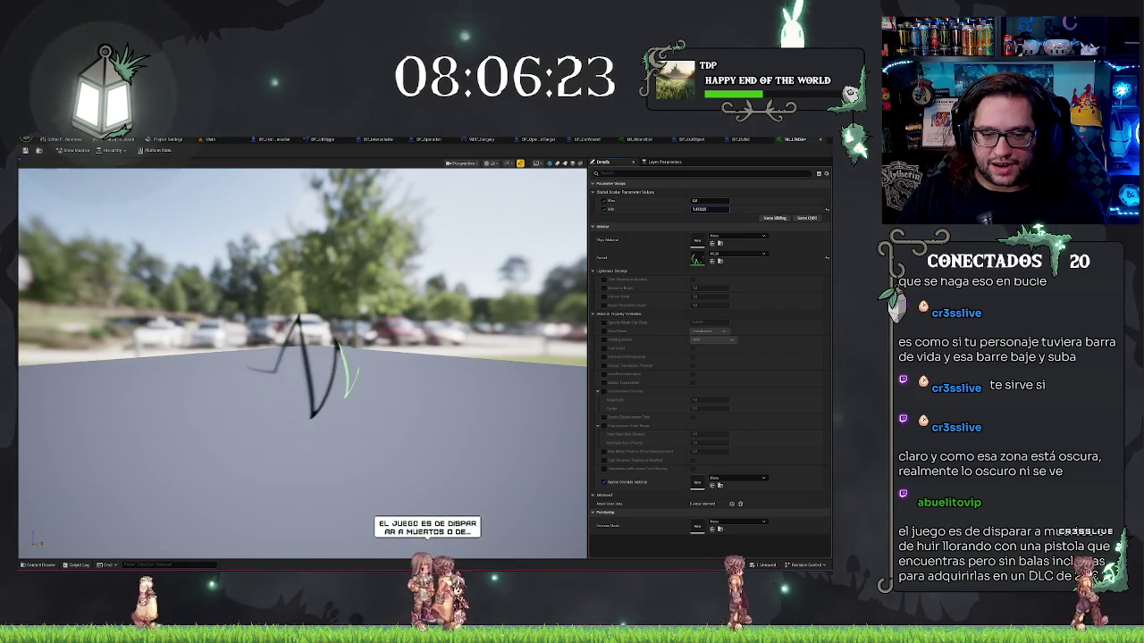
{"action": "left_click_drag", "start_coordinate": [710, 208], "coordinate": [671, 259]}
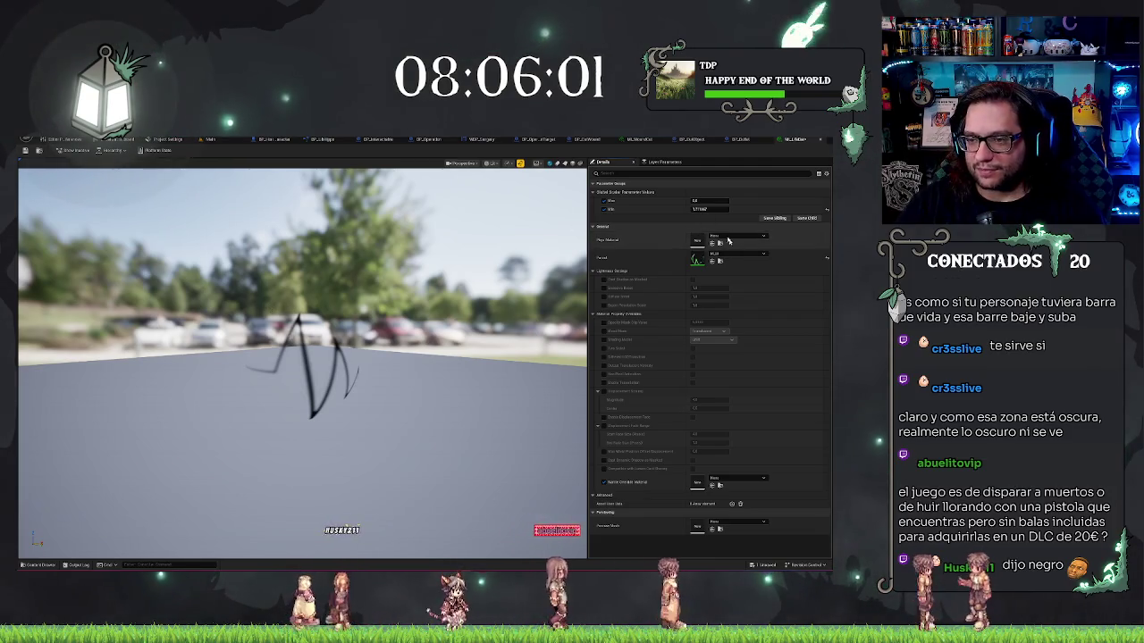
Scrub Vis to bring the green line back, then lower it so the line mostly darkens.
{"action": "left_click_drag", "start_coordinate": [711, 209], "coordinate": [640, 208]}
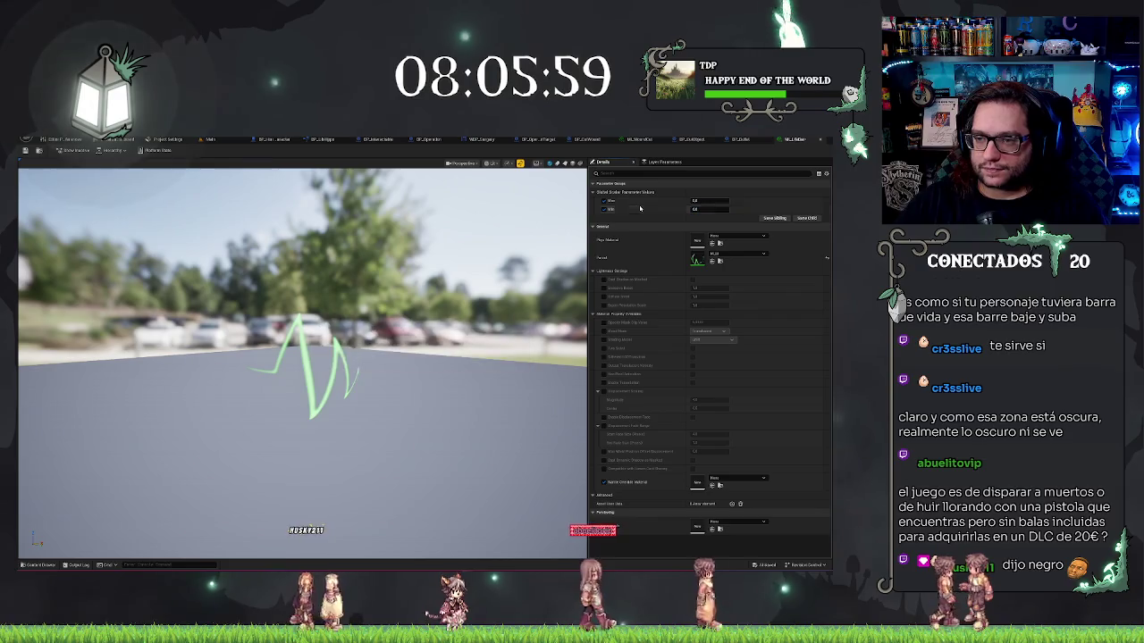
{"action": "key", "text": "Return"}
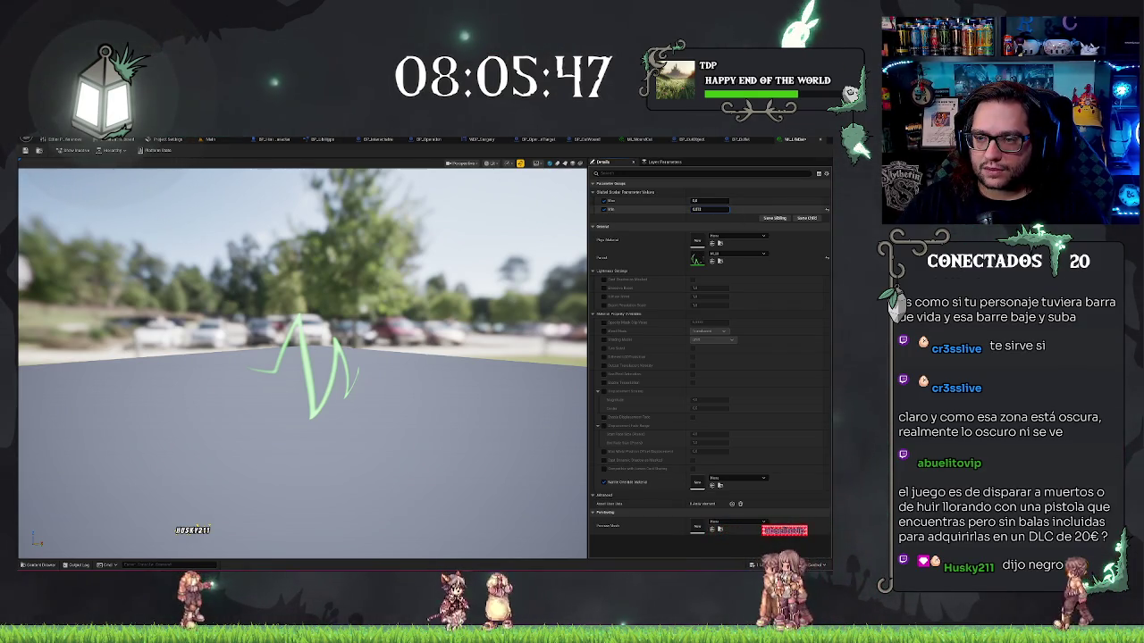
{"action": "left_click_drag", "start_coordinate": [711, 209], "coordinate": [704, 209]}
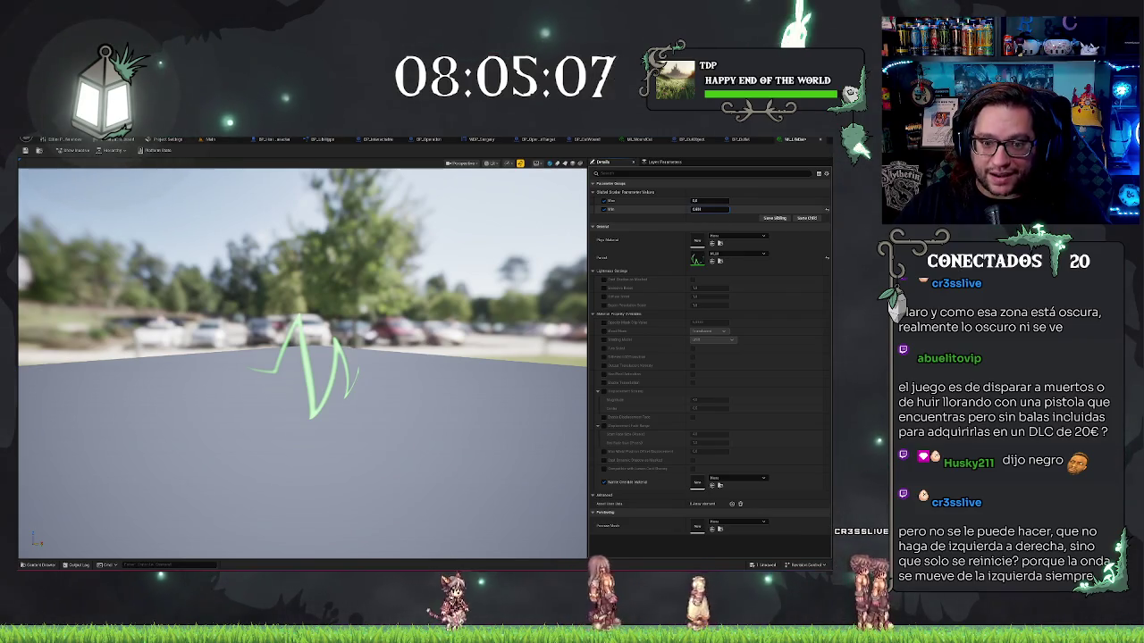
Scrub Vis to watch the wave reveal gradually, commit the value, and orbit the preview.
{"action": "mouse_move", "coordinate": [710, 209]}
{"action": "left_mouse_down"}
{"action": "mouse_move", "coordinate": [782, 209]}
{"action": "mouse_move", "coordinate": [669, 221]}
{"action": "left_mouse_up"}
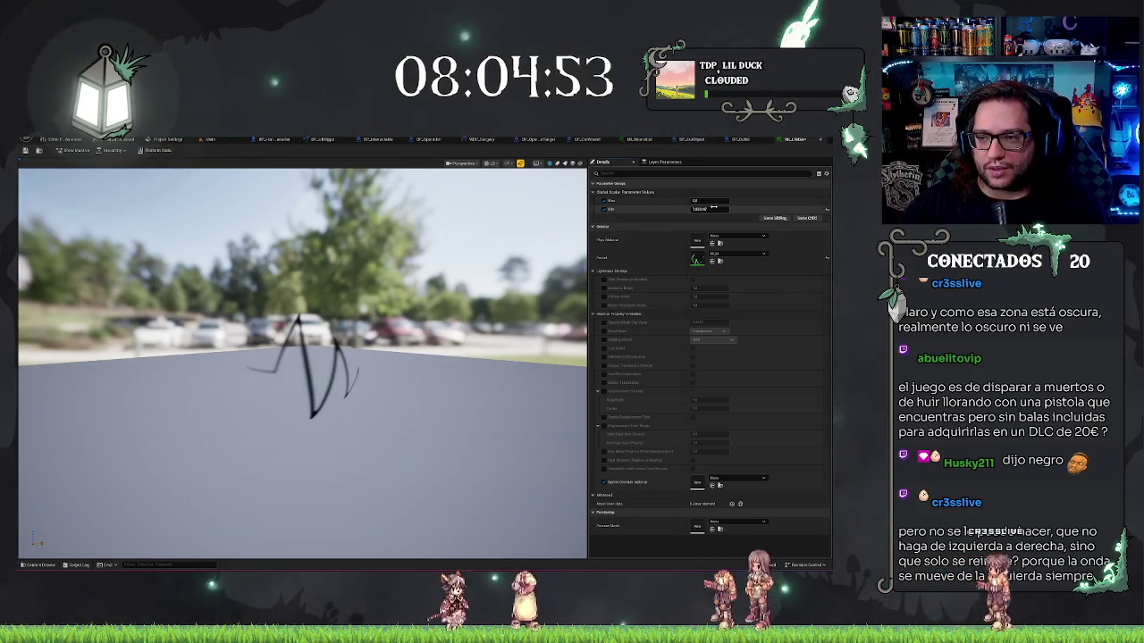
{"action": "key", "text": "Return"}
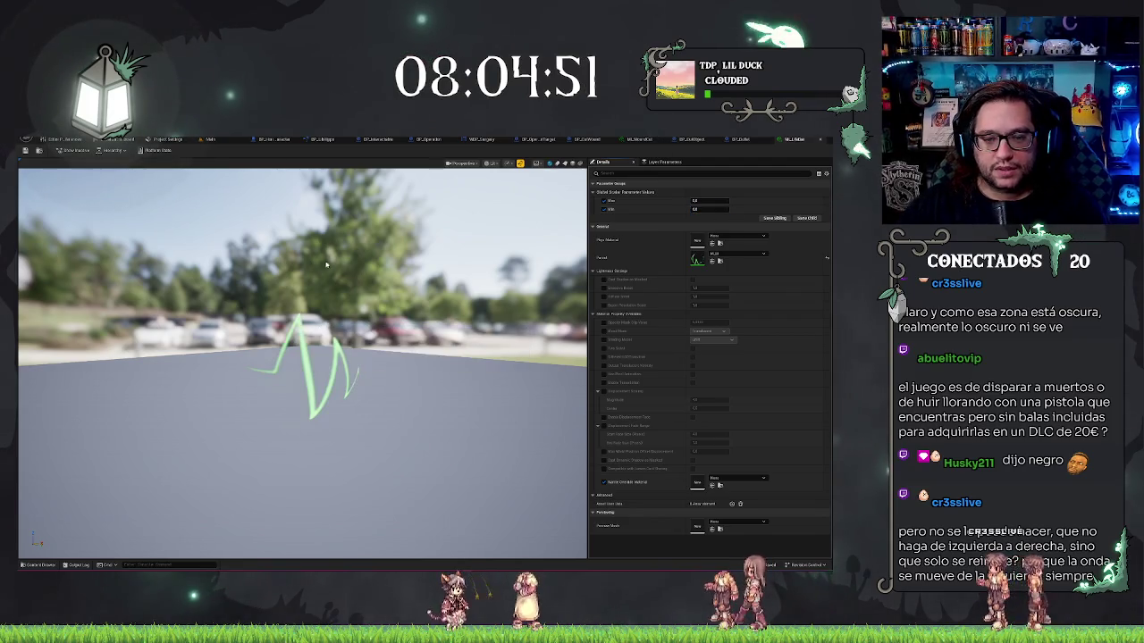
{"action": "mouse_move", "coordinate": [400, 381]}
{"action": "left_mouse_down"}
{"action": "mouse_move", "coordinate": [339, 393]}
{"action": "mouse_move", "coordinate": [375, 393]}
{"action": "mouse_move", "coordinate": [357, 398]}
{"action": "left_mouse_up"}
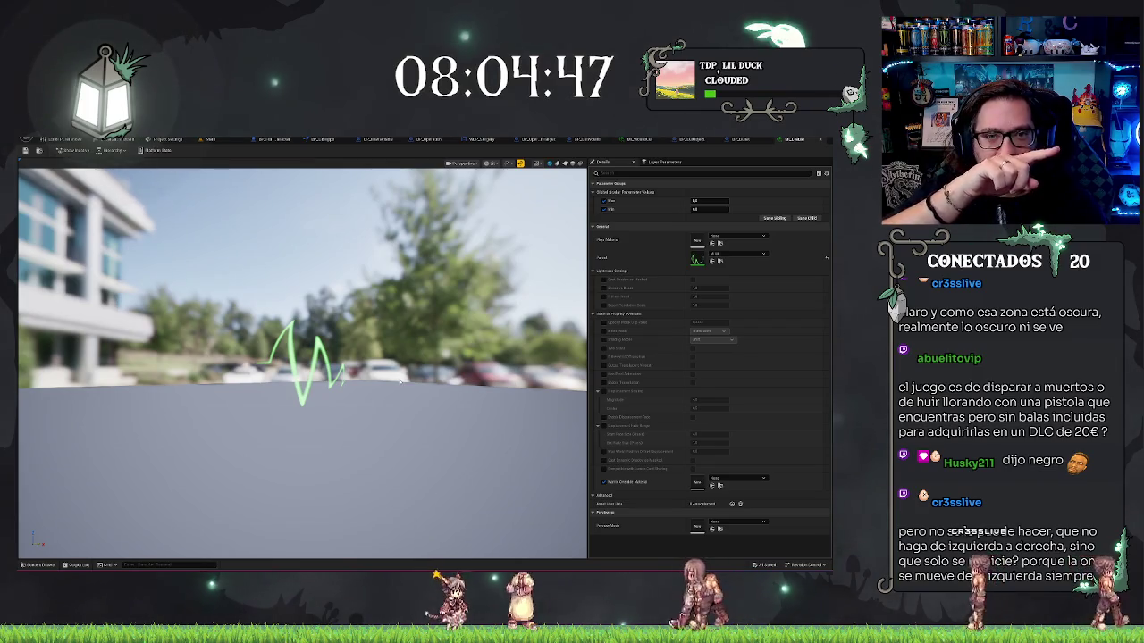